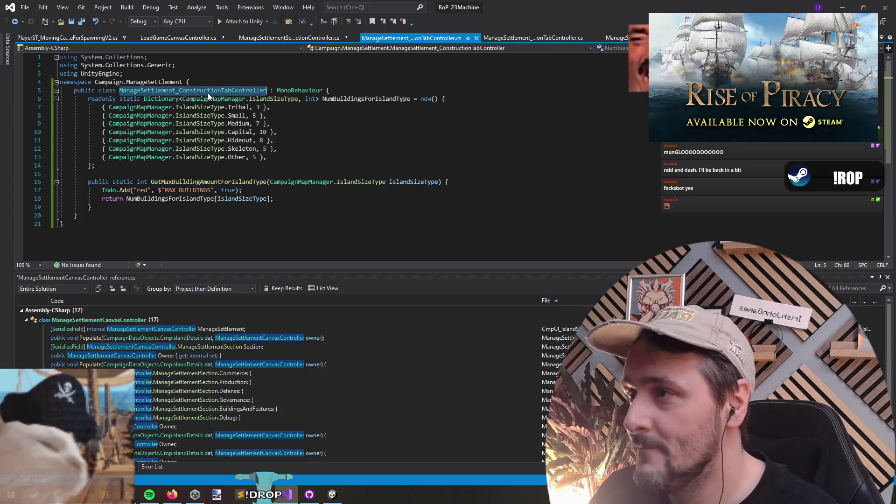
# - In ManageSettlementSectionSelectionController.cs, prefix the line-95 call with ManageSettlement_ConstructionTabController. and save
pyautogui.press('Up')
pyautogui.press('Up')
pyautogui.press('Up')
pyautogui.hotkey('ctrl', 'Tab')
pyautogui.hotkey('ctrl', 'Tab')
pyautogui.hotkey('ctrl', 'Tab')
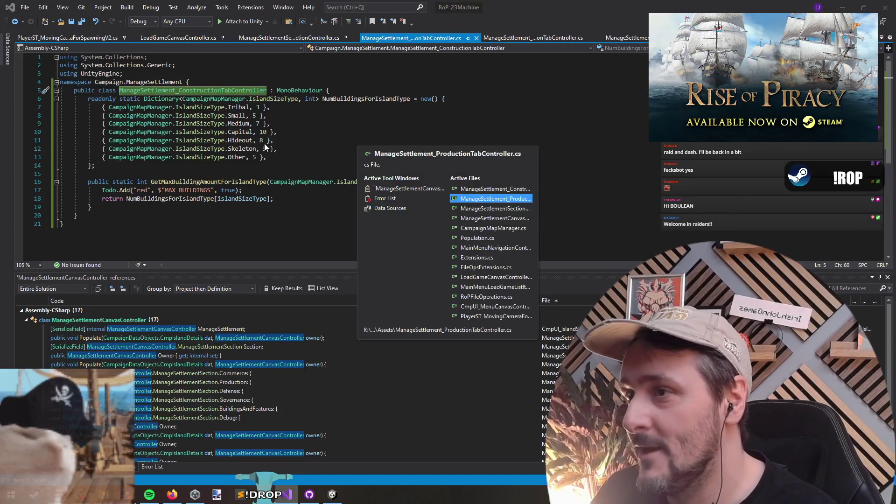
pyautogui.hotkey('ctrl', 'Tab')
pyautogui.scroll(-10, 226, 176)
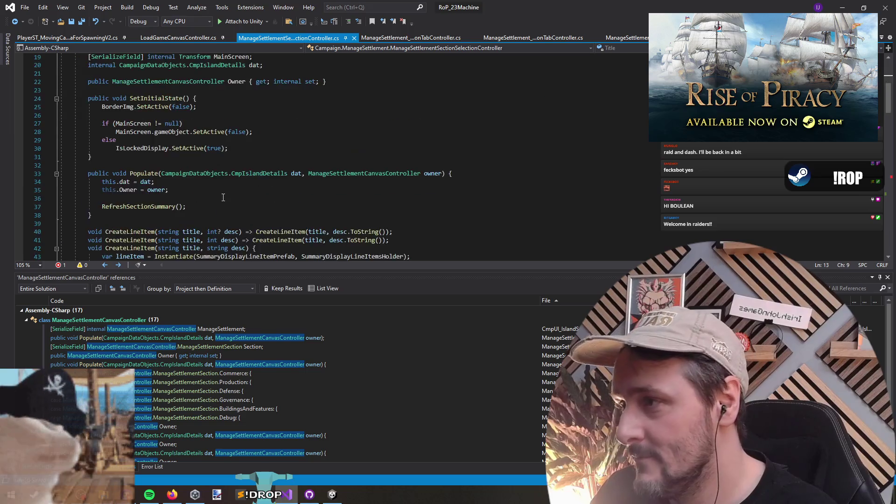
pyautogui.scroll(-15, 226, 177)
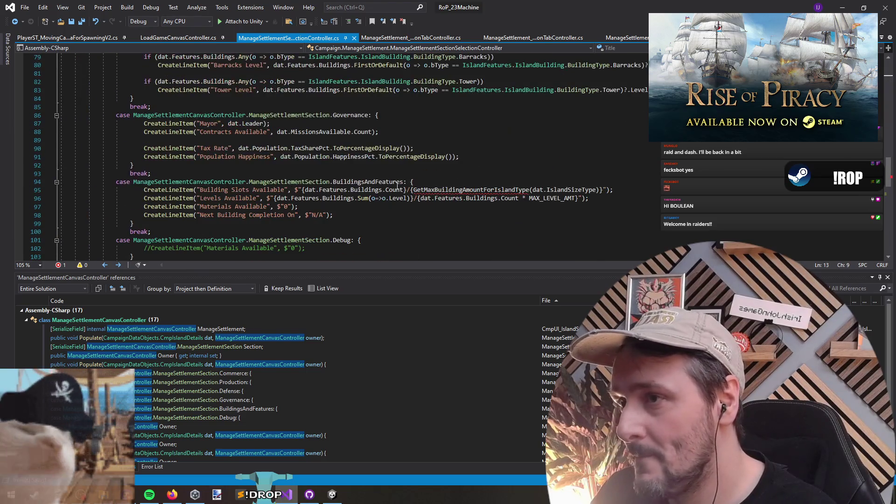
pyautogui.click(417, 191)
pyautogui.write('ManageSettlement_ConstructionTabController.')
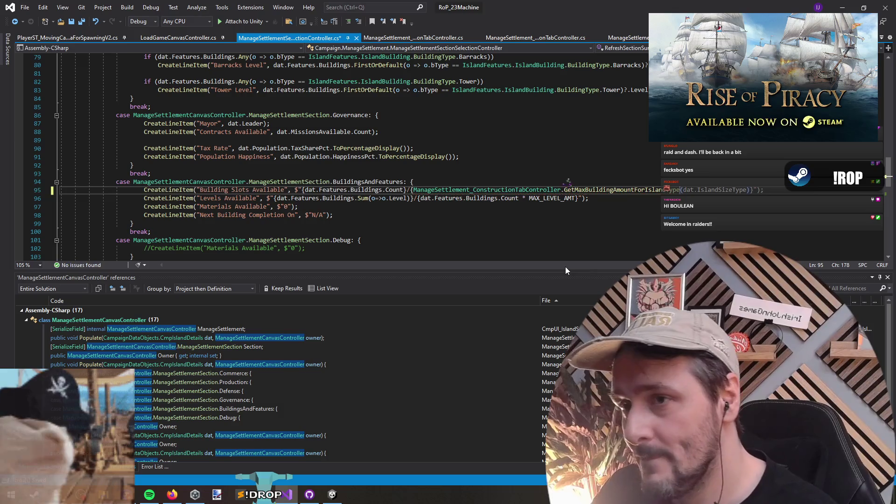
pyautogui.click(503, 211)
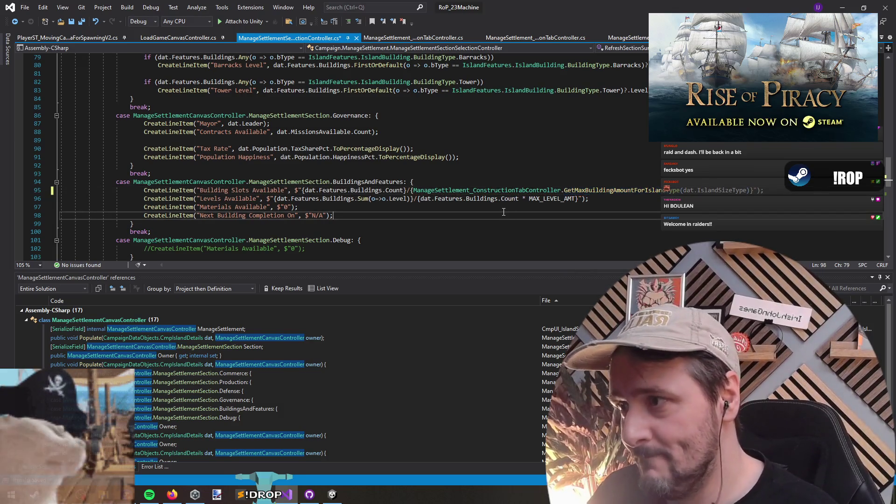
pyautogui.hotkey('ctrl', 's')
pyautogui.hotkey('alt', 'Tab')
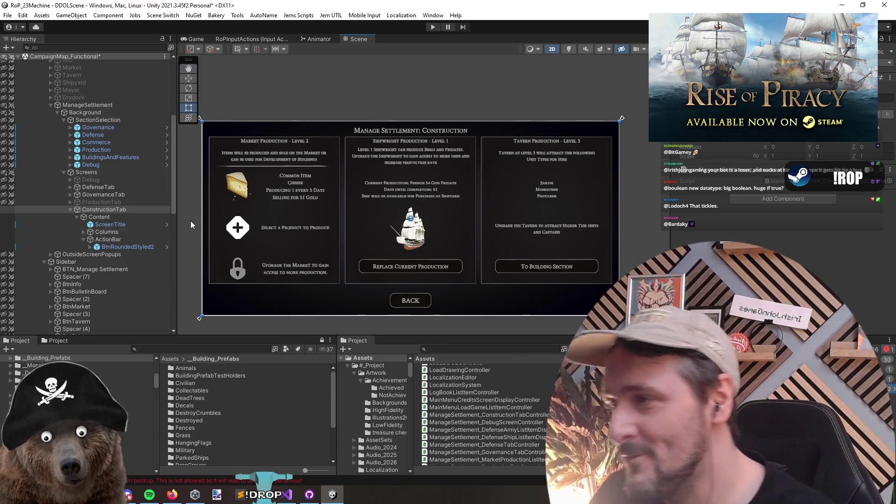
# - Rename the Columns object in the Hierarchy to Screens
pyautogui.click(118, 224)
pyautogui.click(121, 232)
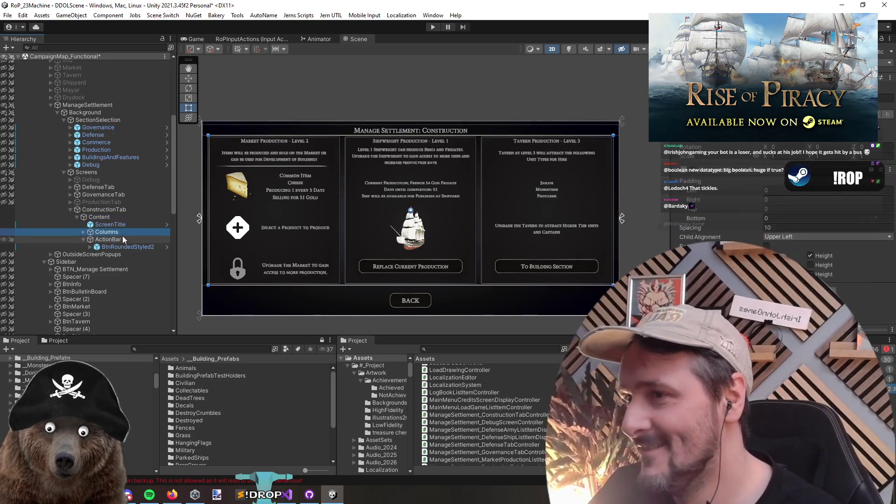
pyautogui.press('Down')
pyautogui.press('Down')
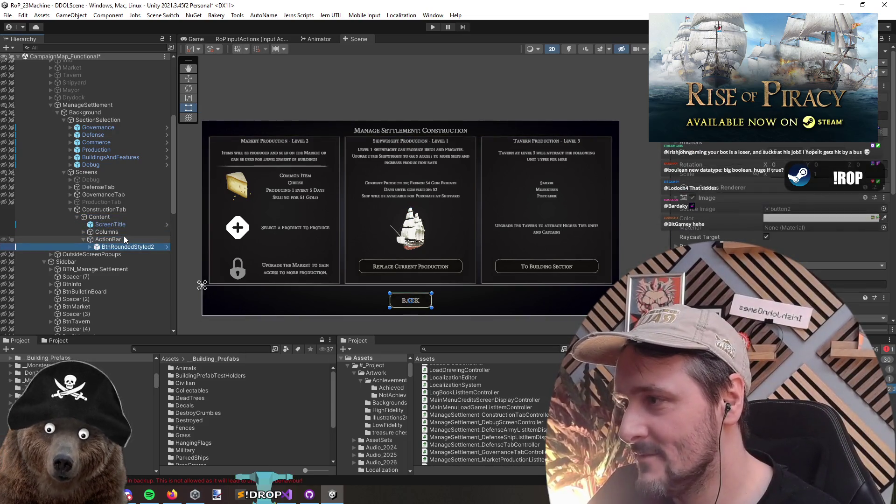
pyautogui.click(124, 238)
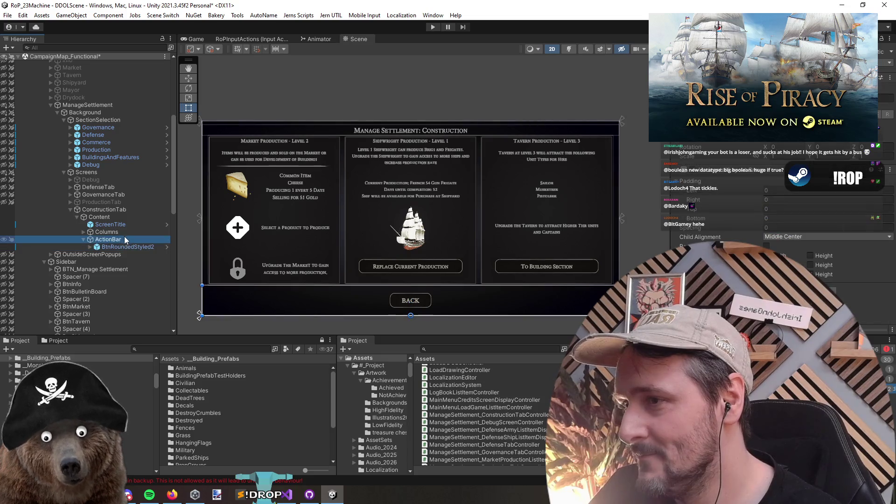
pyautogui.press('Up')
pyautogui.press('Right')
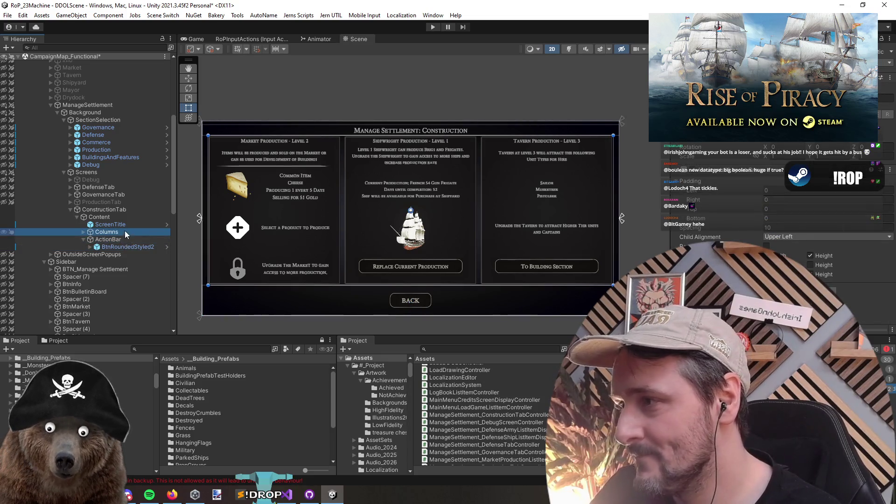
pyautogui.press('Down')
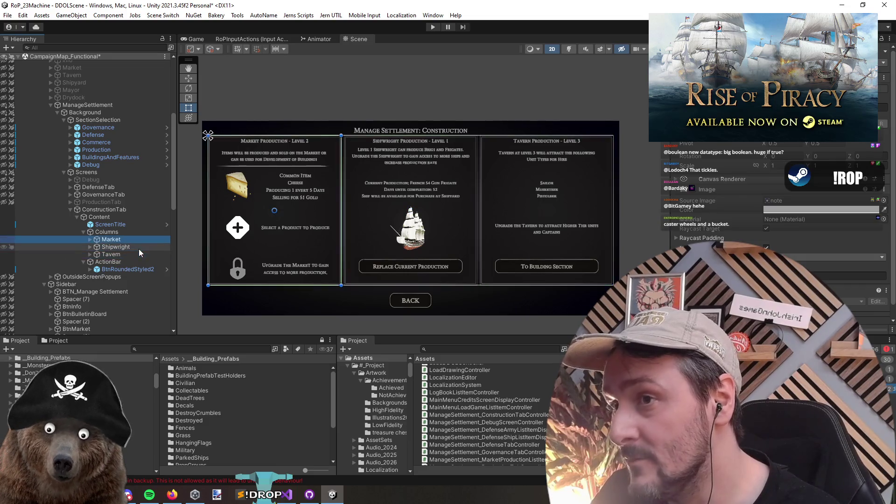
pyautogui.press('Up')
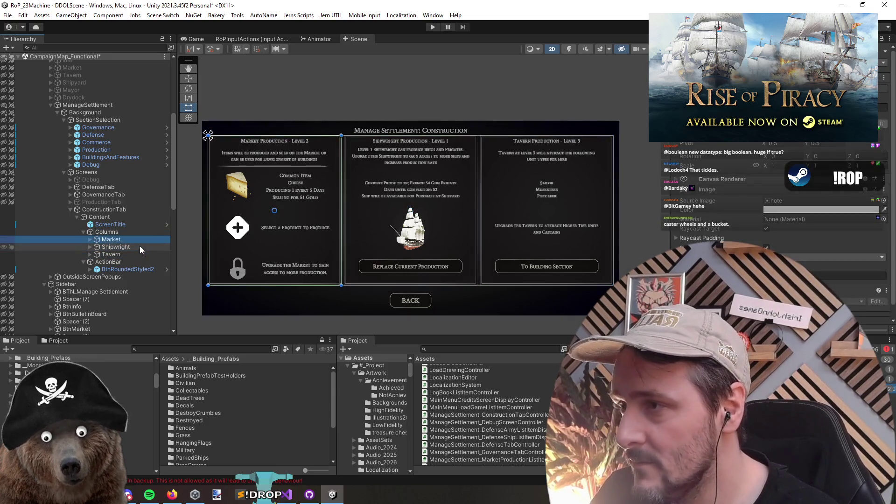
pyautogui.press('F2')
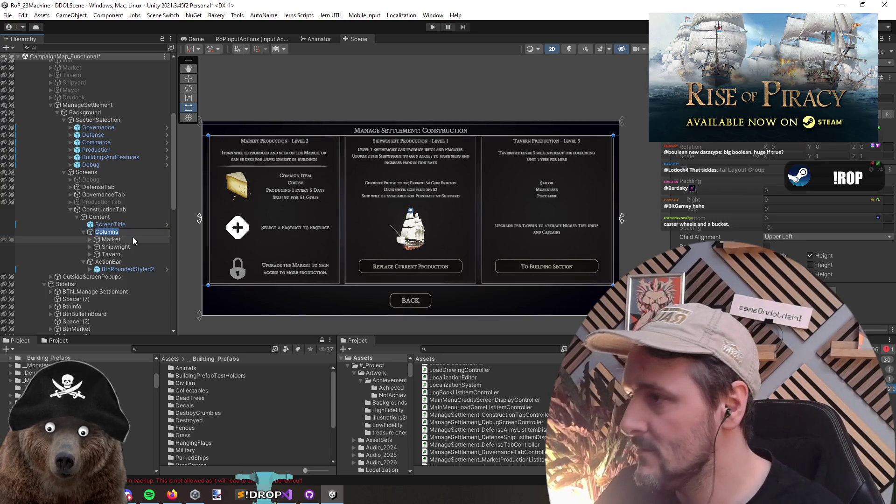
pyautogui.write('Screens')
pyautogui.press('Return')
# - Rename Market, Shipwright and Tavern to AvailableSlots, AvailableBuildings and UnderConstructionOverlay
pyautogui.click(132, 237)
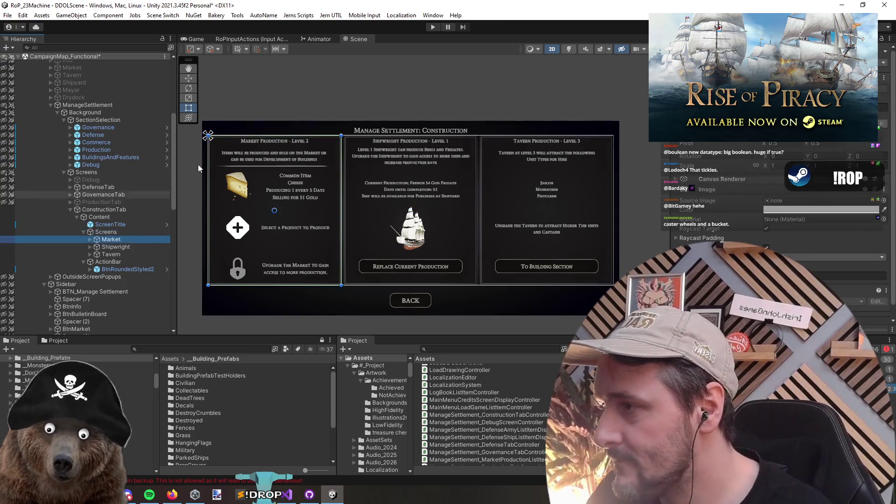
pyautogui.write('Avai')
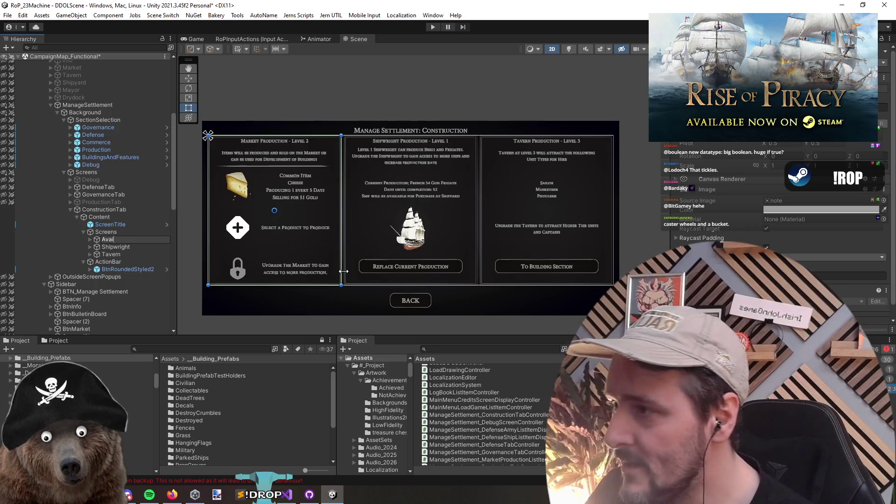
pyautogui.write('lableSlots')
pyautogui.press('Return')
pyautogui.press('Down')
pyautogui.press('F2')
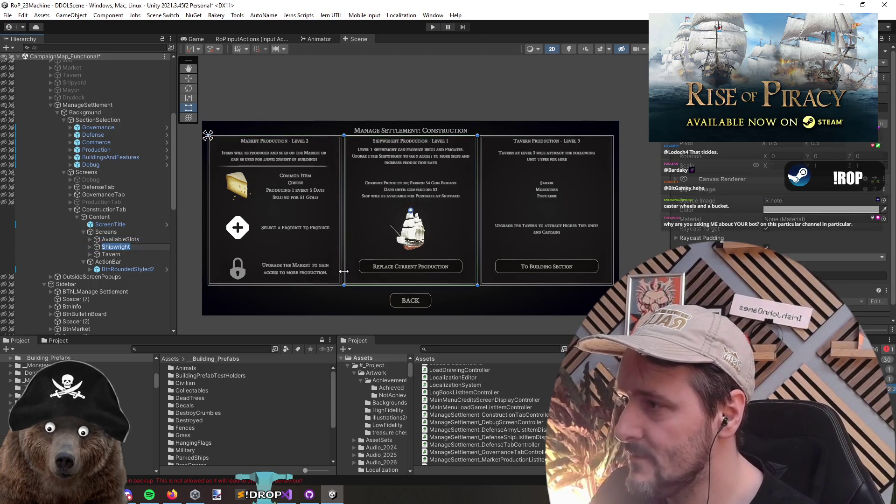
pyautogui.write('Available')
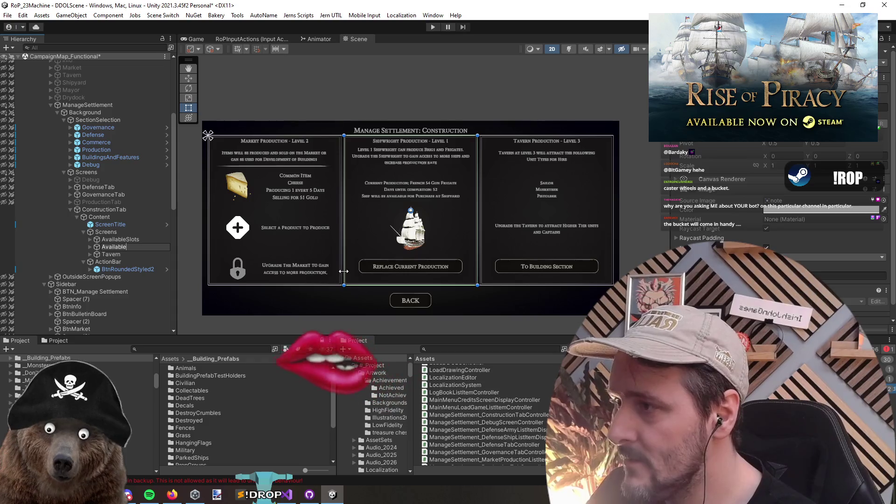
pyautogui.write('Buildings')
pyautogui.press('Return')
pyautogui.press('Down')
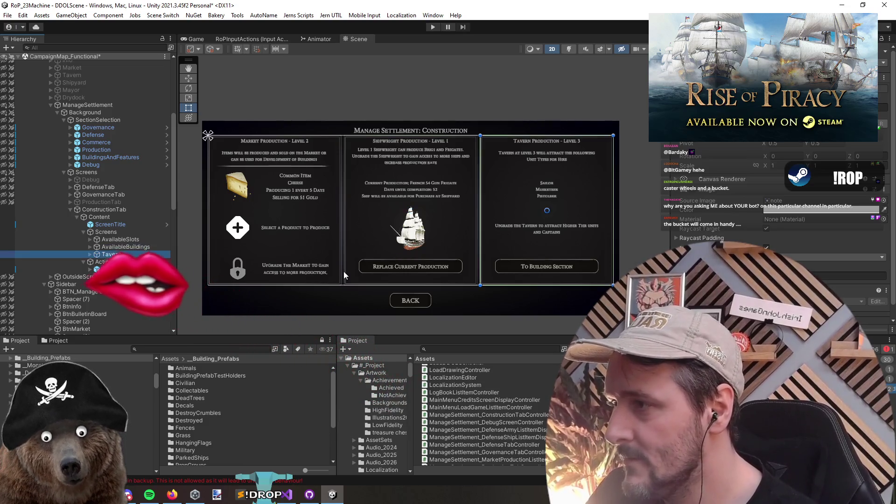
pyautogui.press('F2')
pyautogui.write('Undert')
pyautogui.press('BackSpace')
pyautogui.write('C')
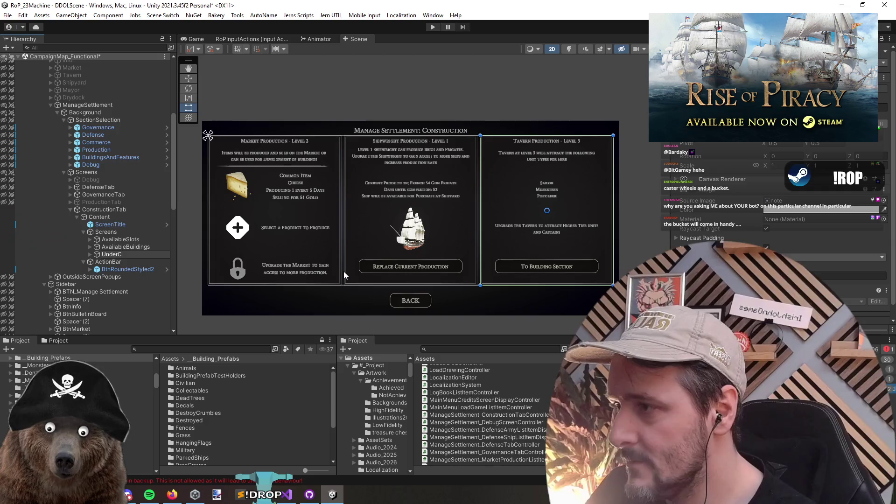
pyautogui.write('onstructionOverlay')
pyautogui.press('Return')
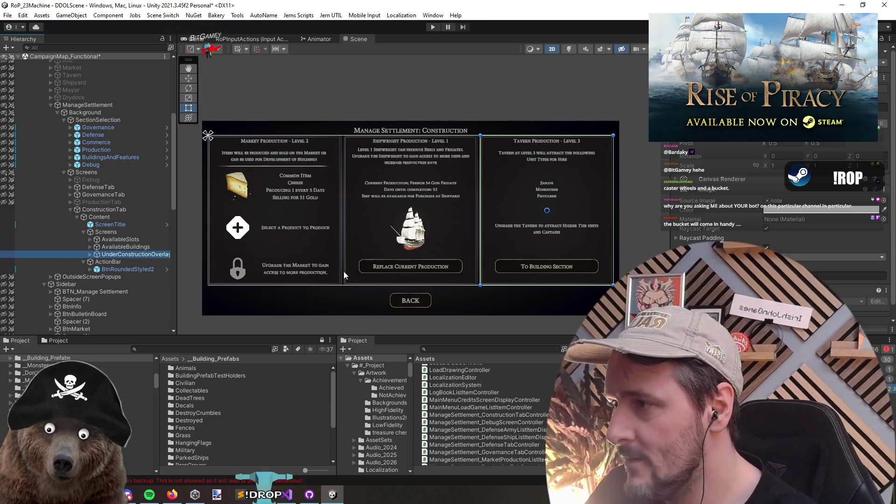
pyautogui.scroll(-2, 461, 166)
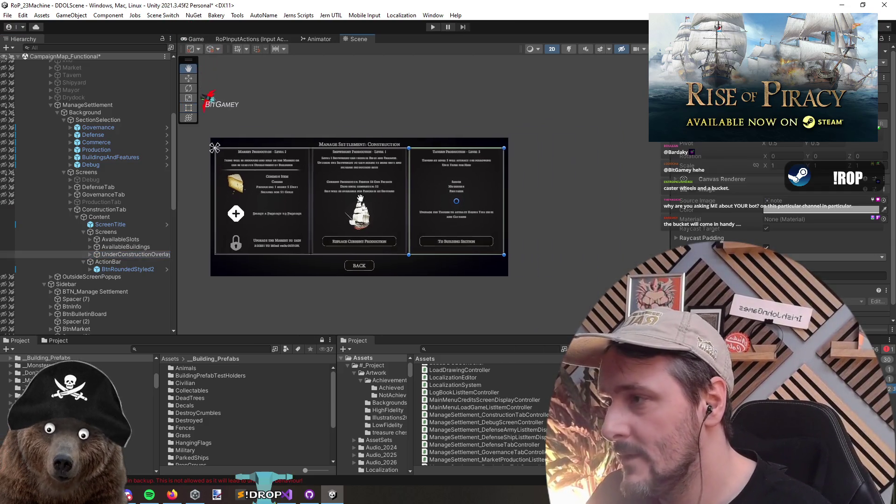
# - Remove the layout group from Screens and stretch AvailableSlots and UnderConstructionOverlay to fill the frame
pyautogui.click(125, 234)
pyautogui.rightClick(730, 170)
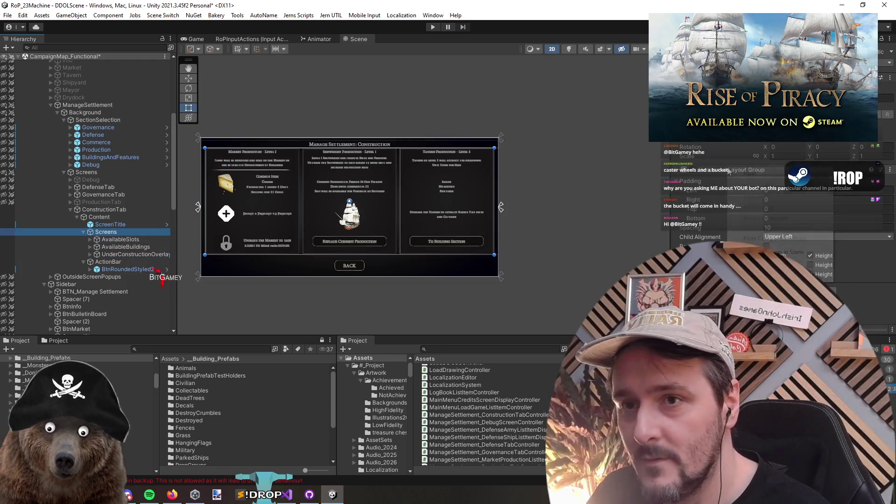
pyautogui.click(765, 193)
pyautogui.click(120, 240)
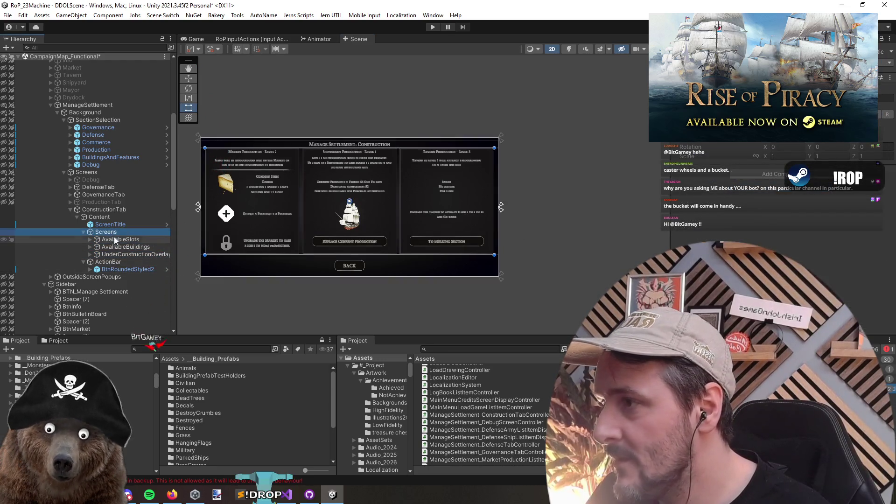
pyautogui.keyDown('ctrl'); pyautogui.click(124, 255); pyautogui.keyUp('ctrl')
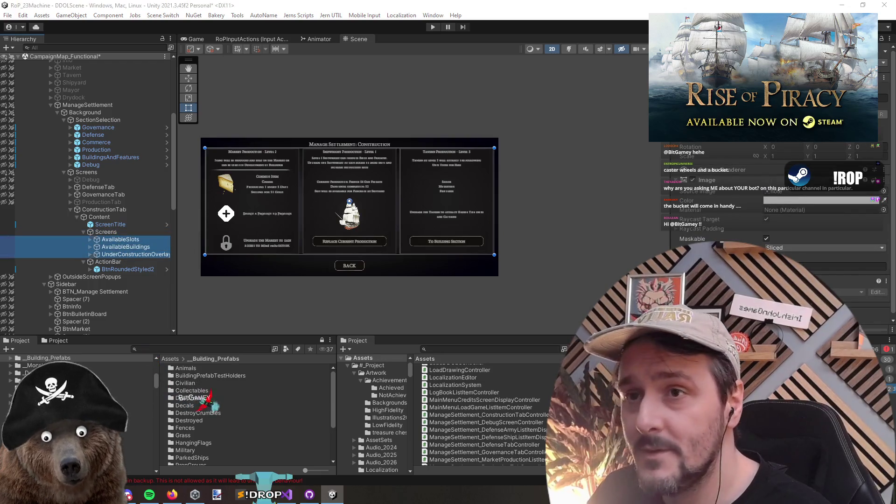
pyautogui.click(681, 110)
pyautogui.keyDown('alt'); pyautogui.click(791, 244); pyautogui.keyUp('alt')
# - Move AvailableBuildings and UnderConstructionOverlay out of the frame so the screens sit side by side
pyautogui.click(125, 247)
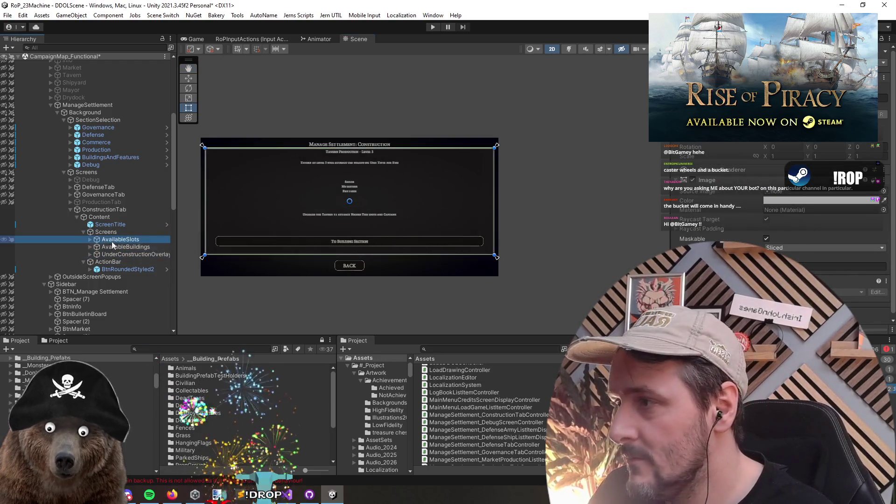
pyautogui.press('f')
pyautogui.press('w')
pyautogui.moveTo(410, 206); pyautogui.dragTo(621, 206)
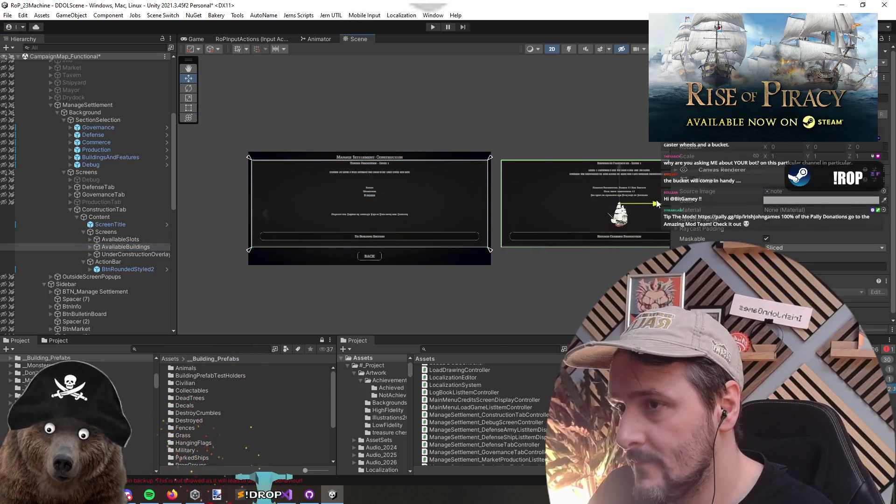
pyautogui.scroll(-3, 304, 281)
pyautogui.click(135, 254)
pyautogui.press('f')
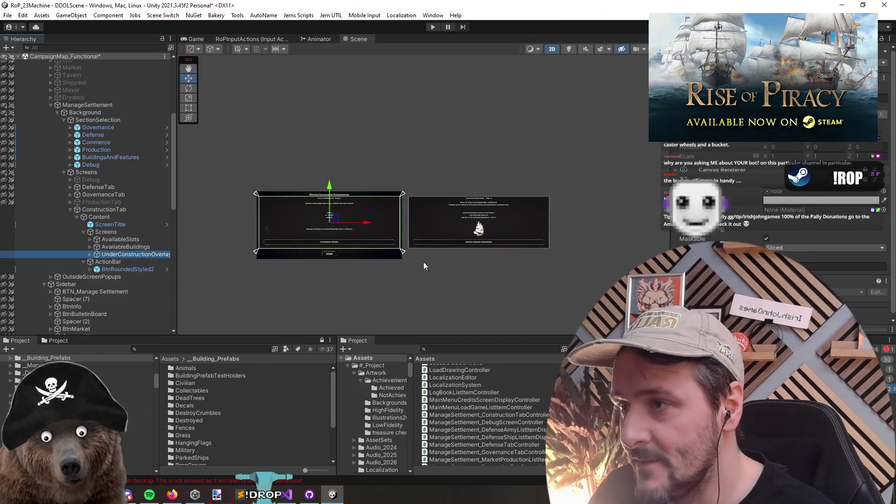
pyautogui.moveTo(617, 227); pyautogui.dragTo(649, 228)
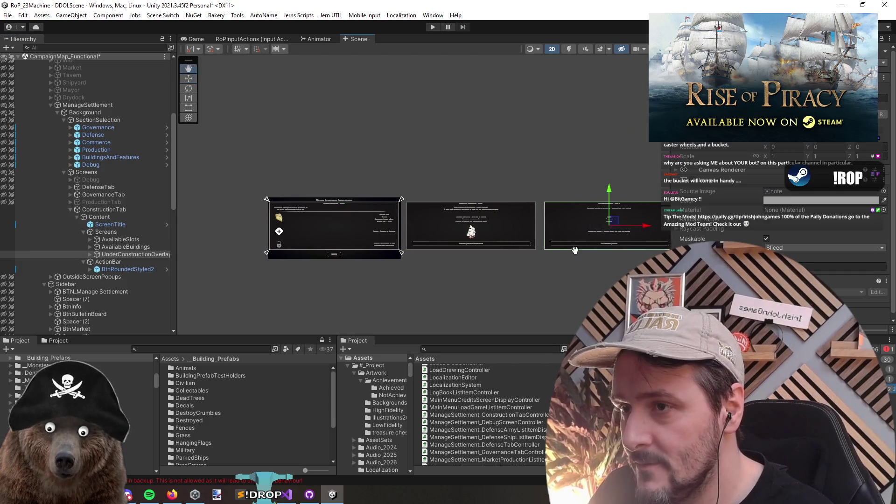
pyautogui.press('f')
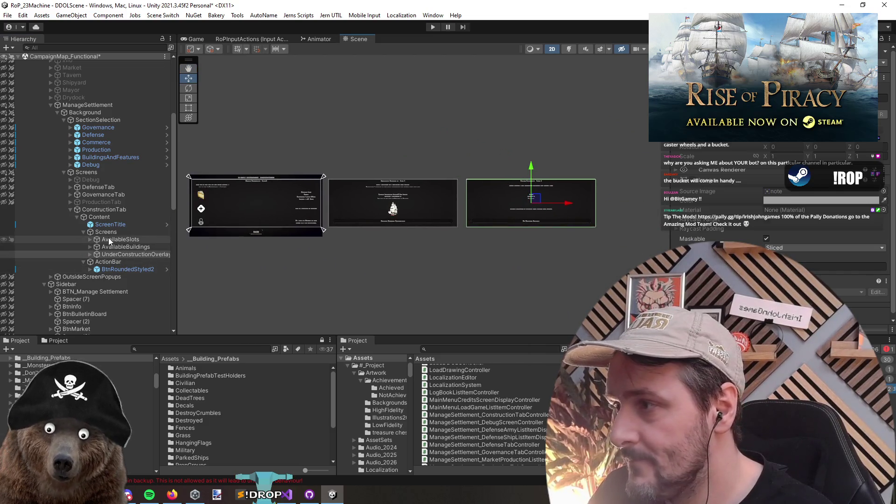
# - Open the ConstructionTab controller script and add blank lines inside the class body
pyautogui.click(110, 238)
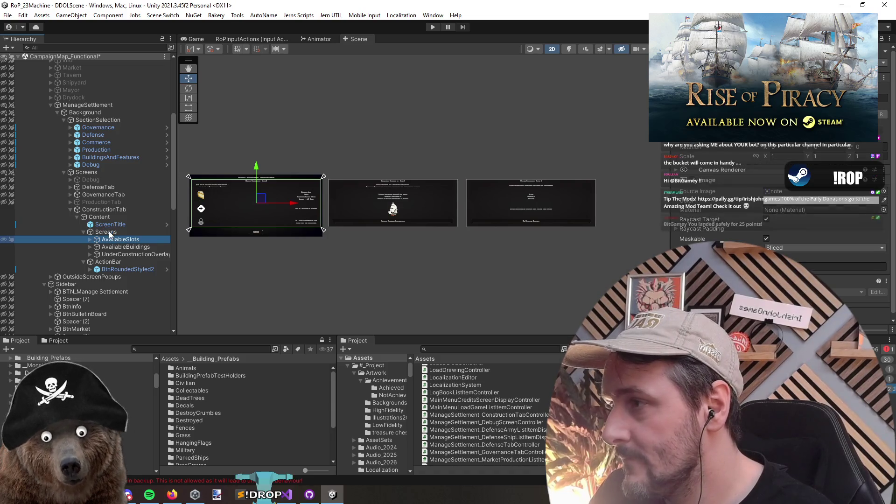
pyautogui.press('Up')
pyautogui.press('Up')
pyautogui.press('Up')
pyautogui.doubleClick(485, 414)
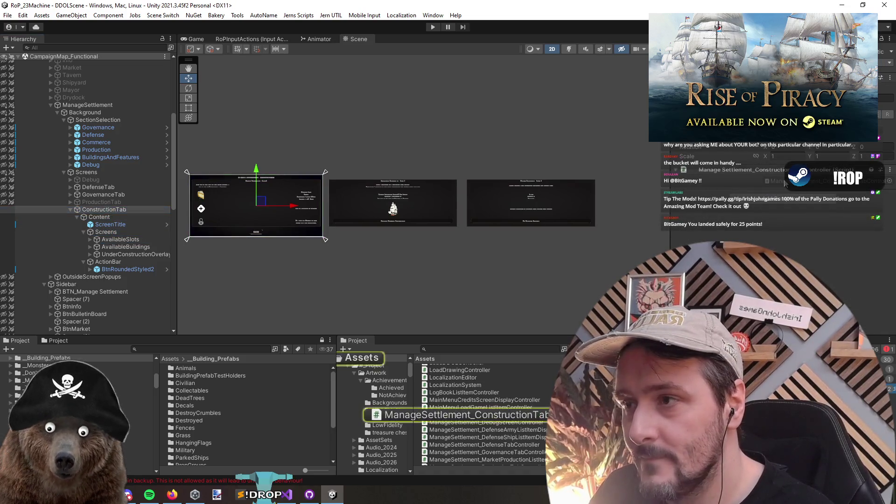
pyautogui.click(354, 91)
pyautogui.press('Return')
pyautogui.press('Return')
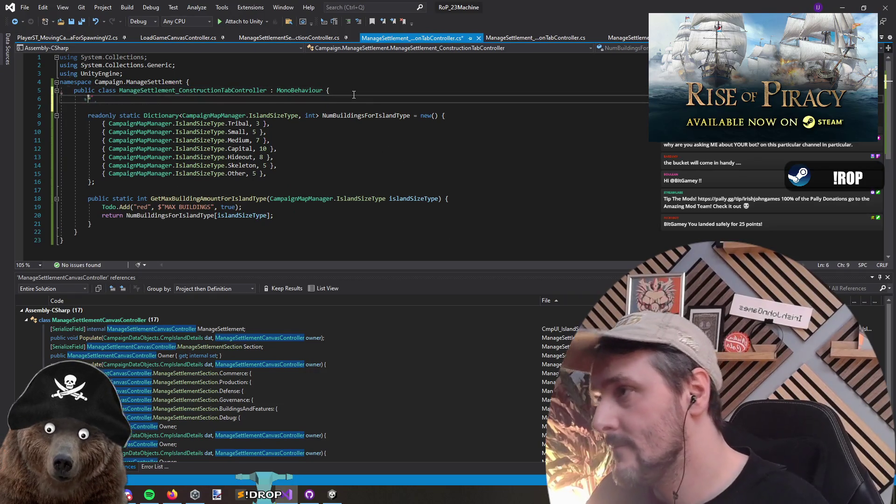
# - Declare a [SerializeField] RectTransform Screens field in the controller
pyautogui.write('[Seriali')
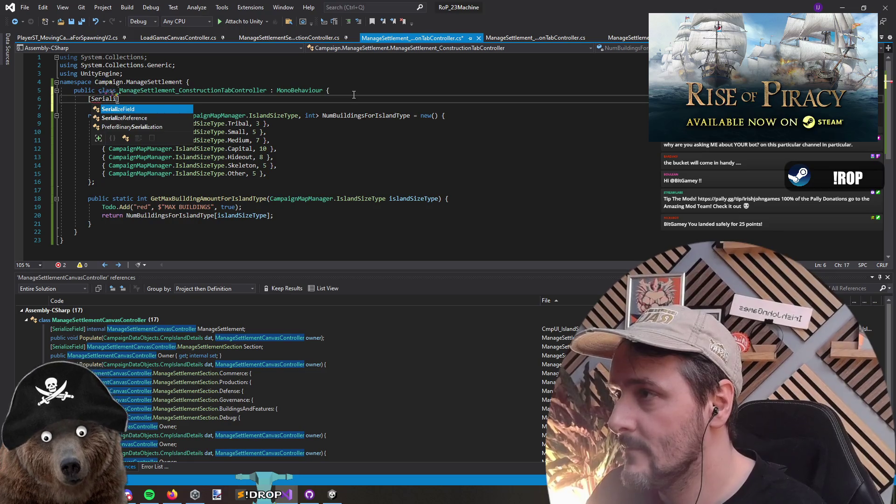
pyautogui.press('Tab')
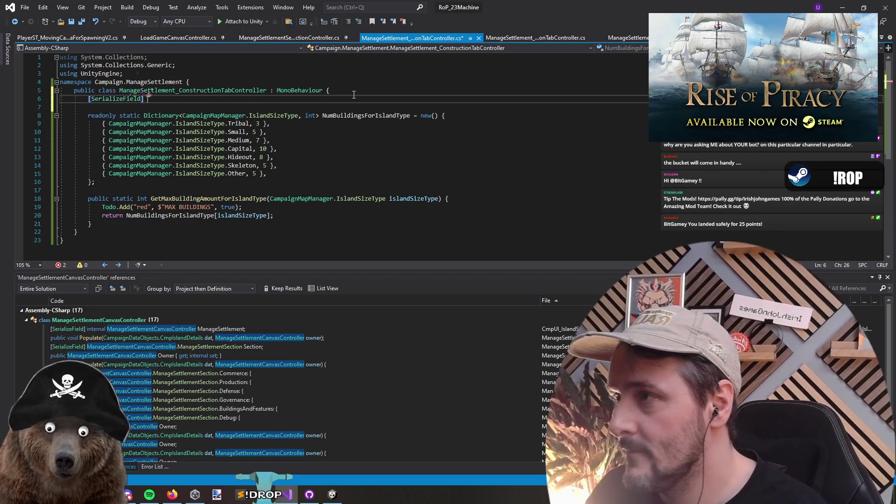
pyautogui.hotkey('alt', 'Tab')
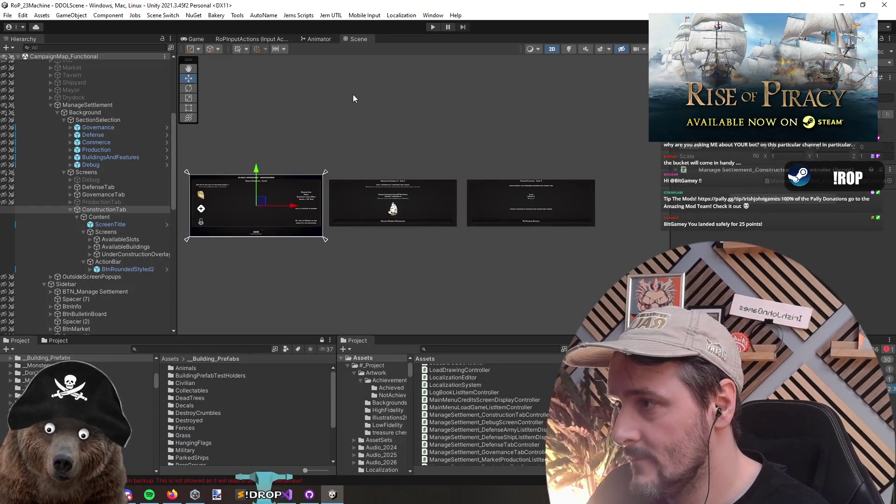
pyautogui.hotkey('alt', 'Tab')
pyautogui.write('Screens')
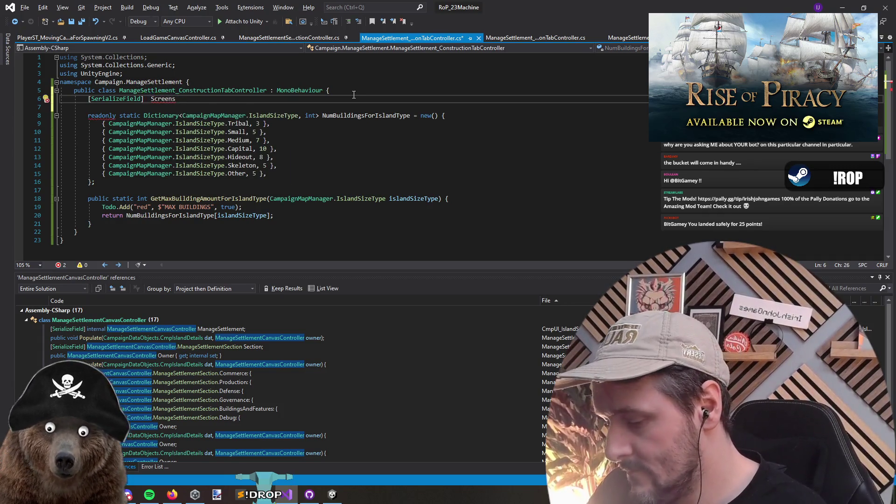
pyautogui.write('RectTransform')
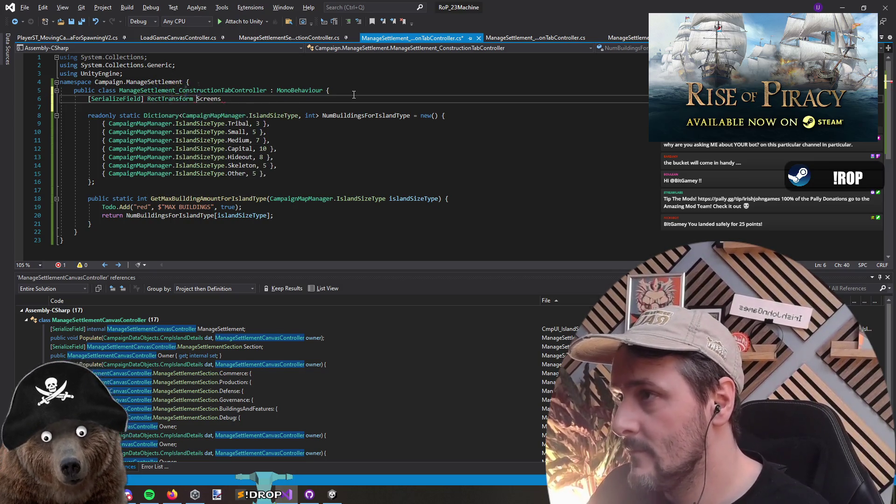
pyautogui.press('End')
pyautogui.write(';')
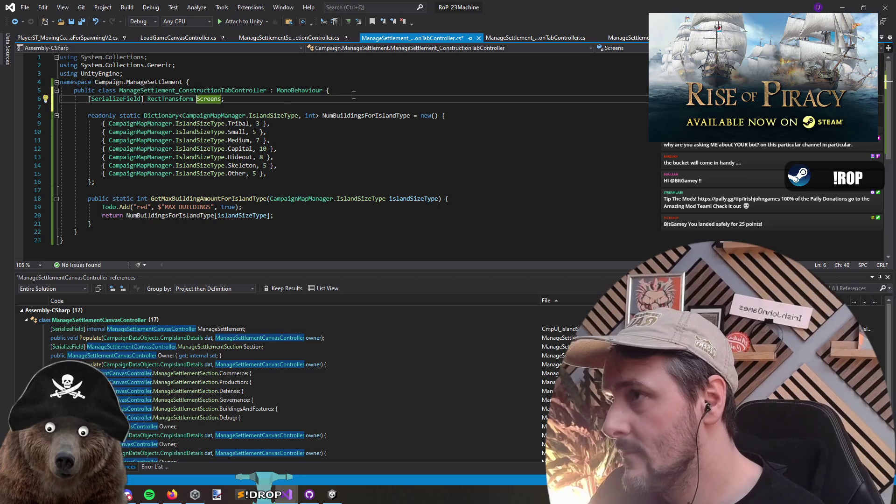
# - Turn it into fields AvailableSlotScreen, AvailableBuildingsScreen and UnderConstructionOverlayScreen, and save
pyautogui.hotkey('alt', 'Tab')
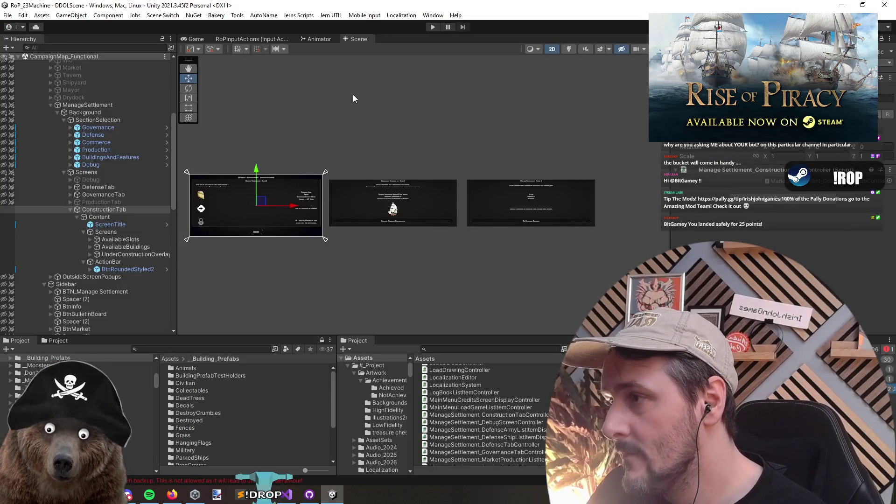
pyautogui.hotkey('alt', 'Tab')
pyautogui.write('Ava')
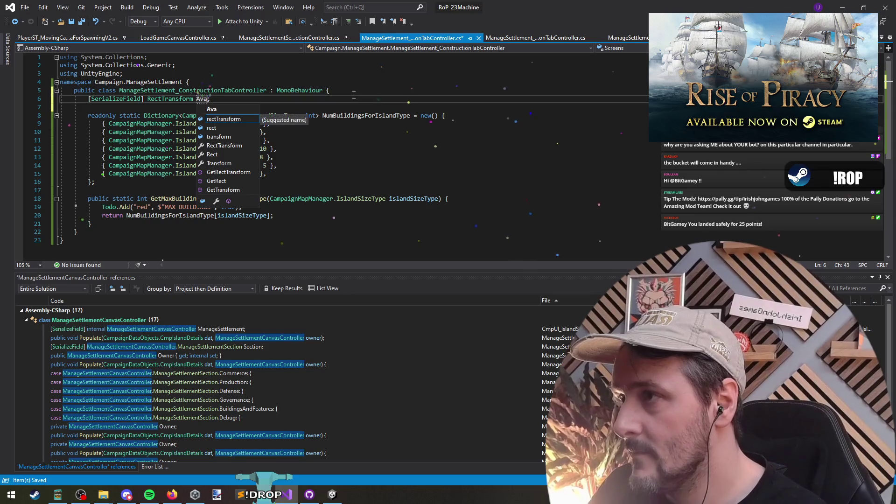
pyautogui.write('ilab')
pyautogui.write('leSlotScreen,')
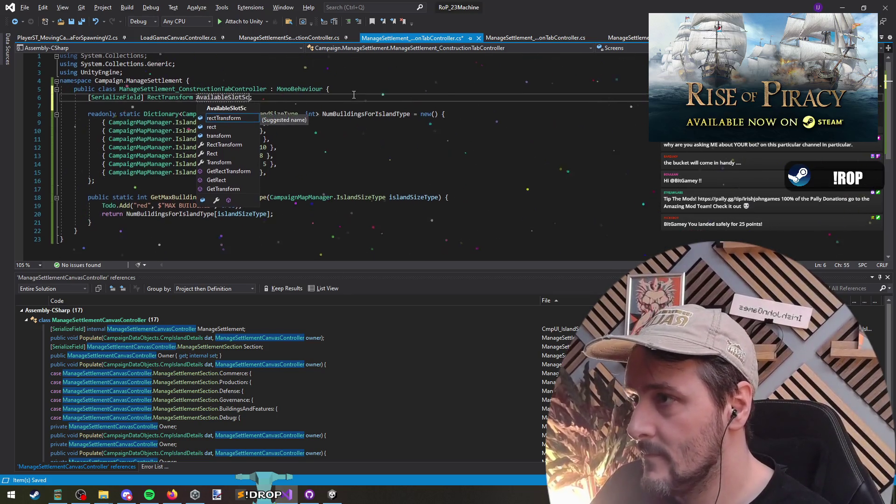
pyautogui.hotkey('alt', 'Tab')
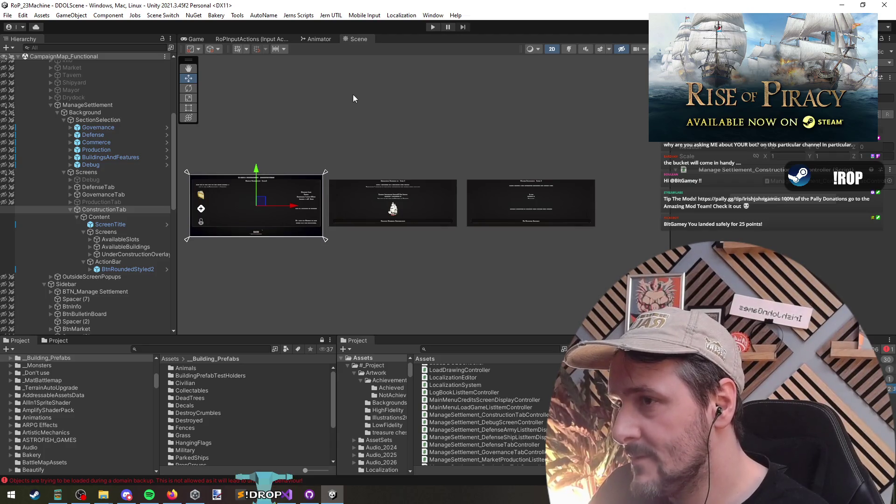
pyautogui.hotkey('alt', 'Tab')
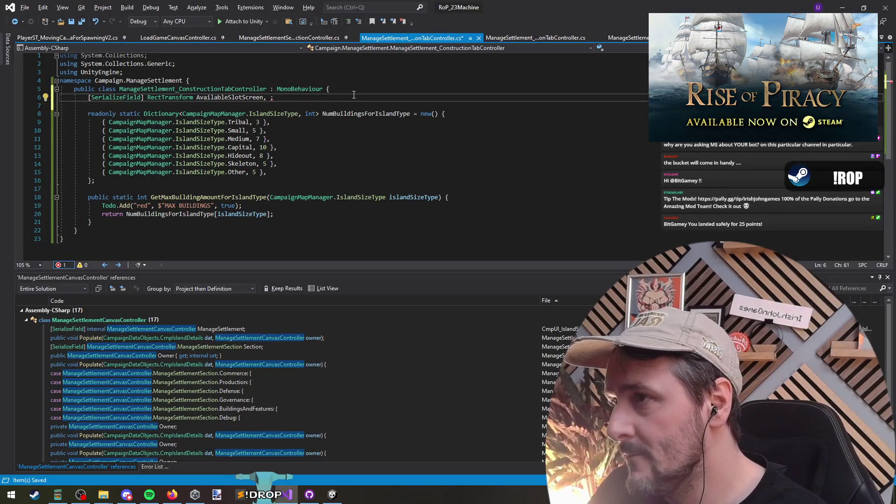
pyautogui.write('AvailableBuildingsScreen,')
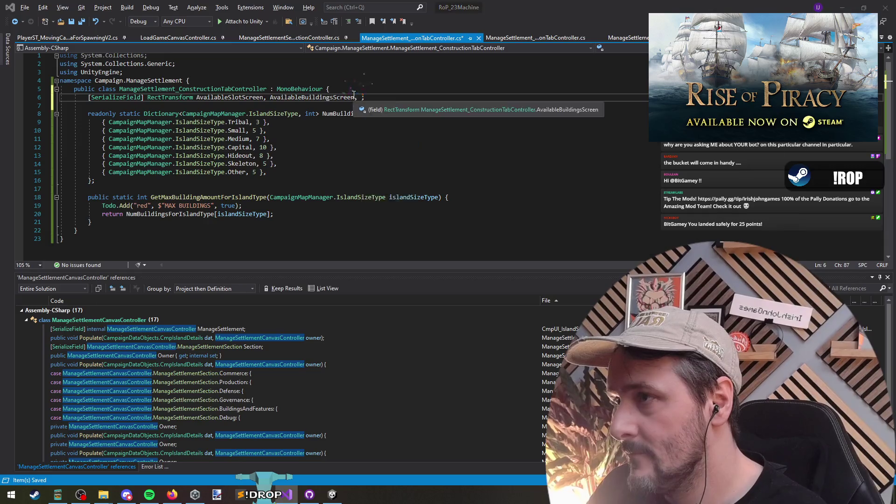
pyautogui.hotkey('alt', 'Tab')
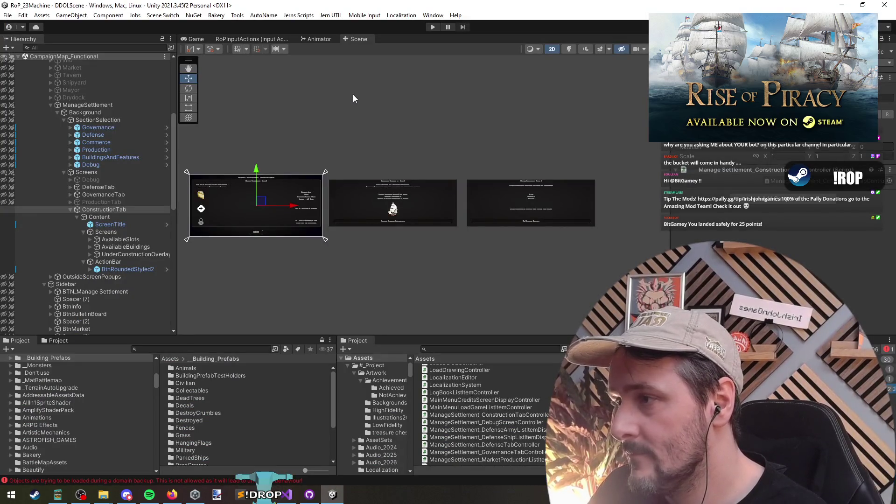
pyautogui.hotkey('alt', 'Tab')
pyautogui.write('UnderC')
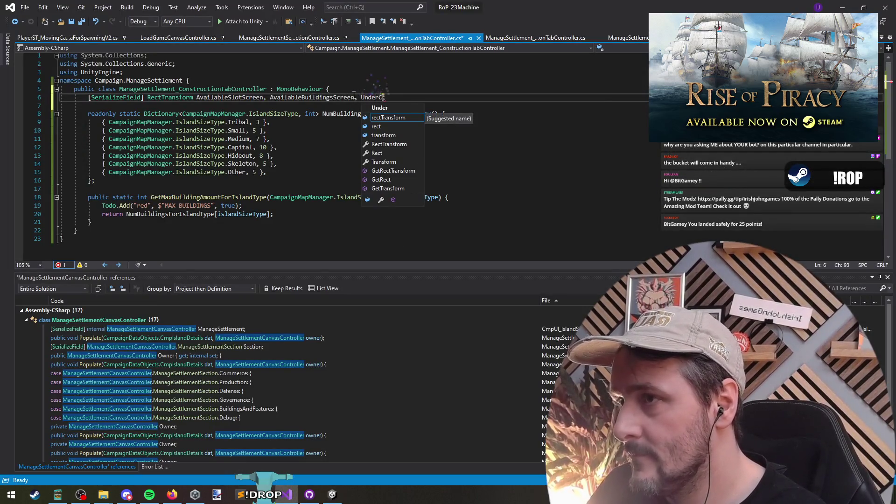
pyautogui.write('OverlayScreen')
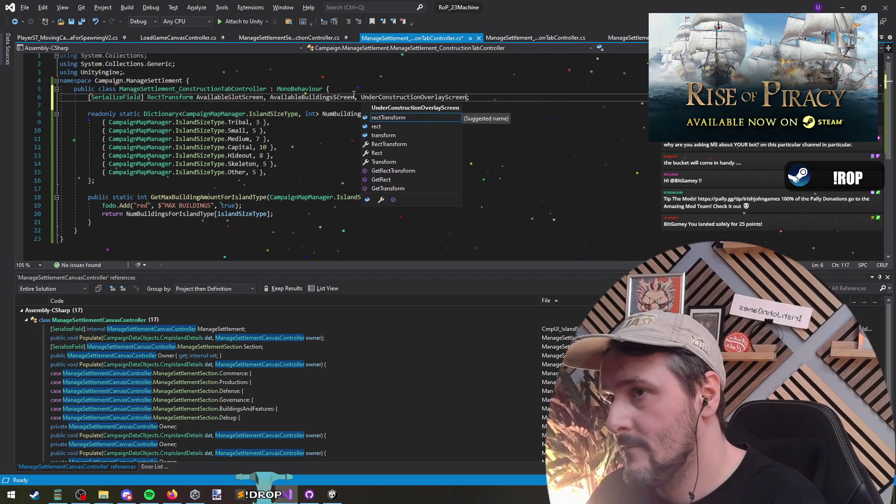
pyautogui.hotkey('ctrl', 's')
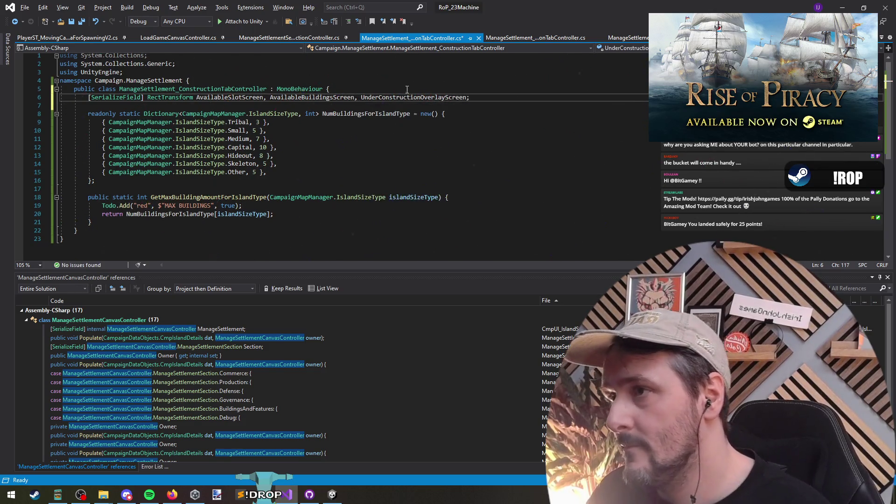
# - Add an Awake method stub below the field declaration
pyautogui.click(177, 105)
pyautogui.write('Awake')
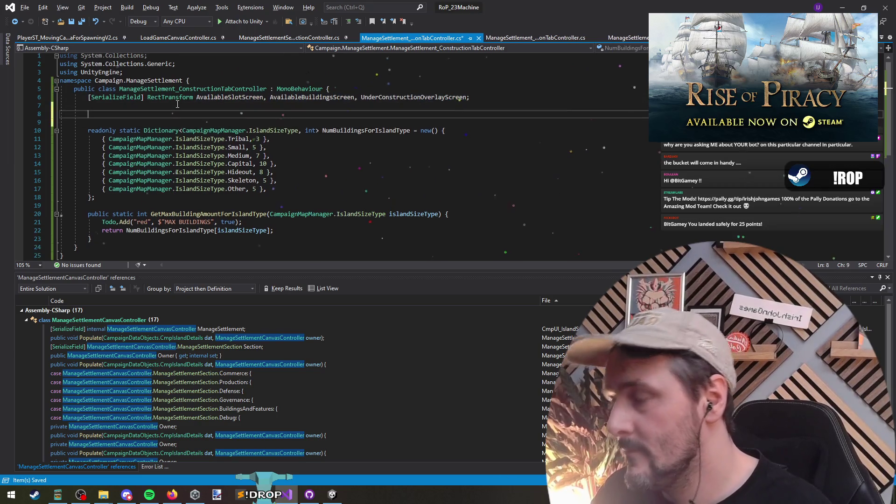
pyautogui.press('Tab')
# - Call ResetScreenLocations from Awake and declare a void ResetScreenLocations() method
pyautogui.write('AvailableSlotScreen, AvailableBuildingsScreen, UnderConstructionOverlayScreen')
pyautogui.hotkey('ctrl', 'Return')
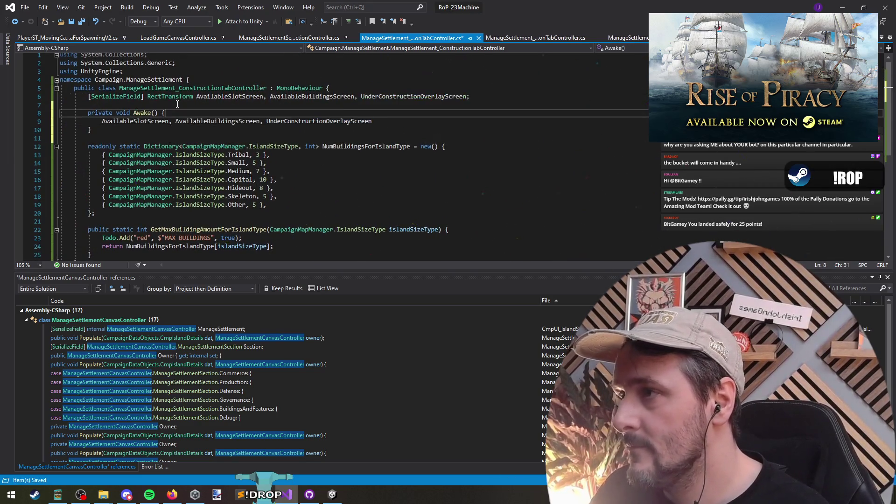
pyautogui.write('ResetScreenL')
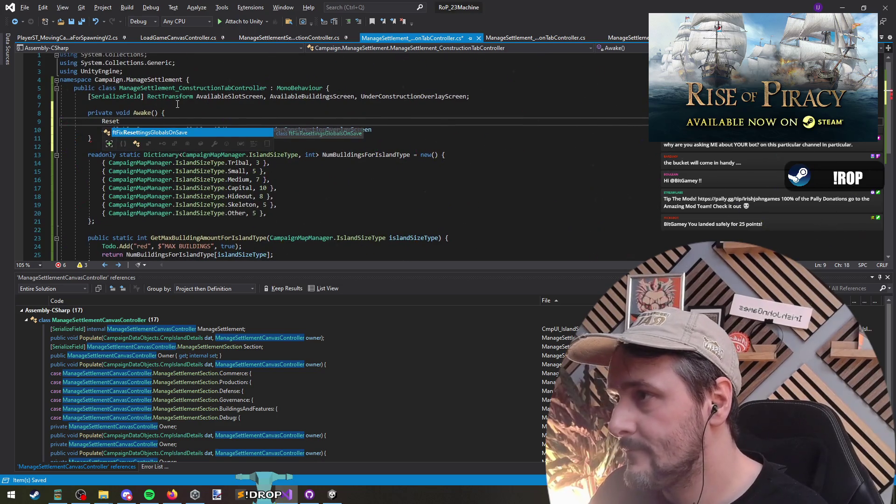
pyautogui.write('ocations();')
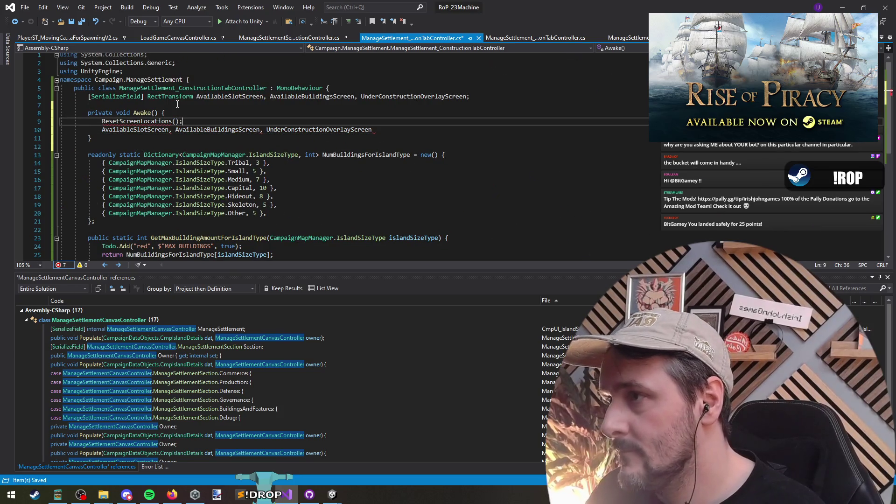
pyautogui.press('Return')
pyautogui.write('ResetScreenLocations')
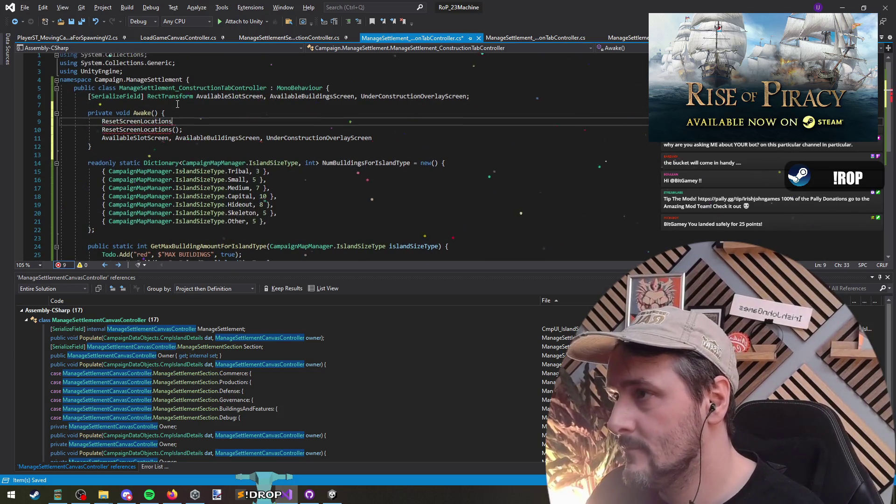
pyautogui.write('viu')
pyautogui.press('BackSpace')
pyautogui.press('BackSpace')
pyautogui.write('oid')
pyautogui.press('End')
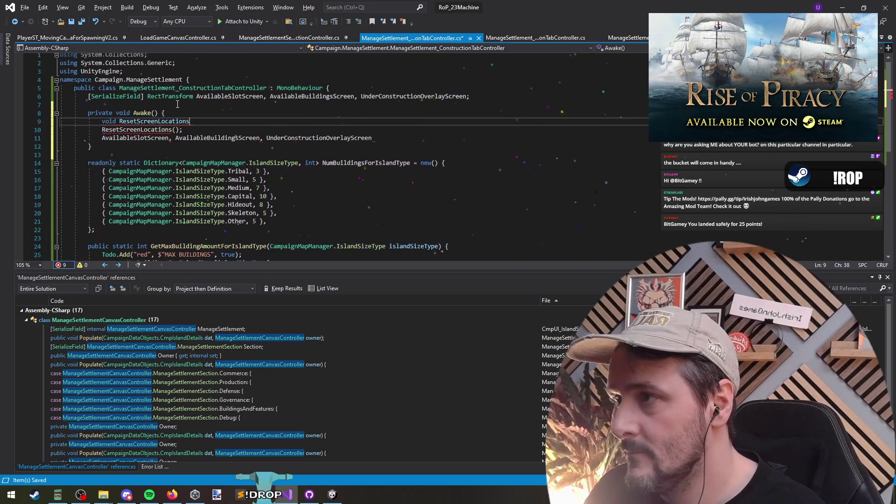
pyautogui.write('() {;')
pyautogui.press('Return')
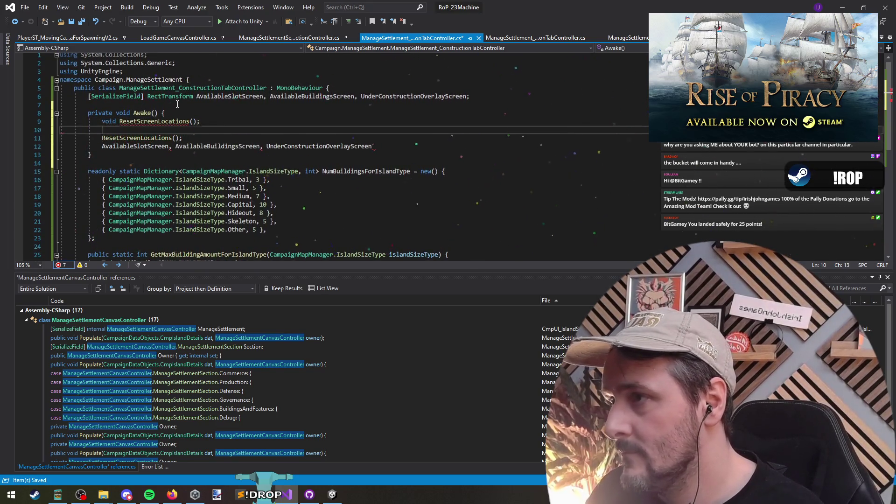
pyautogui.press('Down')
pyautogui.press('Down')
pyautogui.press('Up')
pyautogui.press('Up')
pyautogui.press('End')
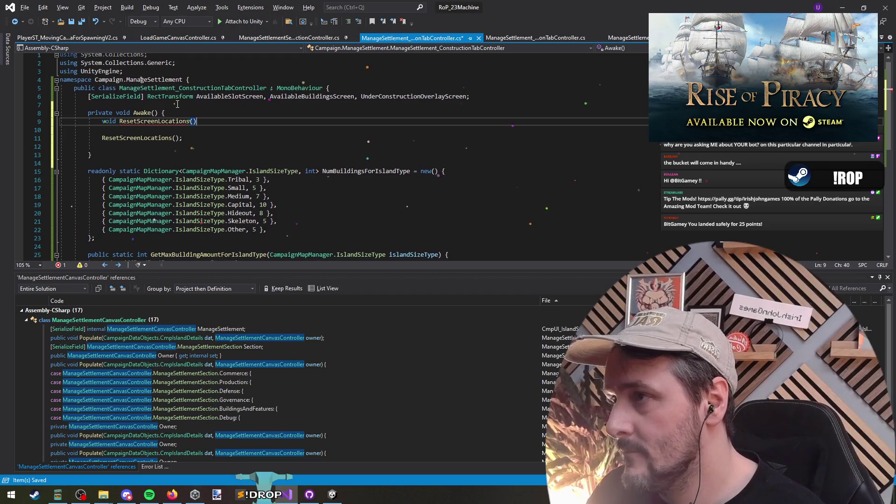
pyautogui.write('{')
pyautogui.press('Return')
# - In ResetScreenLocations, set AvailableSlotScreen.anchoredPosition = Vector2.zero
pyautogui.write('AvailableSlotScreen, AvailableBuildingsScreen, UnderConstructionOverlayScreen')
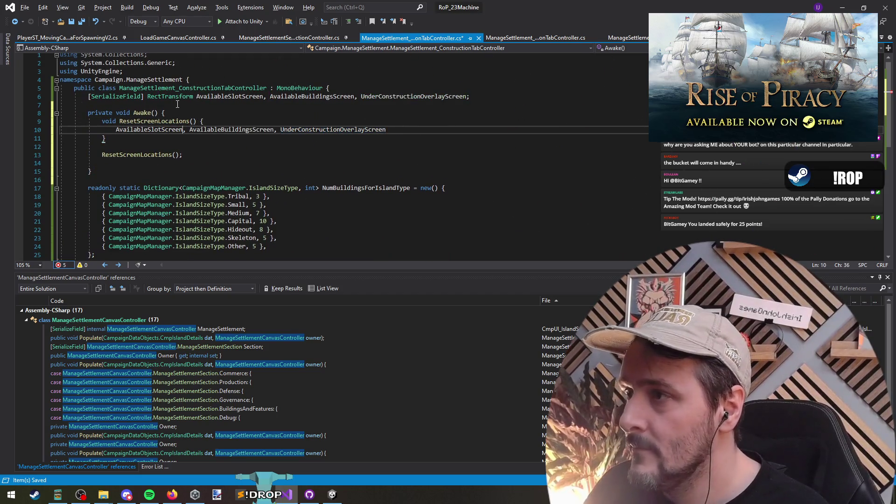
pyautogui.press('Return')
pyautogui.press('Return')
pyautogui.hotkey('ctrl', 'Right')
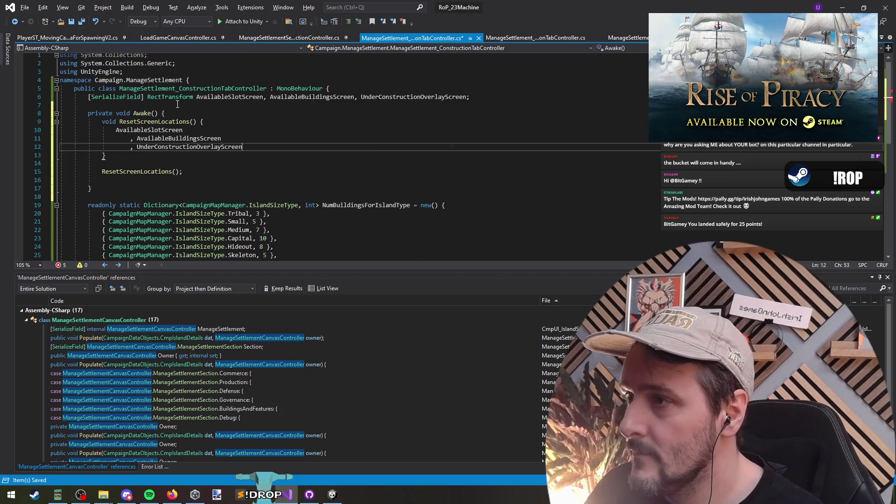
pyautogui.press('Up')
pyautogui.press('Up')
pyautogui.write('.')
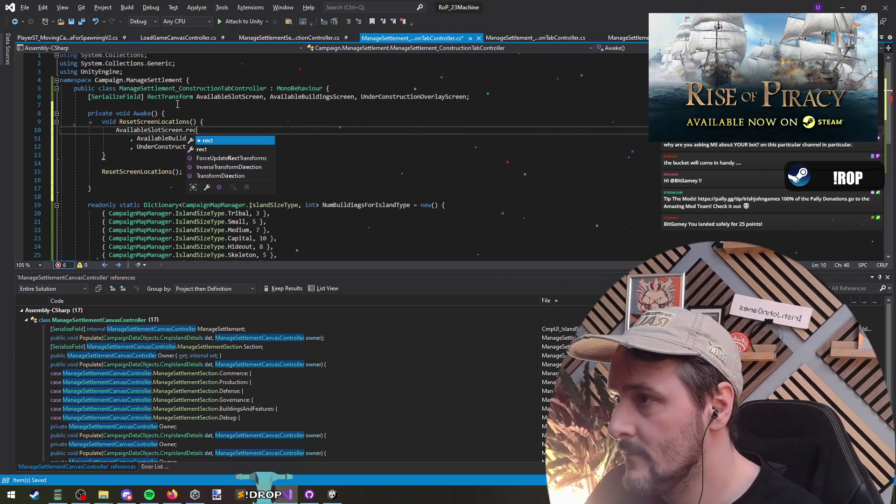
pyautogui.press('BackSpace')
pyautogui.press('BackSpace')
pyautogui.press('BackSpace')
pyautogui.write('anchoredp')
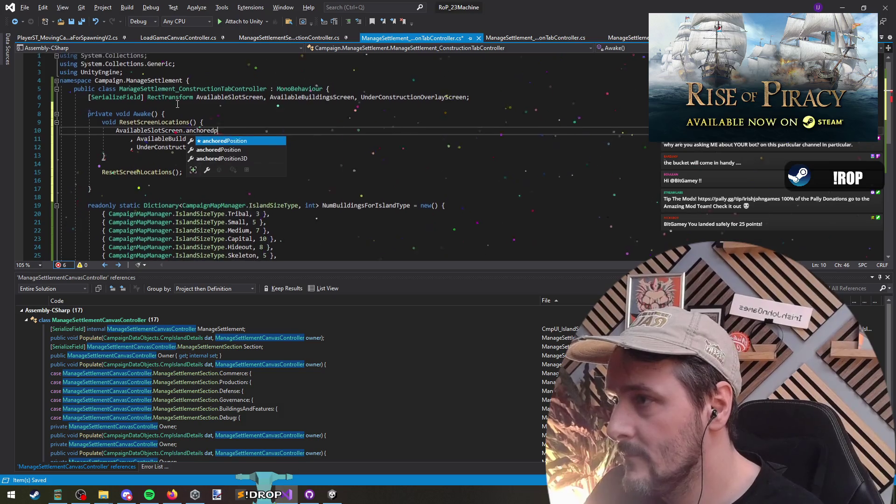
pyautogui.press('Tab')
pyautogui.write('= Vector2.')
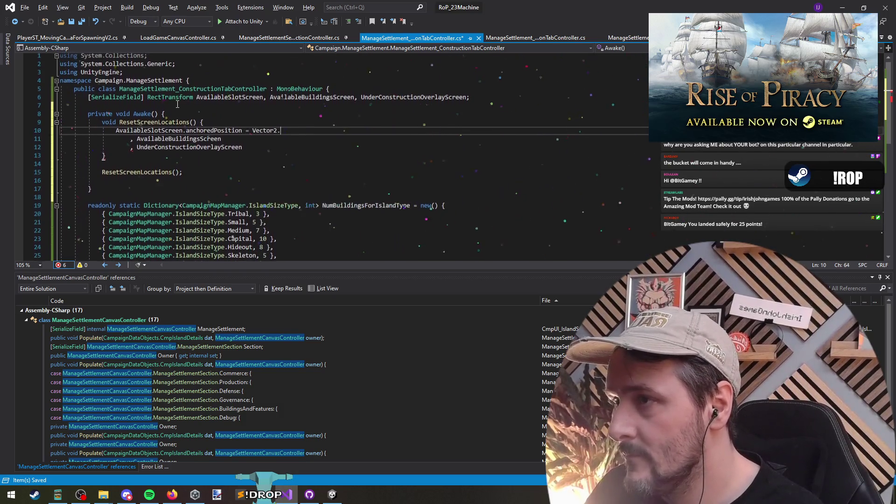
pyautogui.write('zero;')
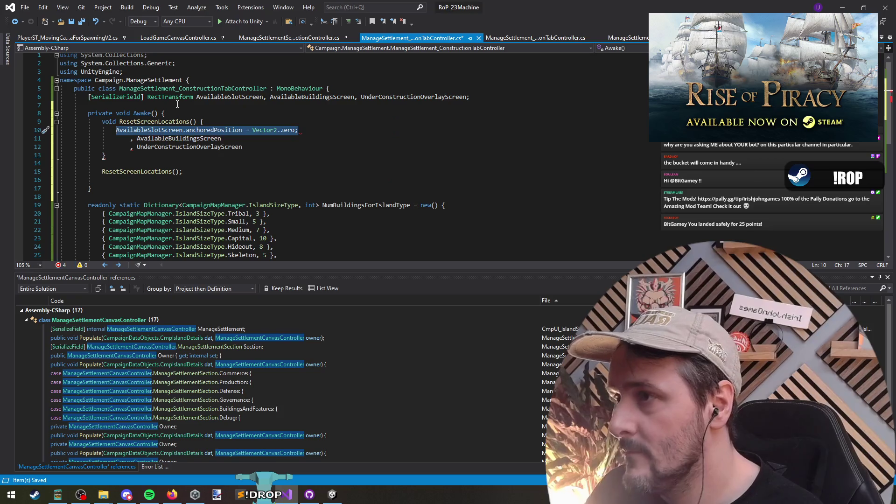
# - Duplicate that line for AvailableBuildingsScreen and UnderConstructionOverlayScreen, delete leftover lines, and save
pyautogui.hotkey('ctrl', 'd')
pyautogui.hotkey('ctrl', 'd')
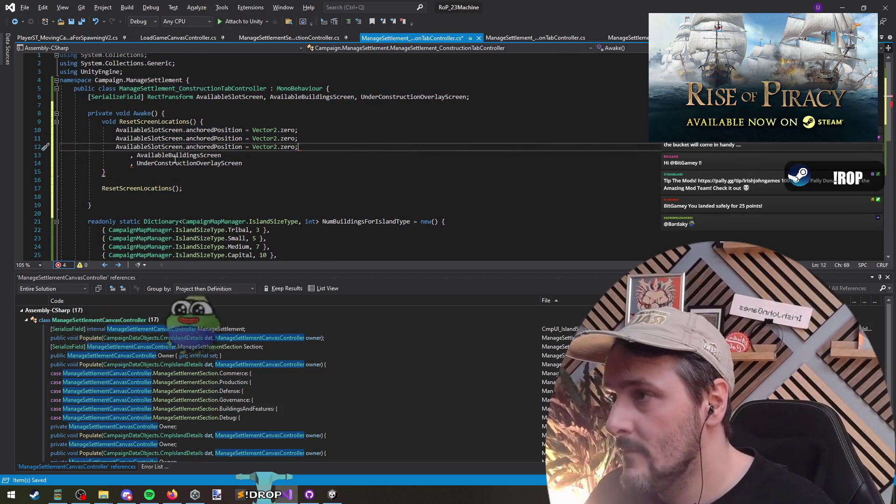
pyautogui.doubleClick(177, 155)
pyautogui.hotkey('ctrl', 'x')
pyautogui.doubleClick(149, 138)
pyautogui.hotkey('ctrl', 'v')
pyautogui.doubleClick(169, 163)
pyautogui.hotkey('ctrl', 'x')
pyautogui.doubleClick(149, 147)
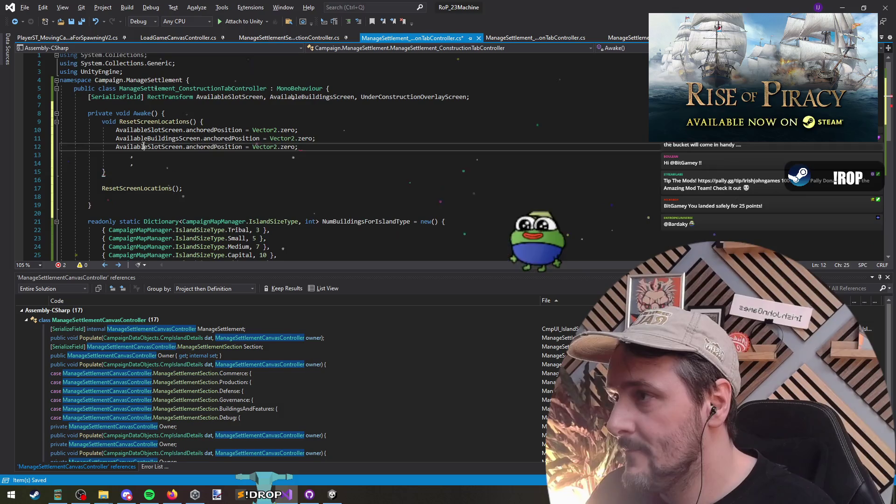
pyautogui.hotkey('ctrl', 'v')
pyautogui.hotkey('ctrl', 'shift', 'l')
pyautogui.hotkey('ctrl', 'shift', 'l')
pyautogui.hotkey('ctrl', 's')
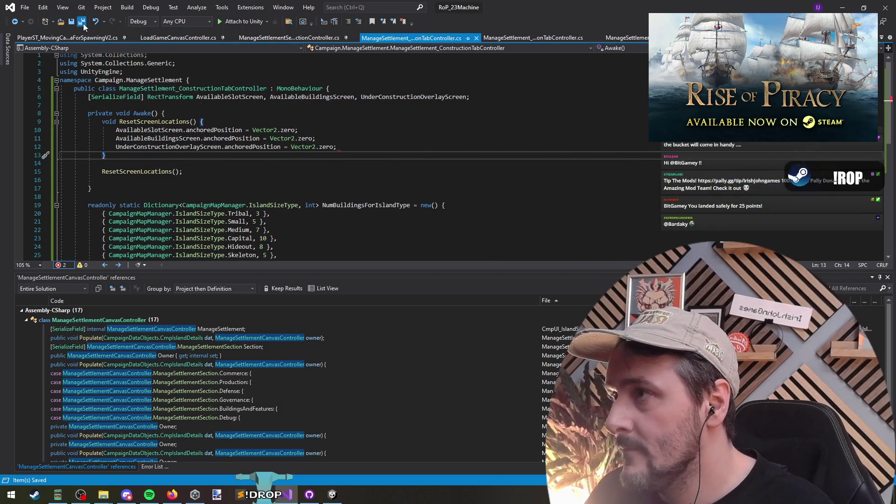
pyautogui.click(842, 7)
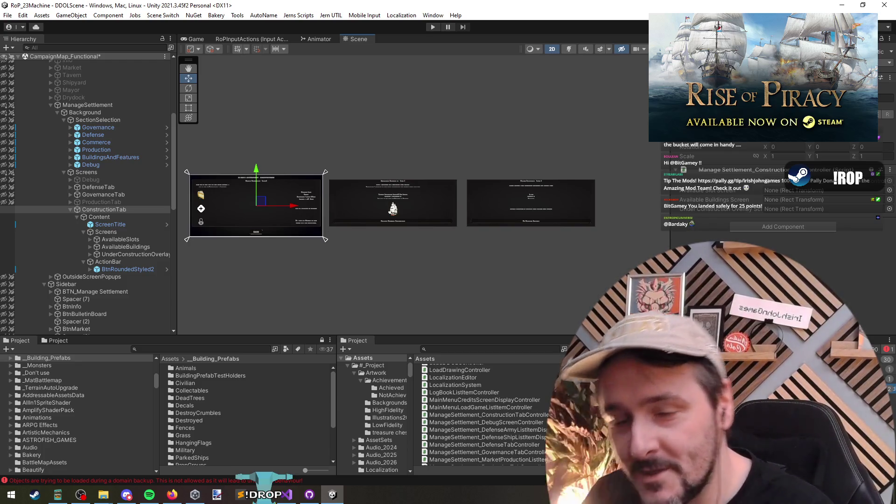
# - Collapse the screens' children in the Hierarchy and select ConstructionTab to show its controller
pyautogui.scroll(2, 327, 238)
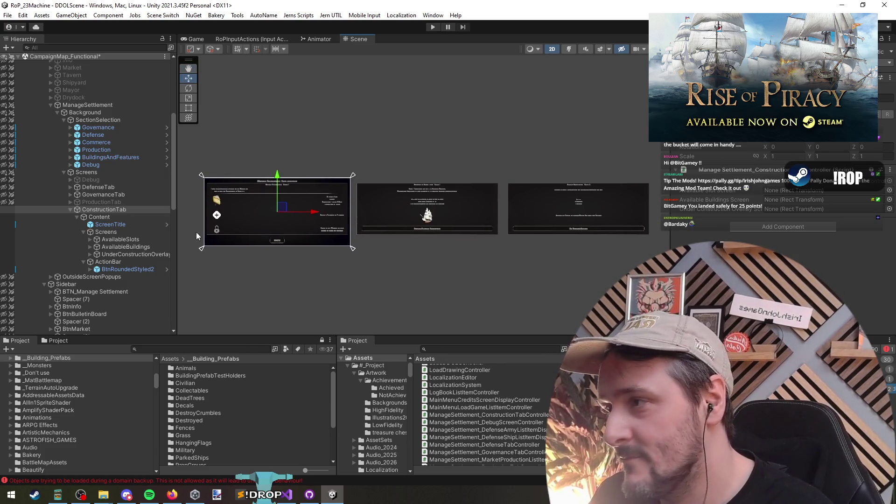
pyautogui.click(137, 209)
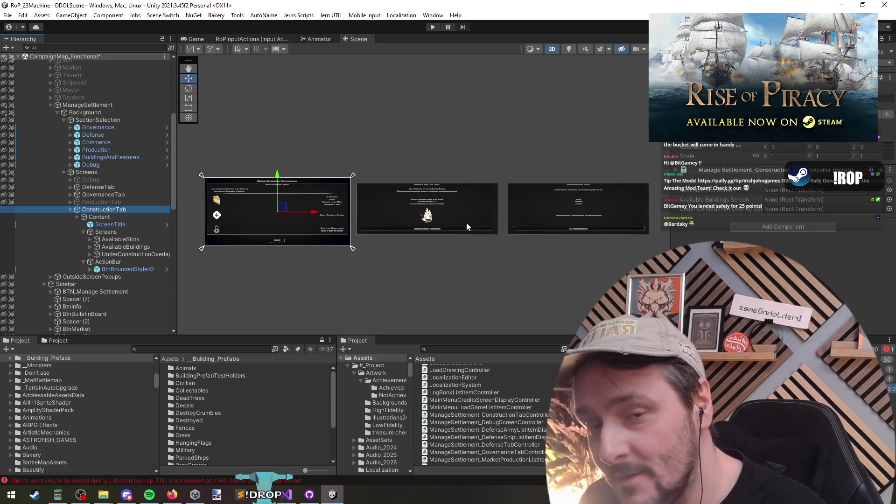
pyautogui.click(120, 240)
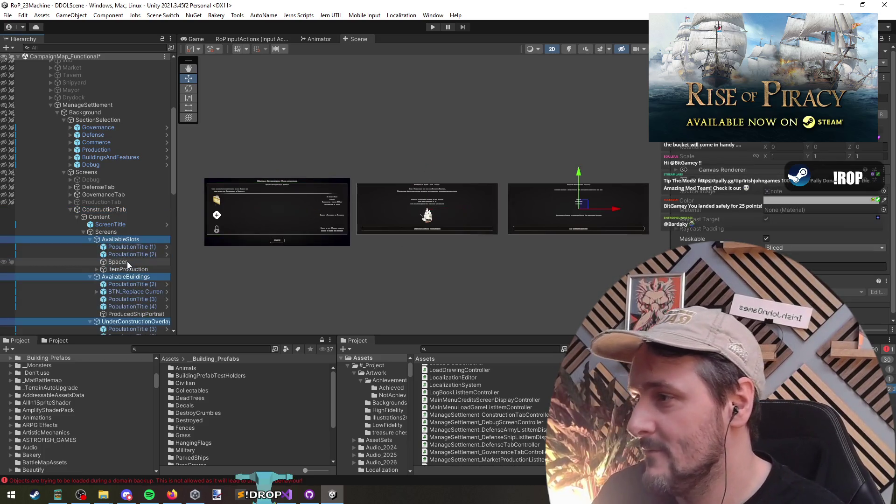
pyautogui.click(128, 247)
pyautogui.scroll(-2, 133, 280)
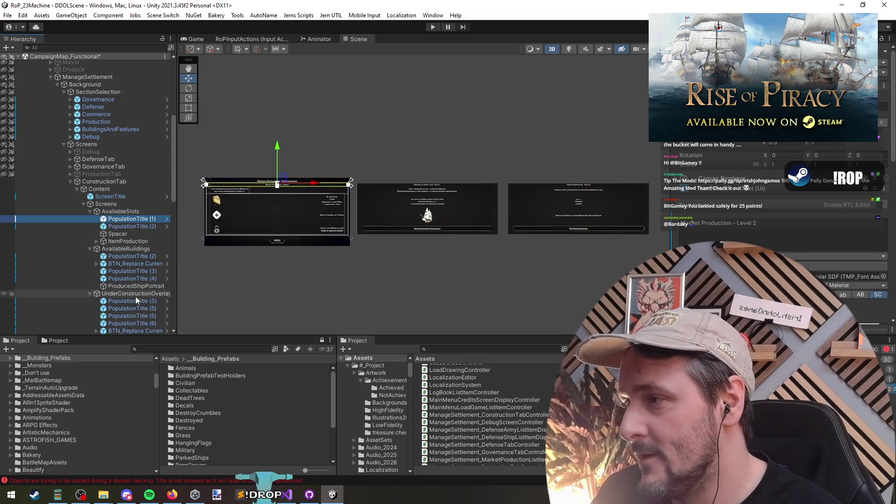
pyautogui.keyDown('shift'); pyautogui.click(130, 213); pyautogui.keyUp('shift')
pyautogui.press('Left')
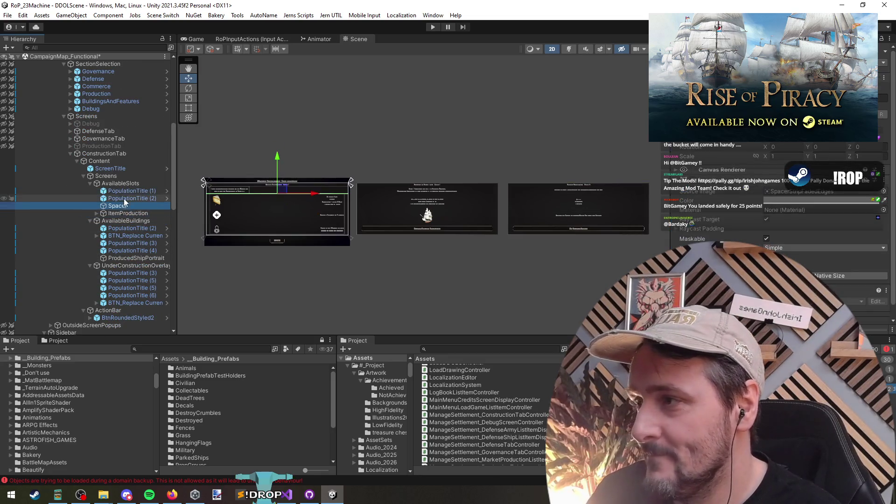
pyautogui.click(134, 190)
pyautogui.press('Down')
pyautogui.press('Left')
pyautogui.press('Down')
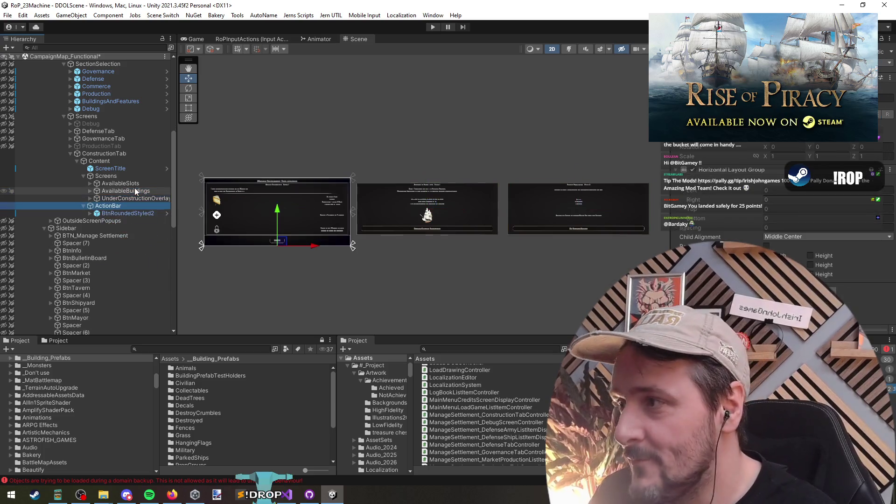
pyautogui.click(136, 184)
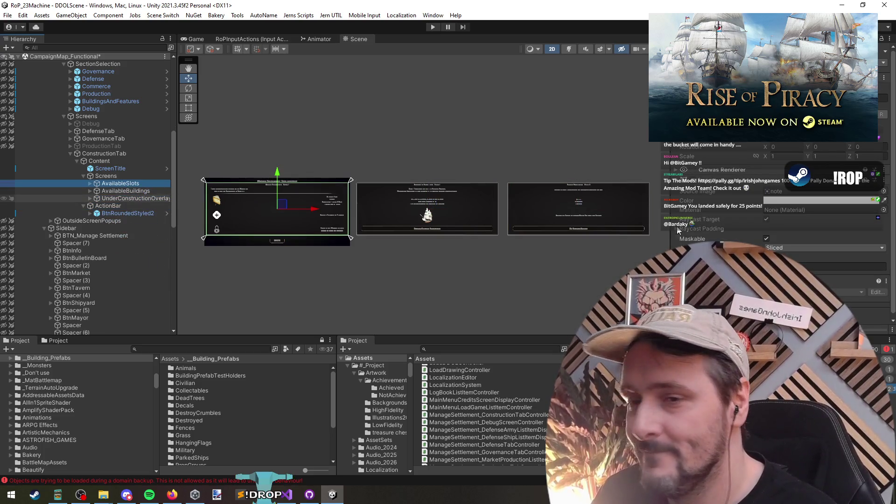
pyautogui.press('Up')
pyautogui.press('Up')
pyautogui.press('Up')
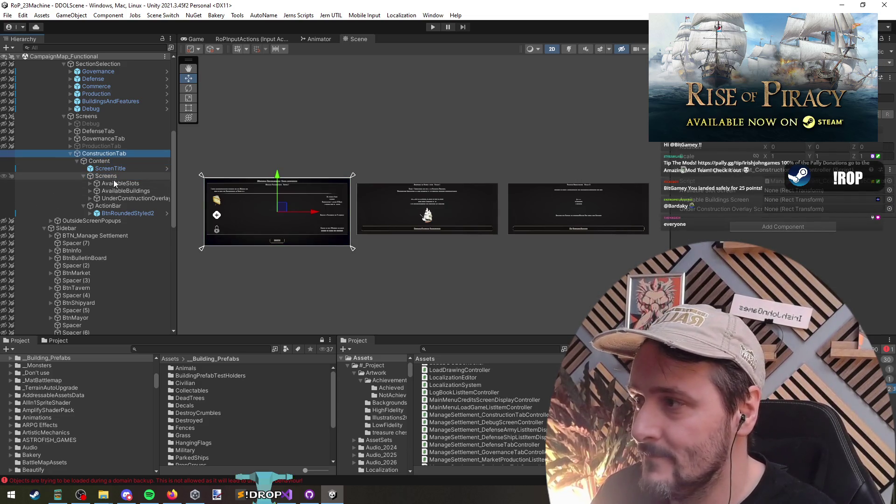
# - Assign AvailableSlots, AvailableBuildings and UnderConstructionOverlay to the controller's three screen fields
pyautogui.moveTo(759, 187); pyautogui.dragTo(779, 189)
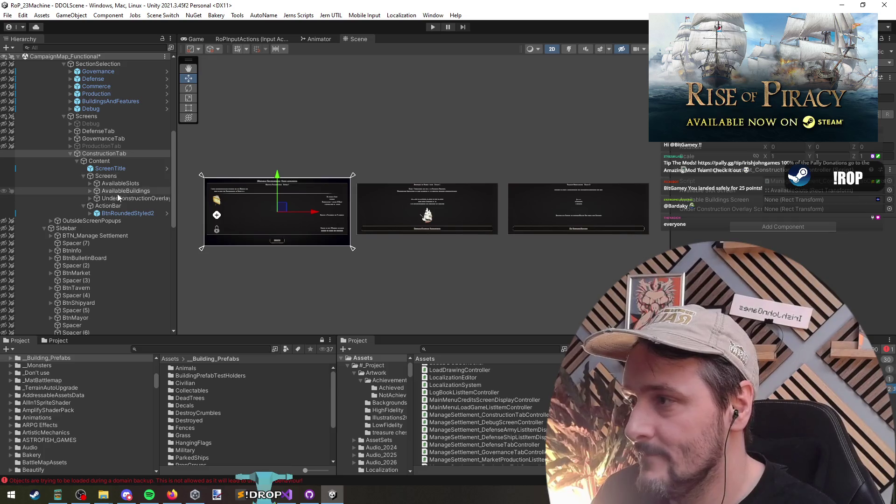
pyautogui.moveTo(118, 191); pyautogui.dragTo(811, 200)
pyautogui.moveTo(128, 198); pyautogui.dragTo(812, 209)
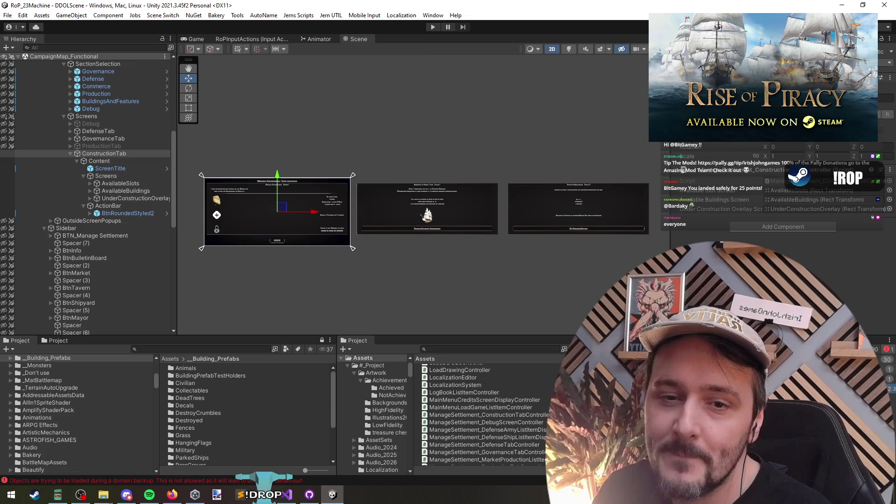
# - Inspect the AvailableSlots screen's BtnRoundedStyled2 button, then return to the script in Visual Studio
pyautogui.moveTo(375, 227); pyautogui.dragTo(385, 246)
pyautogui.scroll(-1, 383, 245)
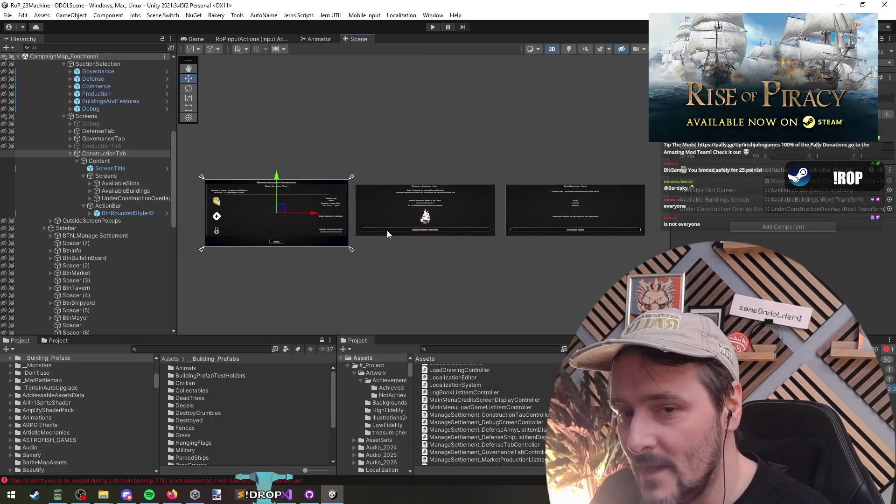
pyautogui.click(120, 184)
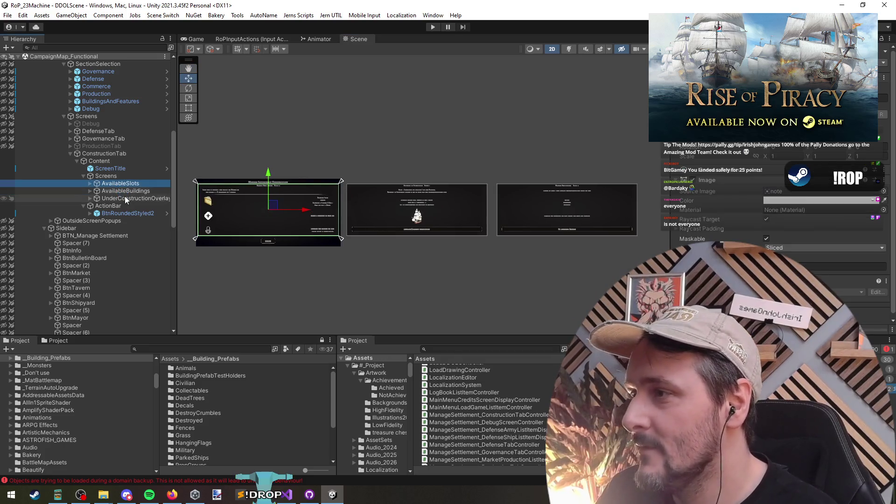
pyautogui.click(132, 213)
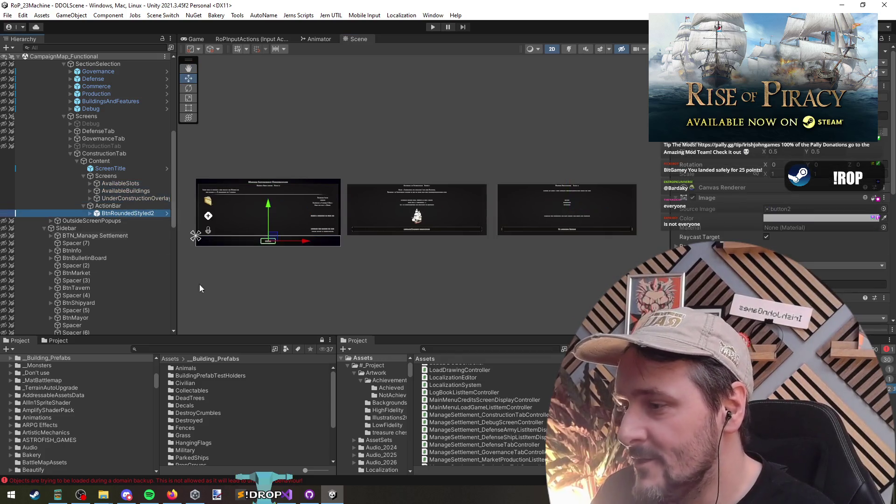
pyautogui.click(285, 494)
pyautogui.click(276, 161)
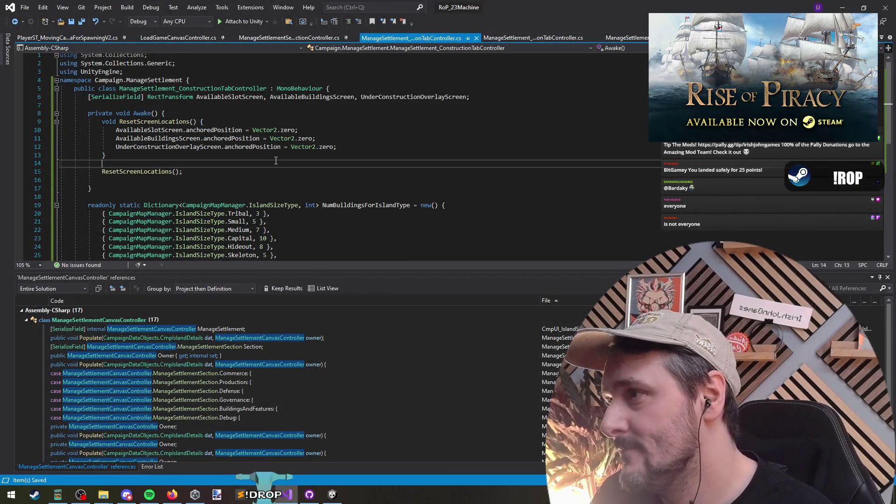
# - Delete the extra blank line in the Awake method
pyautogui.press('Down')
pyautogui.press('Down')
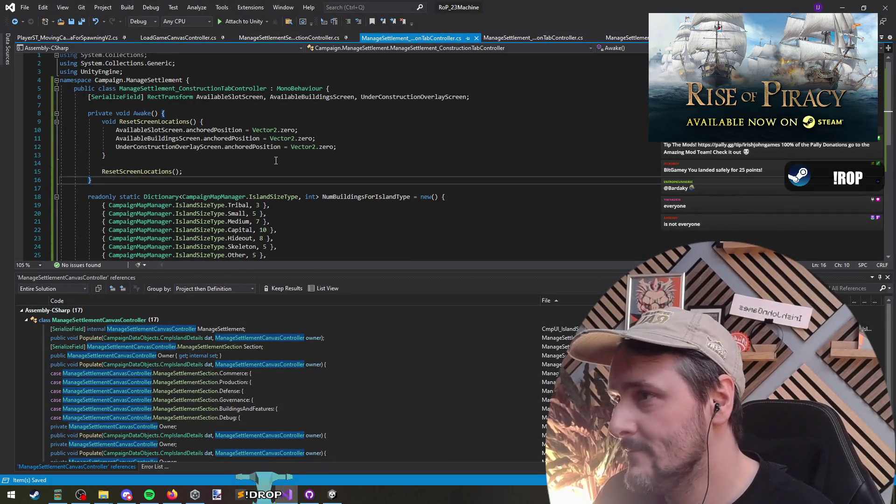
pyautogui.hotkey('ctrl', 'shift', 'l')
pyautogui.scroll(-1, 272, 157)
pyautogui.scroll(-5, 272, 157)
pyautogui.scroll(6, 272, 157)
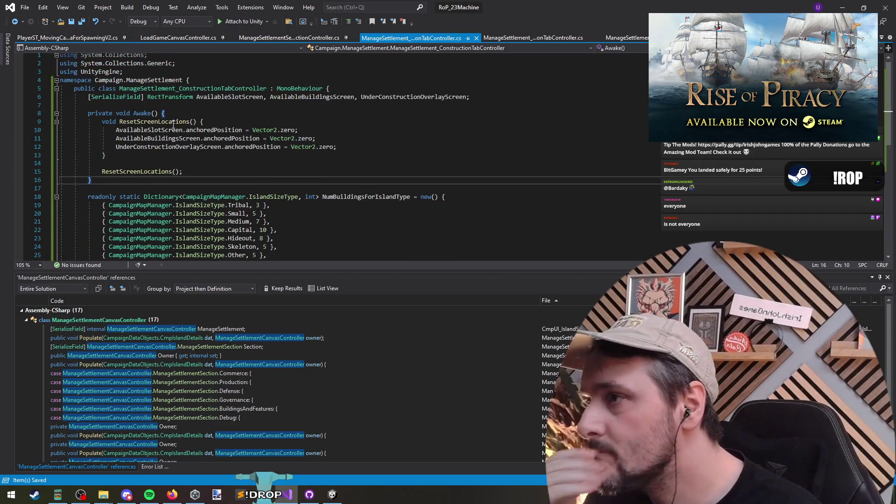
# - Split AvailableSlotScreen, AvailableBuildingsScreen and UnderConstructionOverlayScreen onto separate lines, semicolon alone, then return to Unity
pyautogui.click(174, 122)
pyautogui.doubleClick(142, 130)
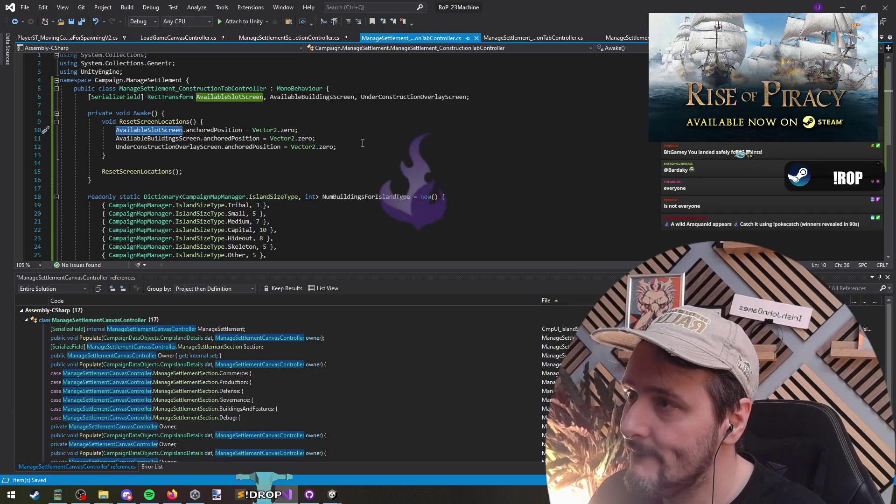
pyautogui.click(264, 98)
pyautogui.press('Right')
pyautogui.press('Return')
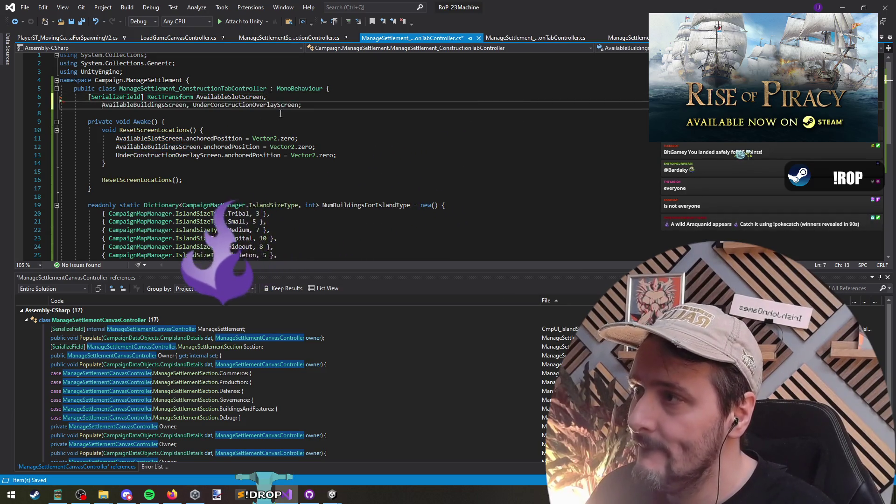
pyautogui.hotkey('ctrl', 'Right')
pyautogui.hotkey('ctrl', 'Right')
pyautogui.press('Return')
pyautogui.press('End')
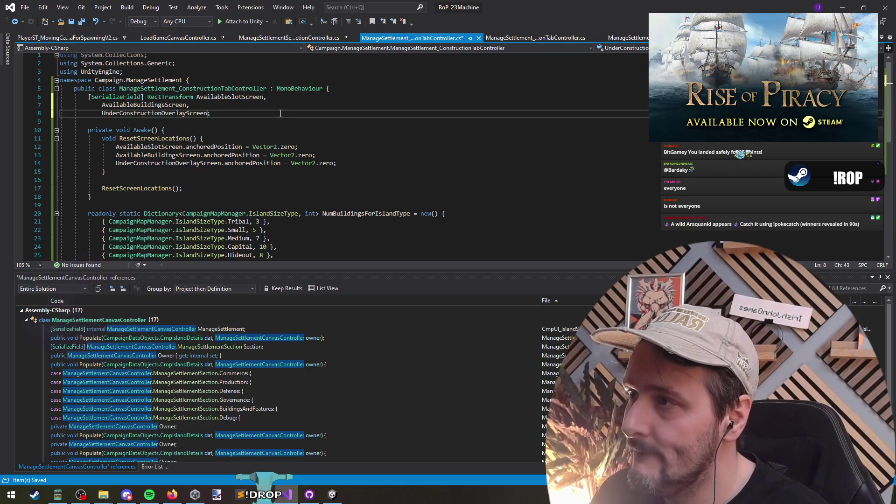
pyautogui.press('Left')
pyautogui.press('Return')
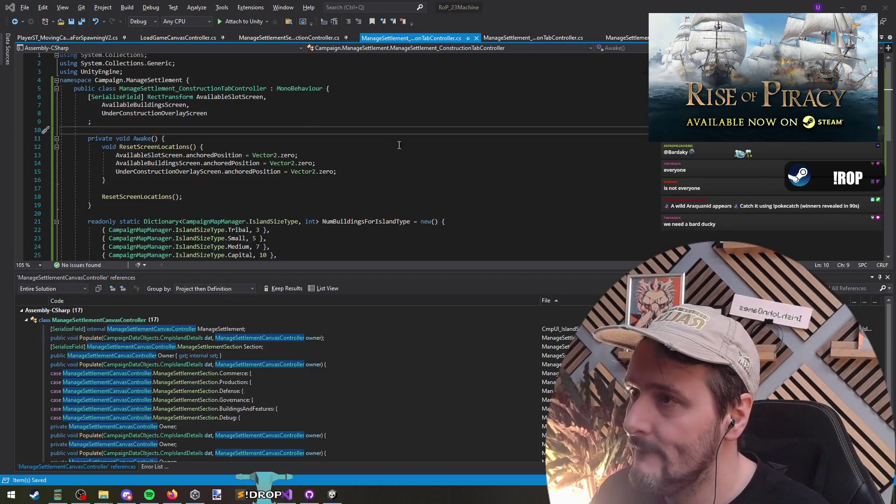
pyautogui.hotkey('alt', 'Tab')
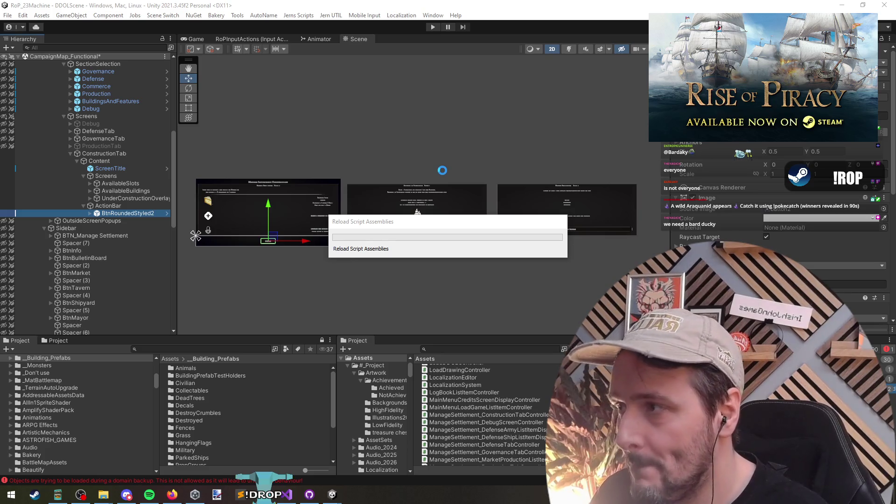
# - Add an empty OnEnable method below Awake using the 'onena' completion
pyautogui.hotkey('alt', 'Tab')
pyautogui.click(187, 210)
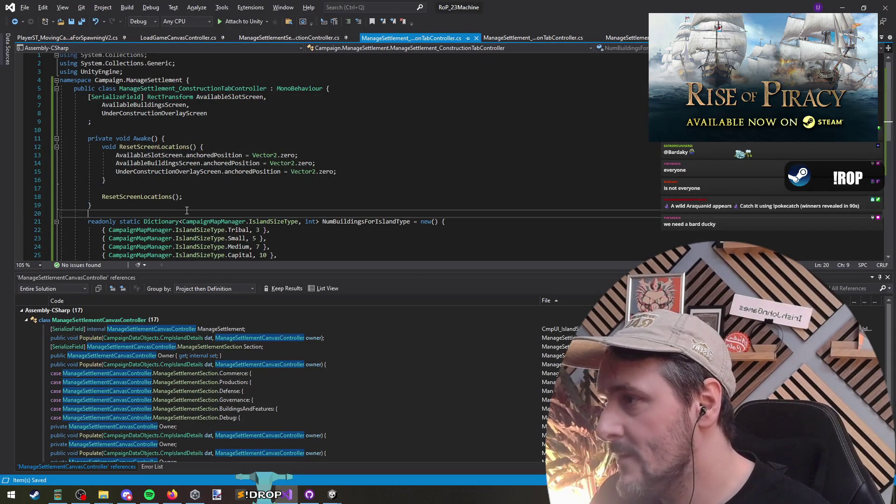
pyautogui.press('Return')
pyautogui.press('Return')
pyautogui.press('Up')
pyautogui.write('onena')
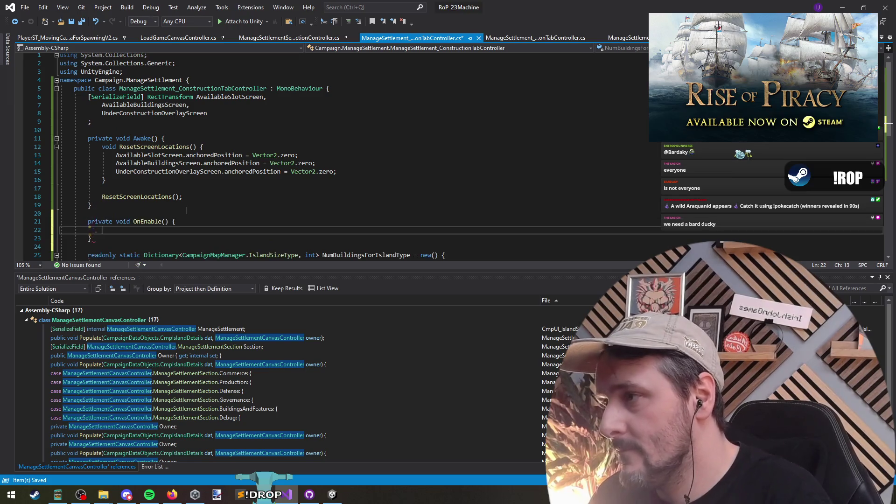
pyautogui.press('Tab')
# - Save the construction tab controller file and go back to Unity to recompile
pyautogui.scroll(-1, 233, 203)
pyautogui.scroll(-5, 248, 199)
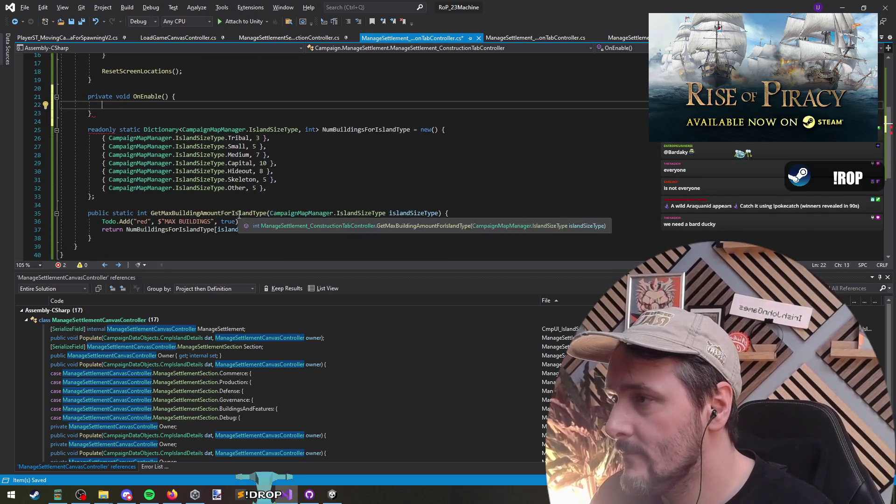
pyautogui.scroll(5, 280, 194)
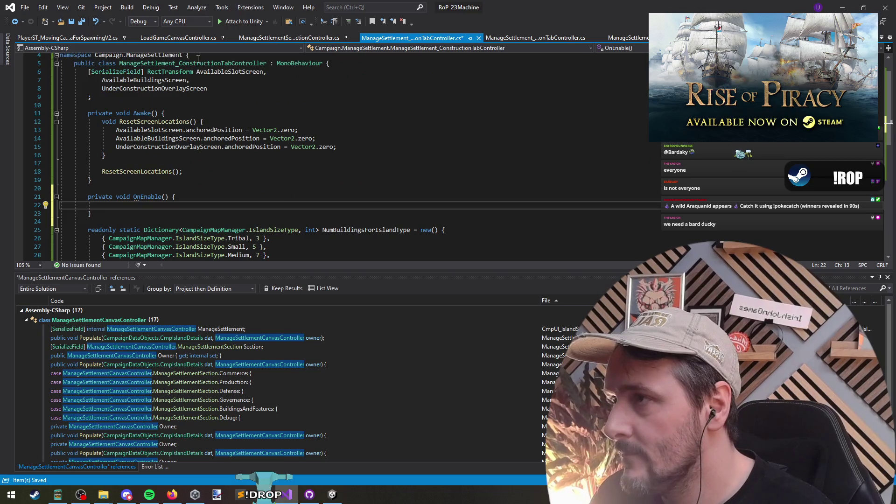
pyautogui.click(205, 72)
pyautogui.click(193, 80)
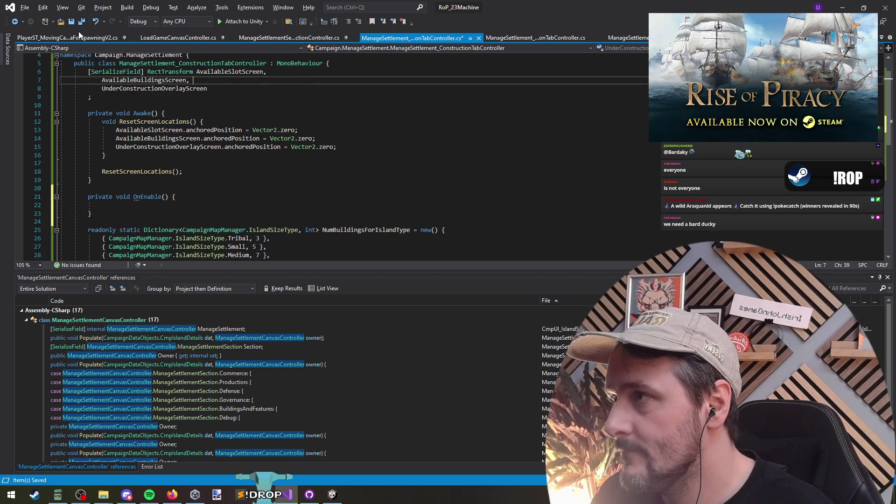
pyautogui.hotkey('ctrl', 's')
pyautogui.click(862, 6)
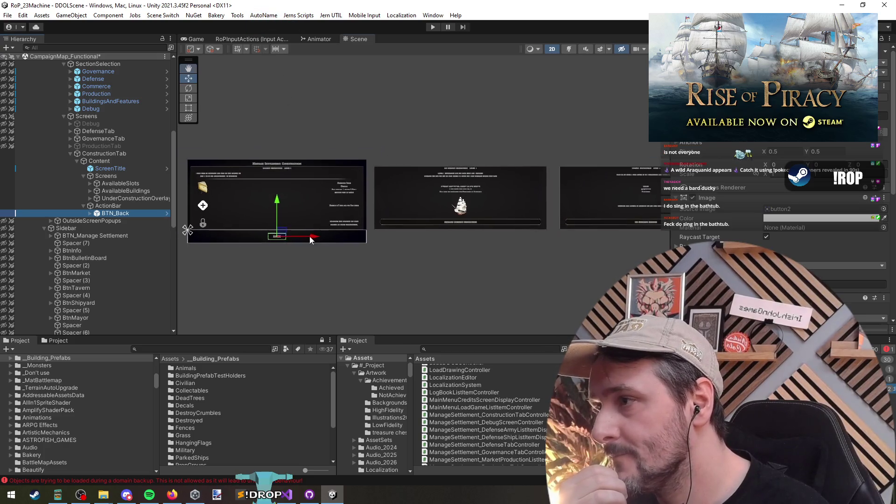
# - Assign the ConstructionTab object to the BuildingsAndFeatures section's empty object field
pyautogui.scroll(-5, 741, 228)
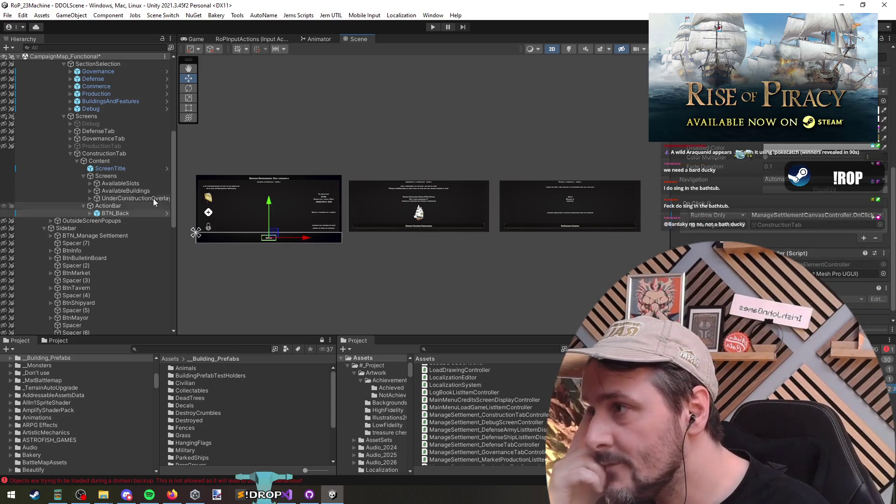
pyautogui.click(105, 153)
pyautogui.click(104, 138)
pyautogui.click(104, 154)
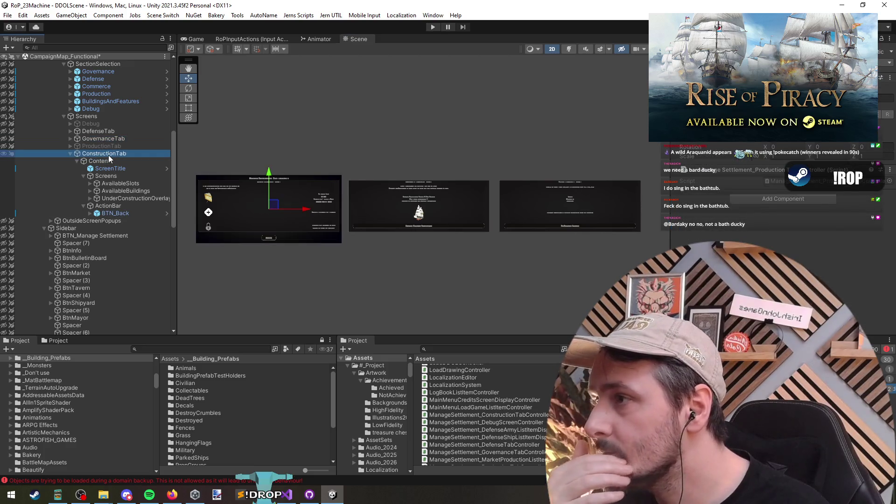
pyautogui.scroll(3, 105, 120)
pyautogui.scroll(1, 103, 116)
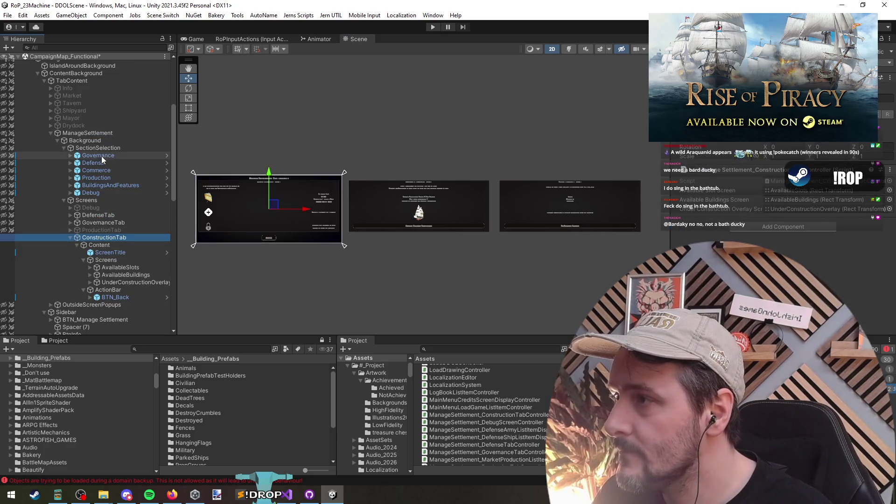
pyautogui.click(102, 155)
pyautogui.click(104, 178)
pyautogui.click(108, 186)
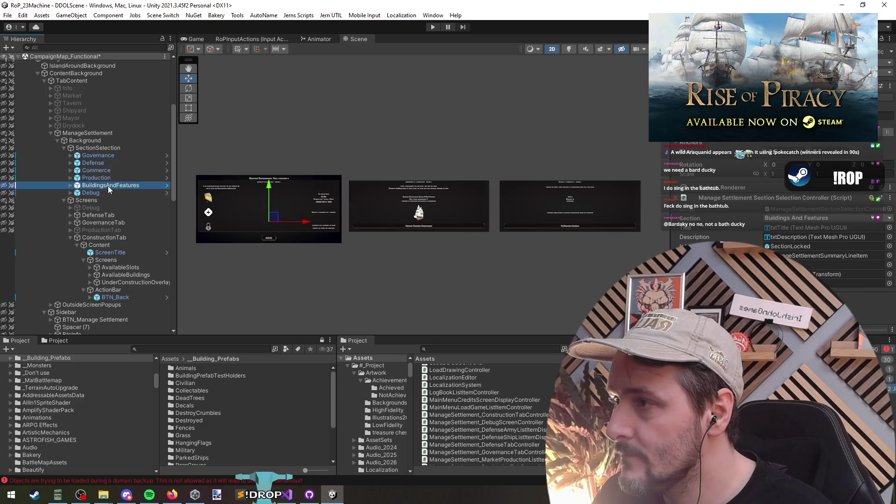
pyautogui.moveTo(104, 239)
pyautogui.mouseDown()
pyautogui.moveTo(248, 260)
pyautogui.moveTo(835, 283)
pyautogui.mouseUp()
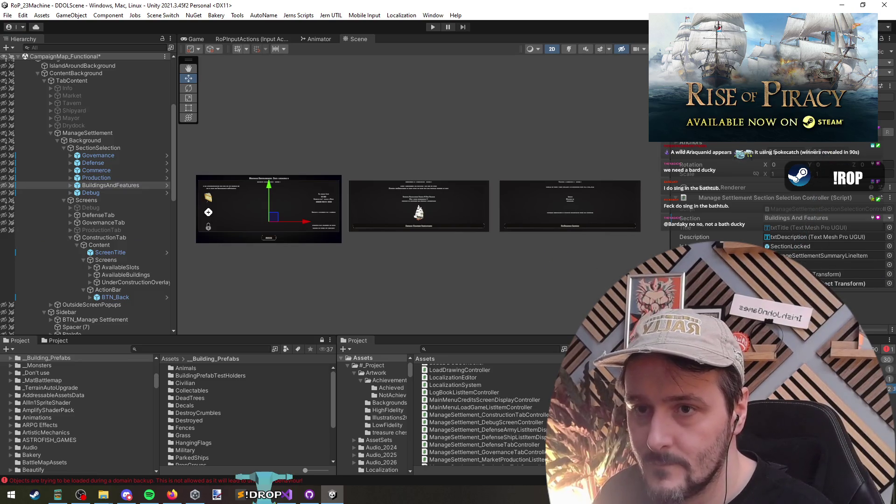
# - Locate the assigned ConstructionTab object in the hierarchy
pyautogui.click(803, 283)
pyautogui.click(116, 237)
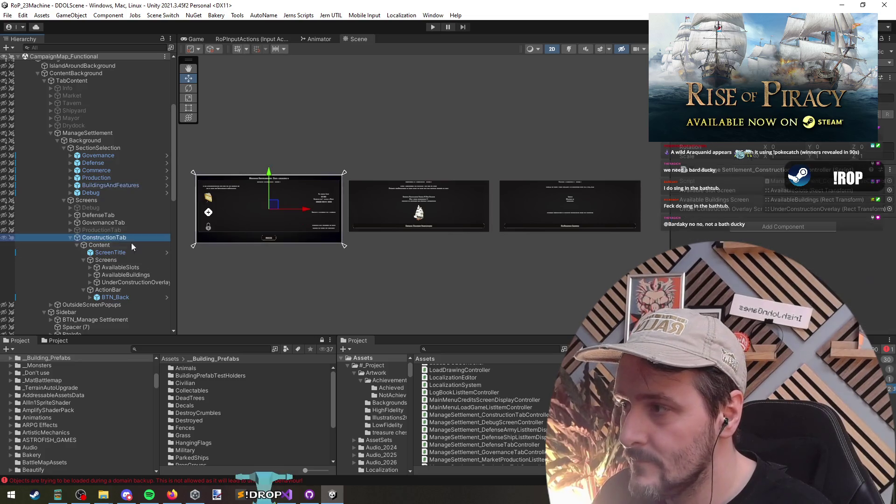
pyautogui.scroll(-5, 123, 251)
pyautogui.scroll(3, 237, 198)
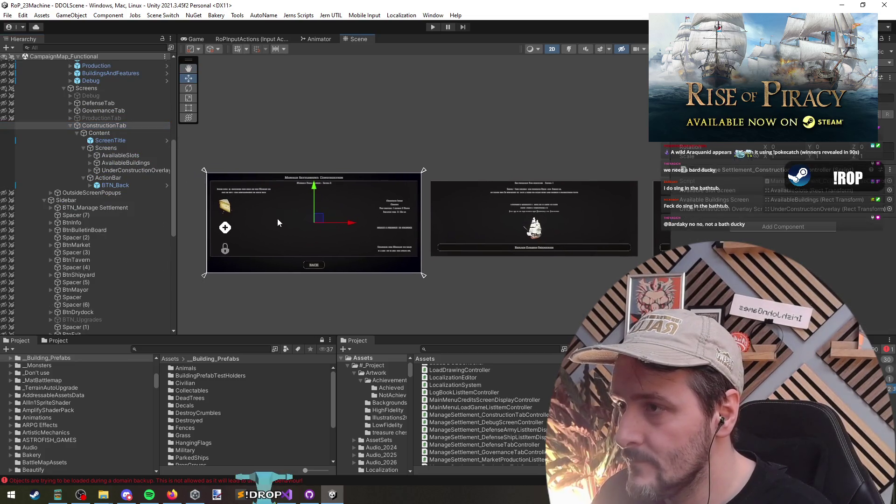
pyautogui.scroll(3, 119, 140)
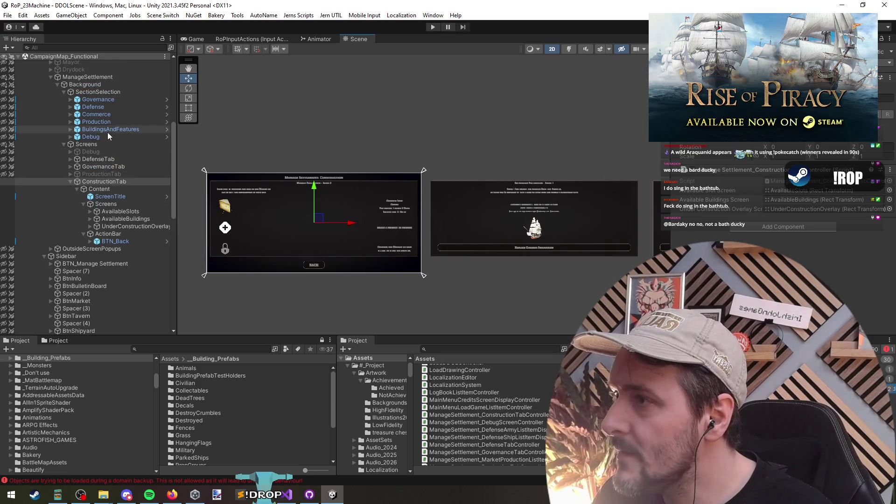
# - Change the ScreenTitle text to 'Manage Settlement: Buildings And Features'
pyautogui.click(107, 130)
pyautogui.click(110, 189)
pyautogui.click(113, 196)
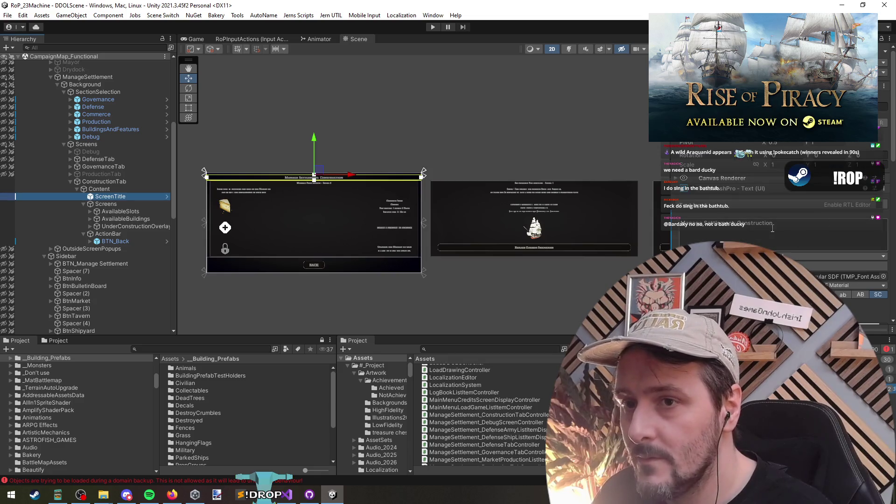
pyautogui.doubleClick(764, 226)
pyautogui.scroll(5, 345, 236)
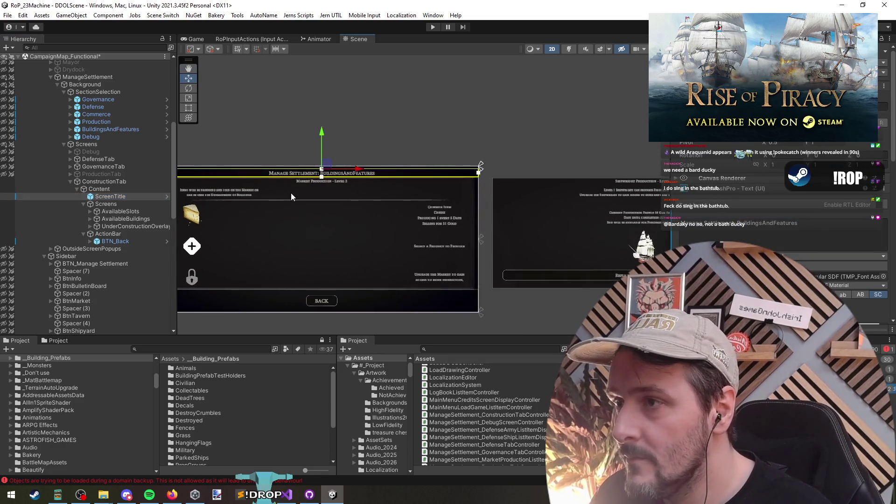
pyautogui.click(762, 224)
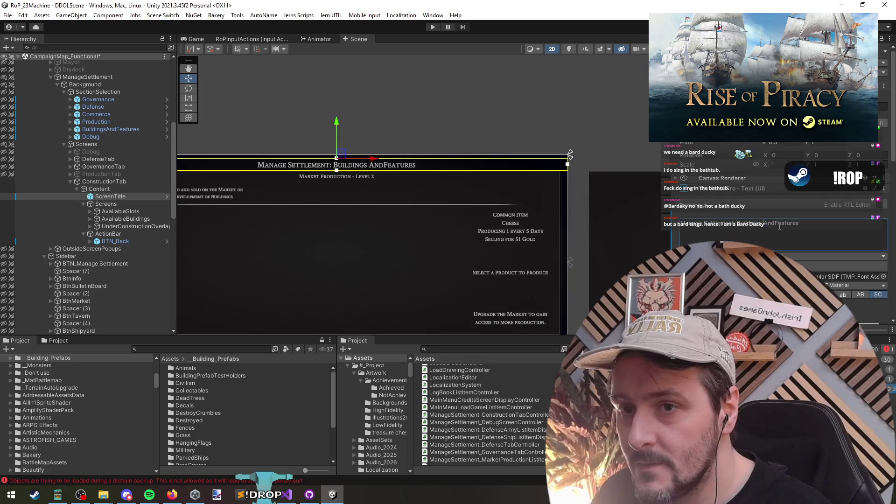
pyautogui.click(364, 209)
# - Check the AvailableSlots screen and ConstructionTab objects, then return to Visual Studio
pyautogui.scroll(-4, 470, 229)
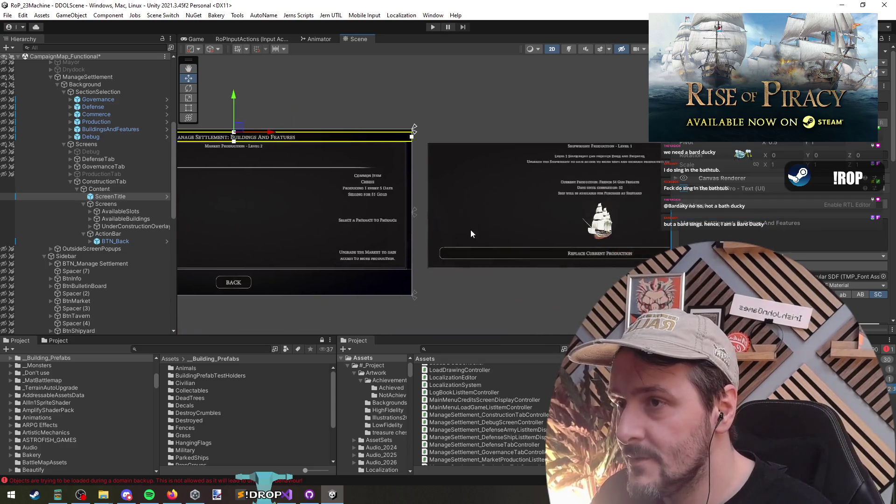
pyautogui.click(101, 212)
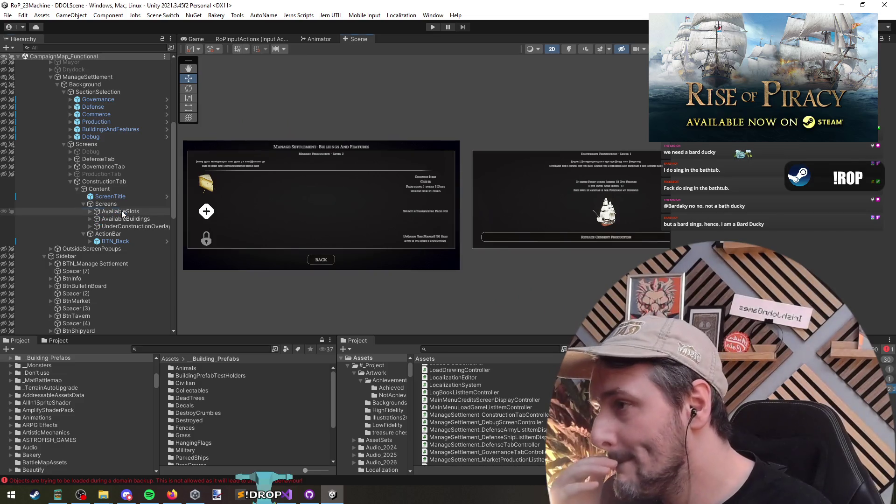
pyautogui.scroll(-3, 108, 200)
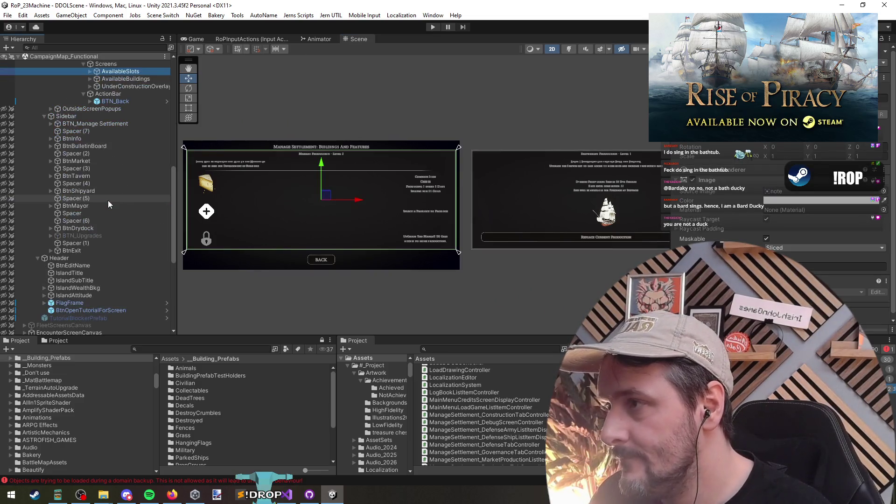
pyautogui.click(111, 176)
pyautogui.click(116, 184)
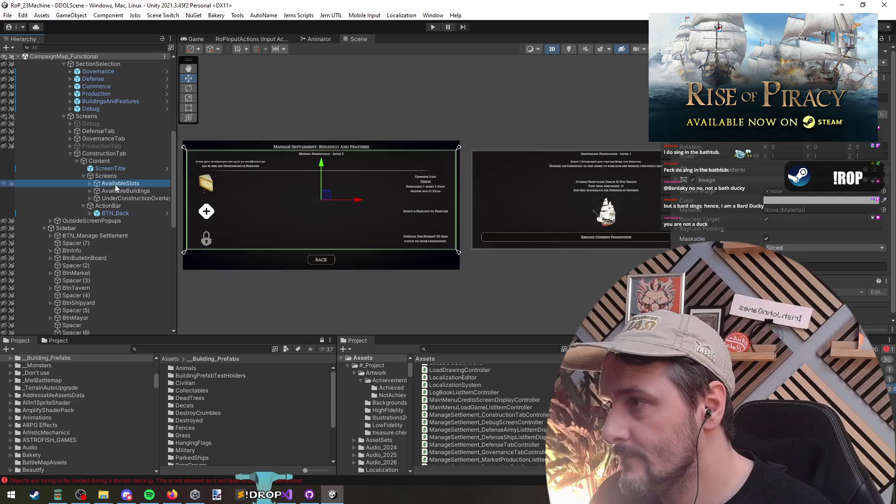
pyautogui.click(109, 154)
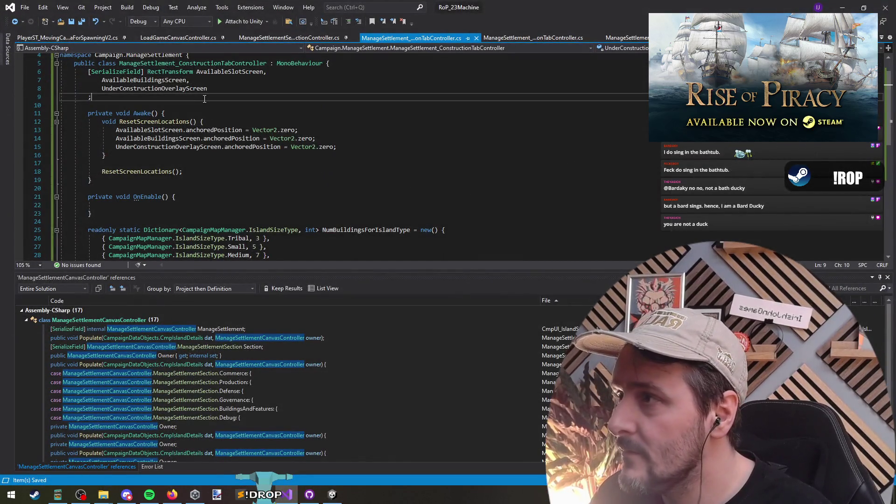
pyautogui.click(222, 103)
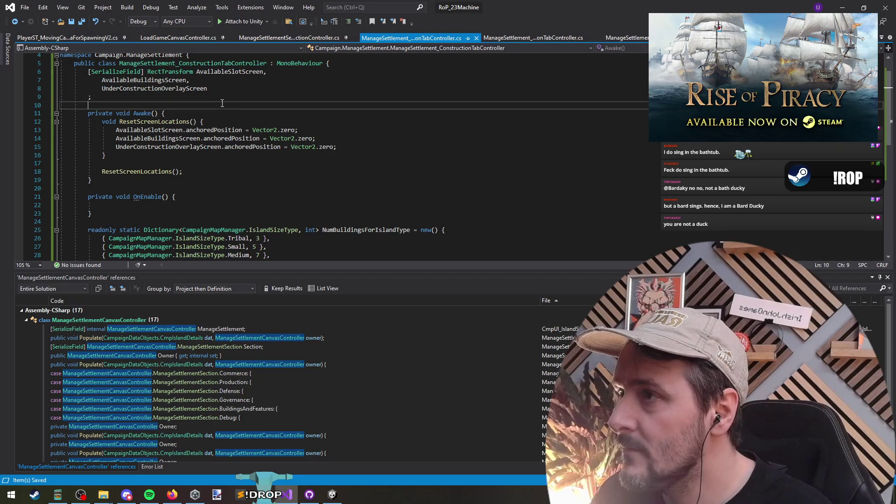
# - Look through the production and section selection controller files among the open editor tabs
pyautogui.scroll(1, 356, 99)
pyautogui.click(356, 95)
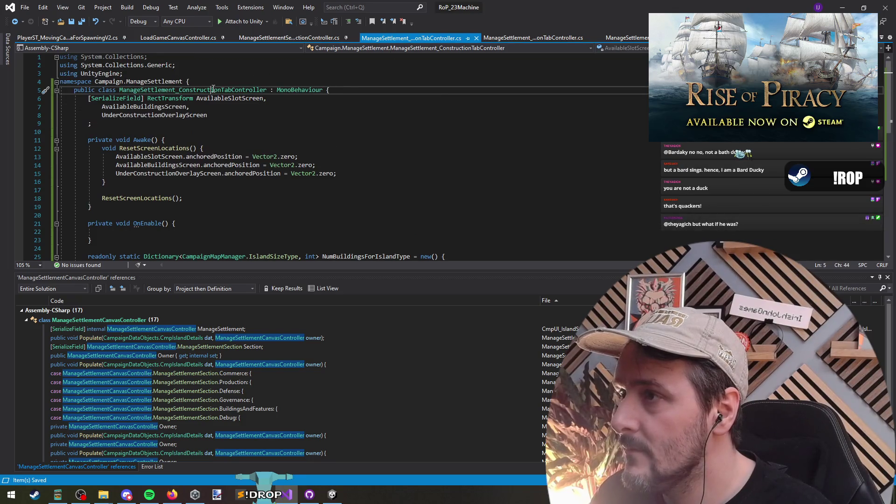
pyautogui.click(551, 37)
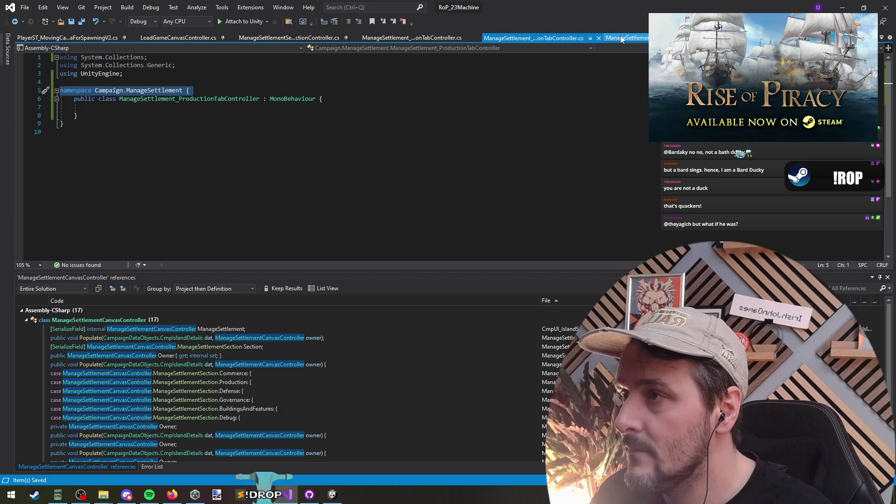
pyautogui.click(622, 40)
pyautogui.click(326, 39)
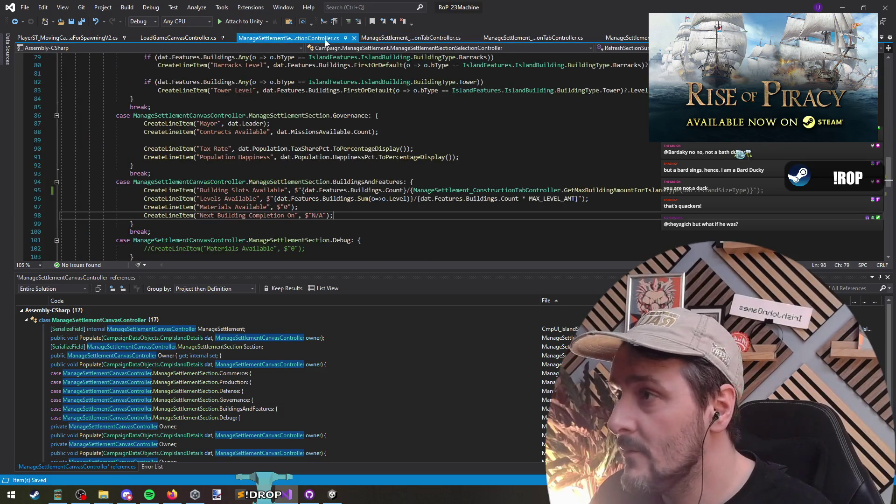
pyautogui.press('Up')
pyautogui.scroll(-3, 222, 205)
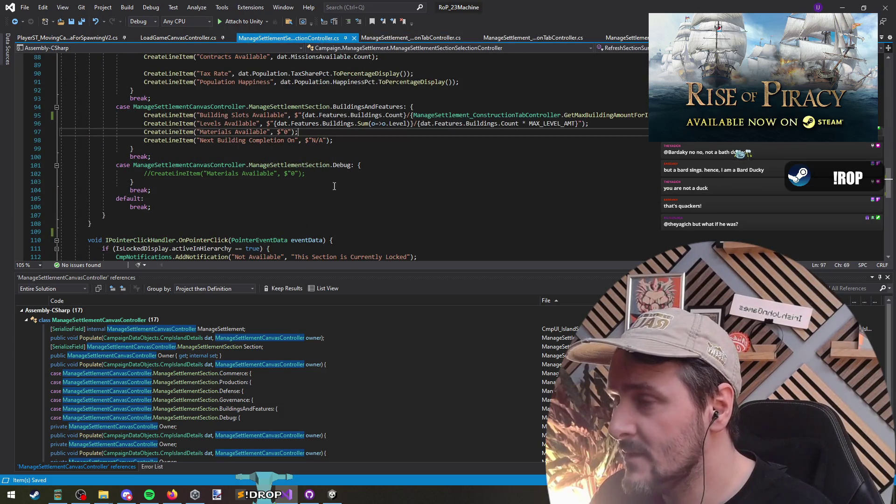
pyautogui.click(433, 39)
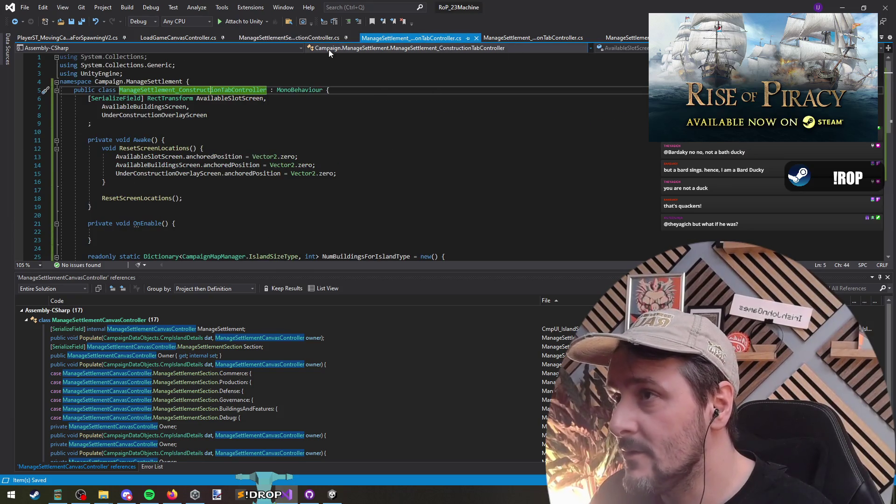
# - Open the 'private ManageSettlementCanvasController Owner;' reference in the debug screen controller
pyautogui.click(307, 38)
pyautogui.scroll(-6, 255, 222)
pyautogui.scroll(7, 255, 222)
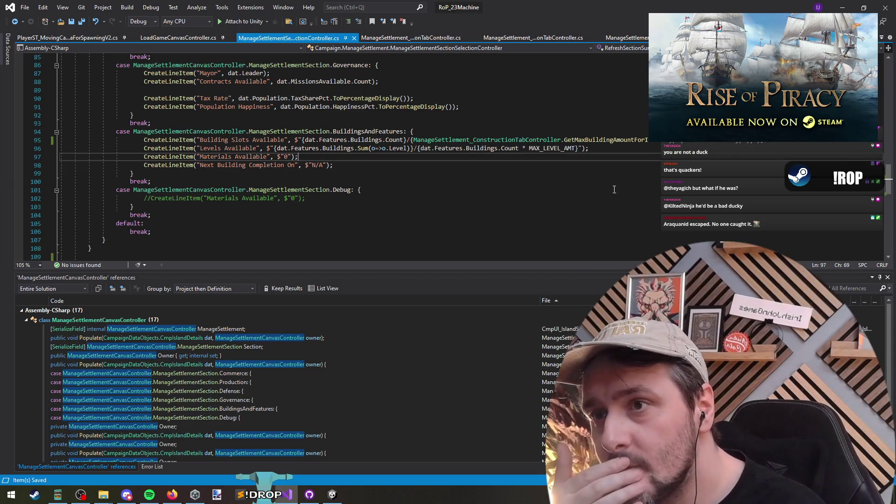
pyautogui.scroll(2, 485, 216)
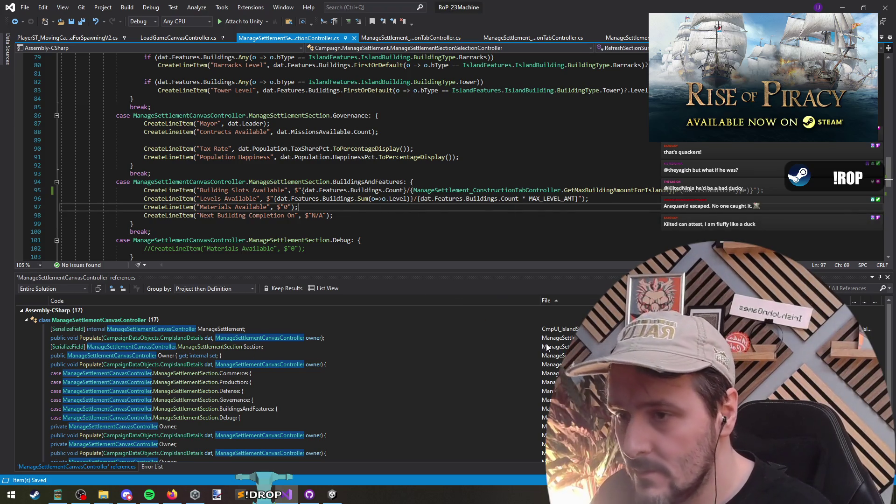
pyautogui.scroll(-1, 173, 383)
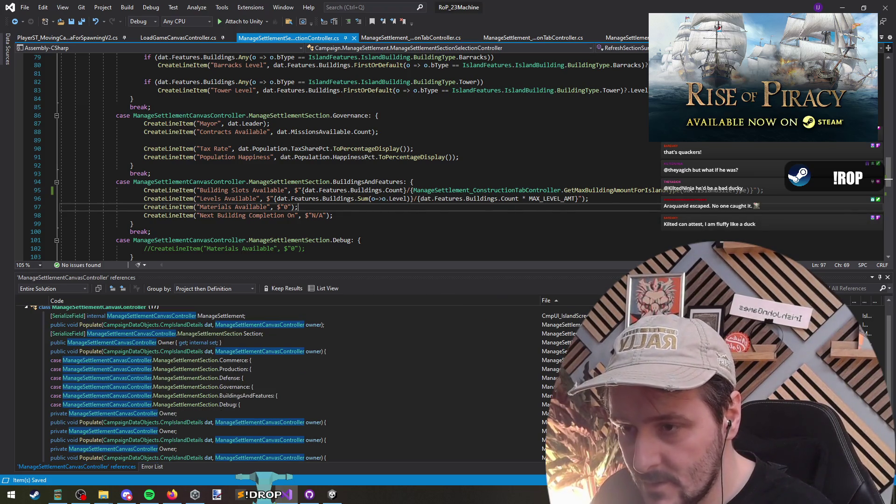
pyautogui.doubleClick(390, 414)
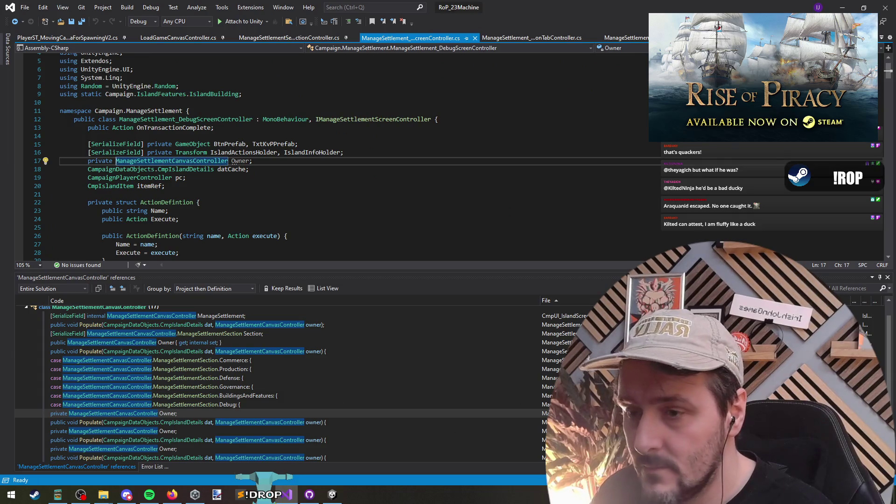
# - Check the Populate usage, then find all references to Buildings on line 95
pyautogui.click(390, 422)
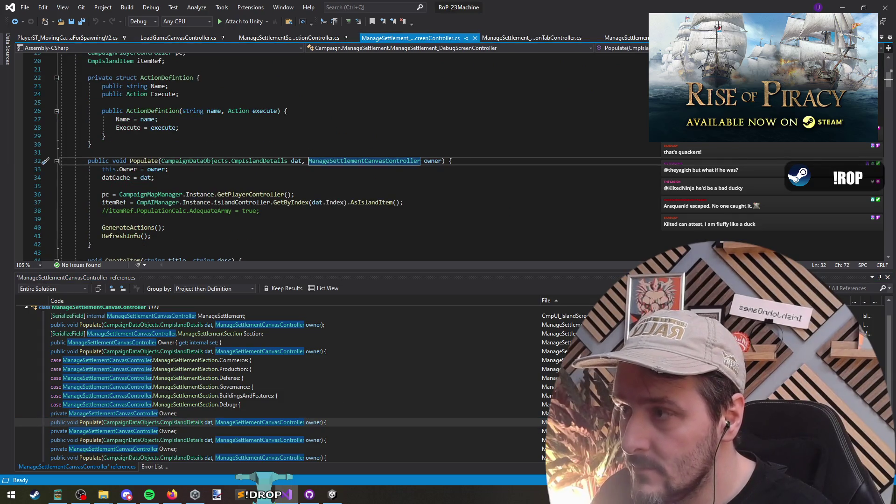
pyautogui.click(276, 220)
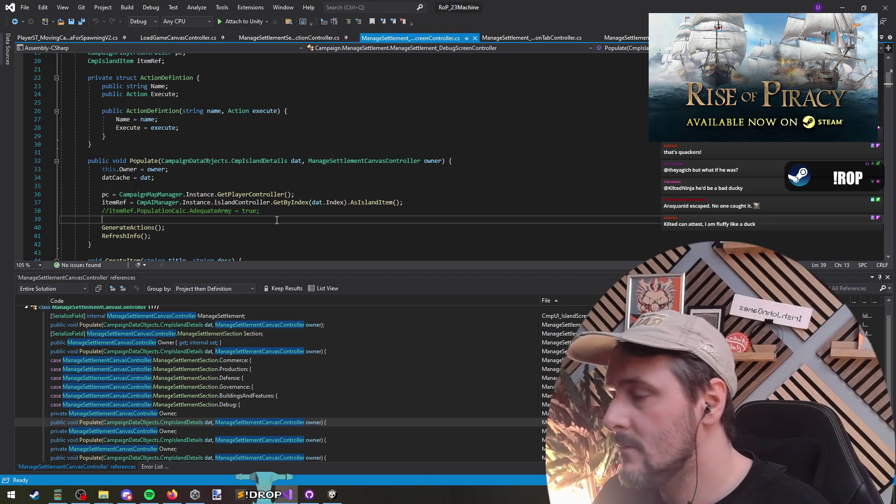
pyautogui.click(289, 37)
pyautogui.rightClick(368, 191)
pyautogui.click(397, 283)
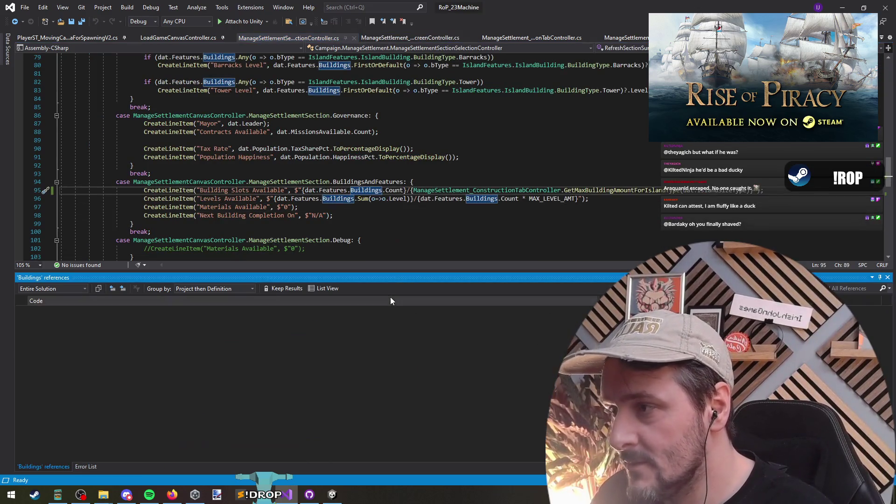
# - From the FeatureLevelUpBarracks usage, go to the ImproveBuilding definition
pyautogui.click(178, 417)
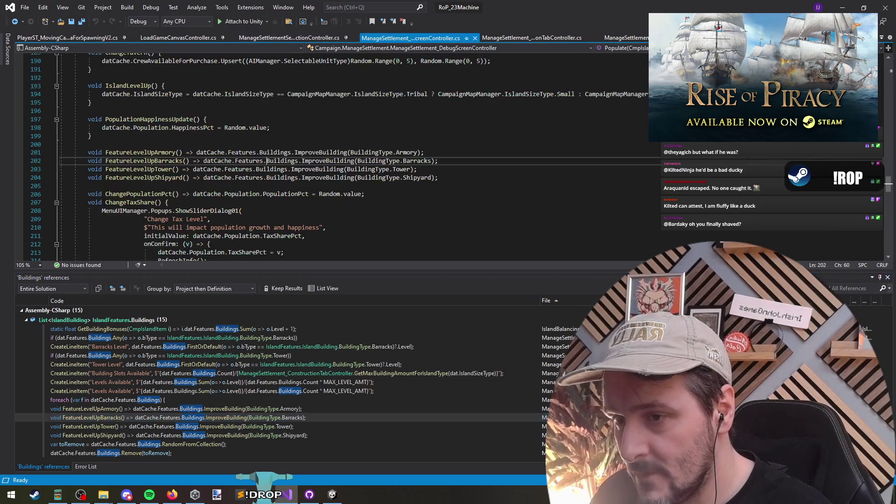
pyautogui.click(164, 163)
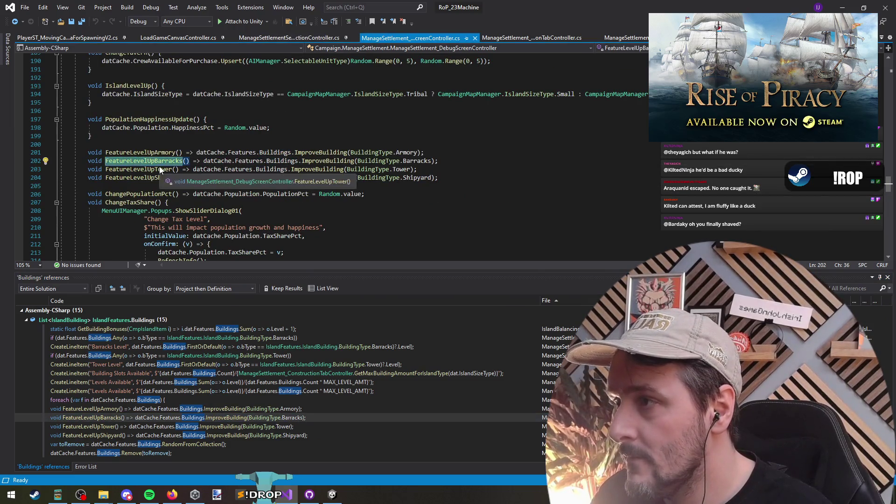
pyautogui.click(329, 163)
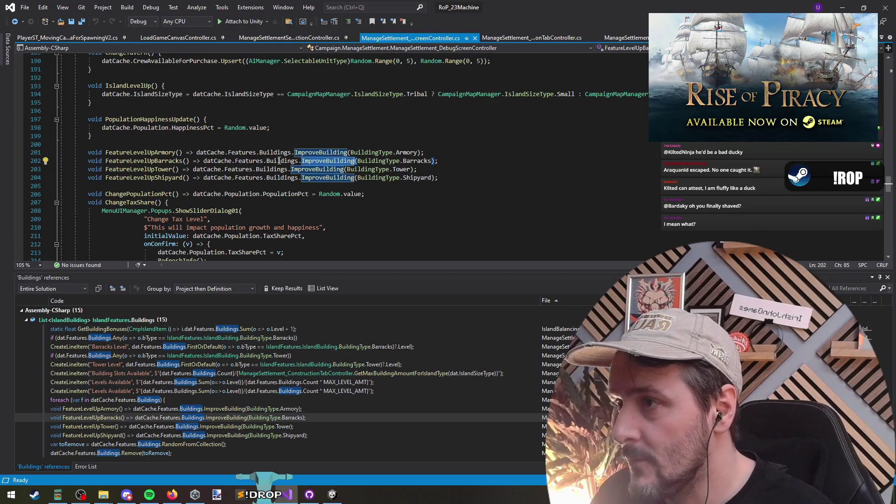
pyautogui.press('End')
pyautogui.hotkey('shift', 'Home')
pyautogui.hotkey('shift', 'Home')
pyautogui.click(479, 159)
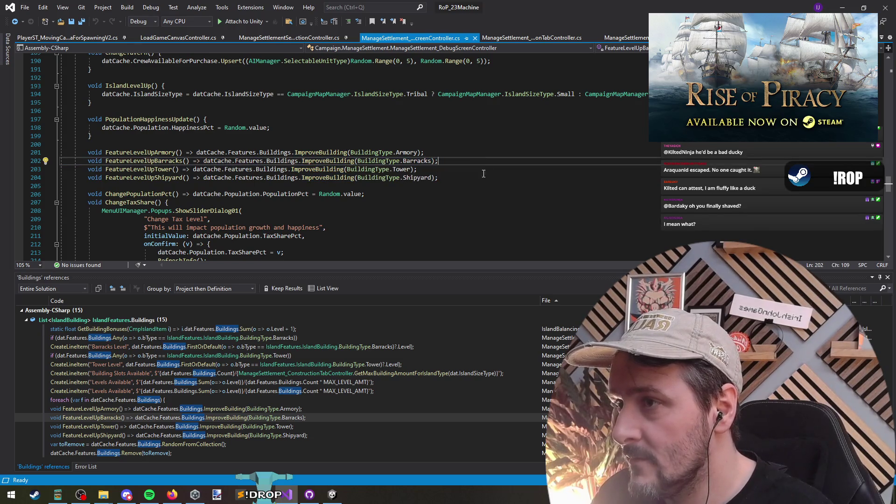
pyautogui.click(196, 166)
pyautogui.click(326, 160)
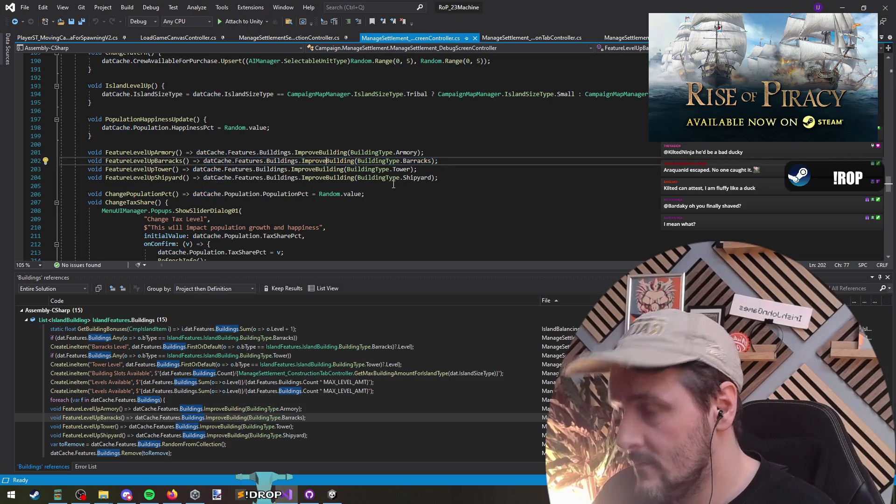
pyautogui.press('F12')
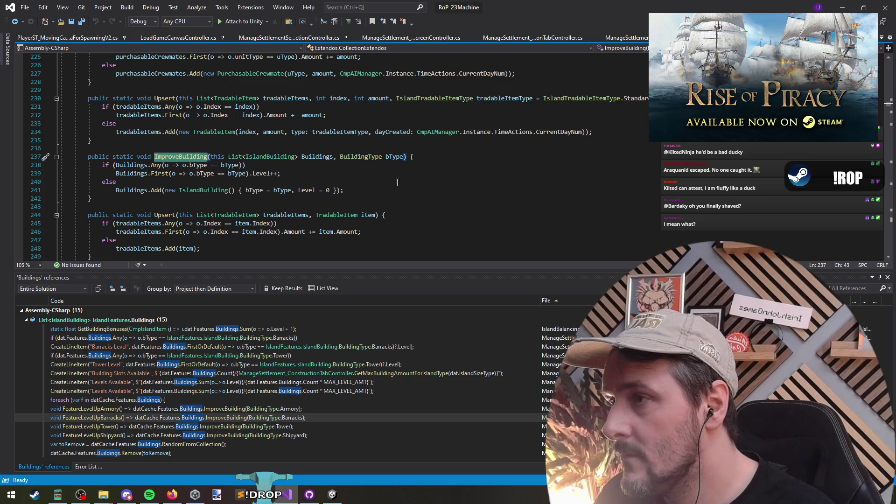
# - Navigate back and go to the Buildings list declaration in IslandFeatures
pyautogui.hotkey('ctrl', '-')
pyautogui.click(324, 144)
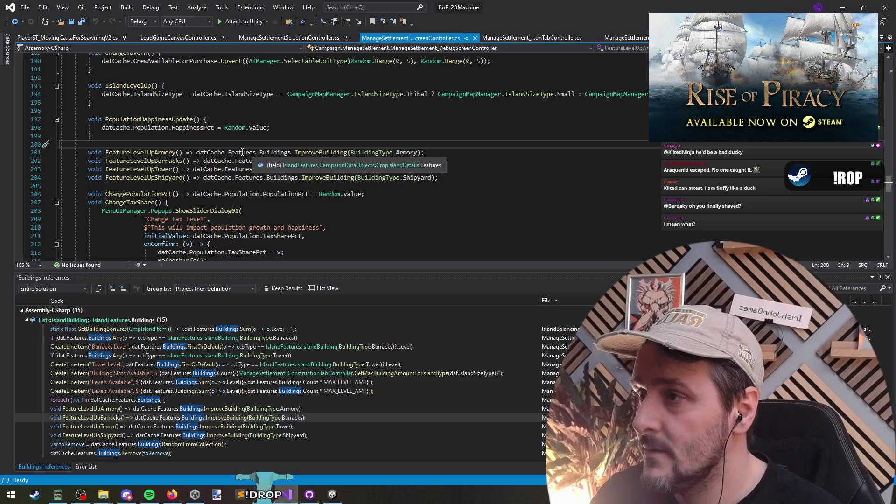
pyautogui.click(286, 152)
pyautogui.press('F12')
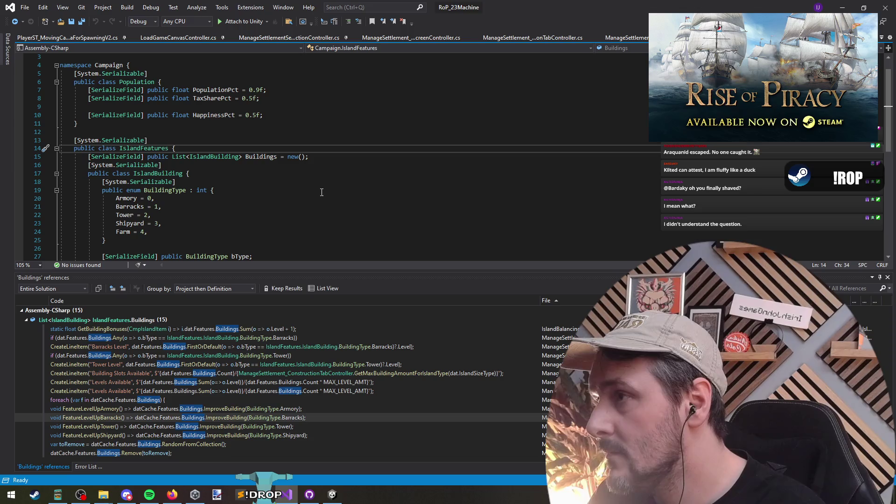
# - Browse the IslandFeatures file to the Buildings list declaration
pyautogui.scroll(-3, 280, 173)
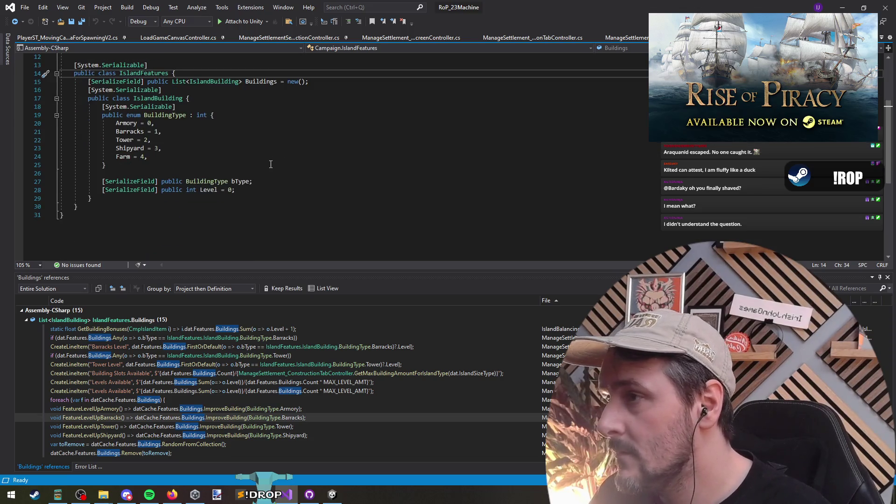
pyautogui.scroll(3, 275, 182)
pyautogui.scroll(-1, 266, 194)
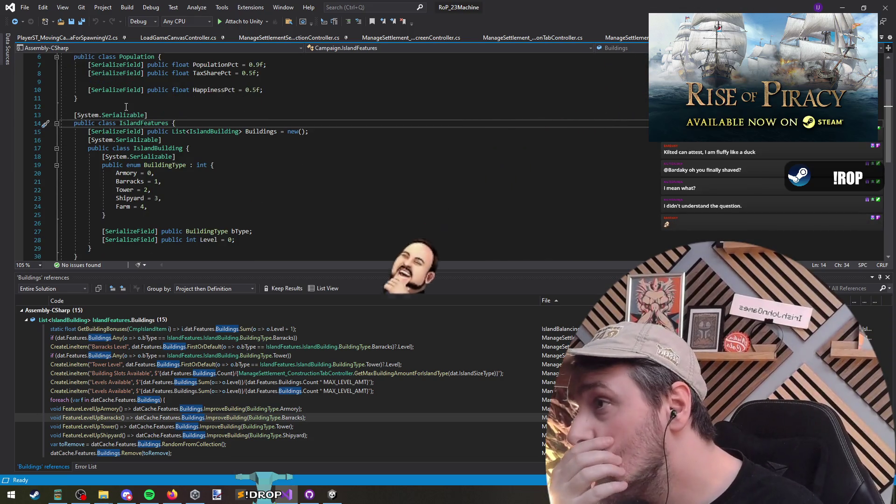
pyautogui.click(137, 189)
pyautogui.scroll(2, 140, 164)
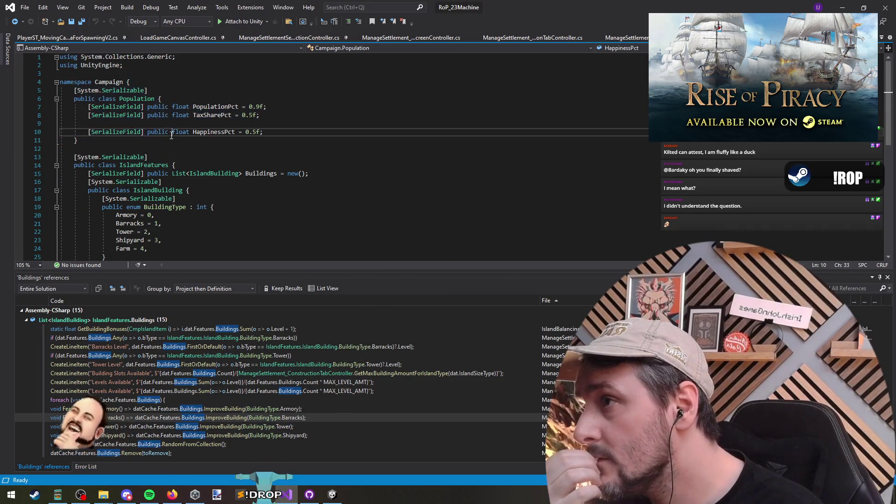
pyautogui.click(133, 107)
pyautogui.scroll(-4, 209, 177)
pyautogui.scroll(1, 210, 177)
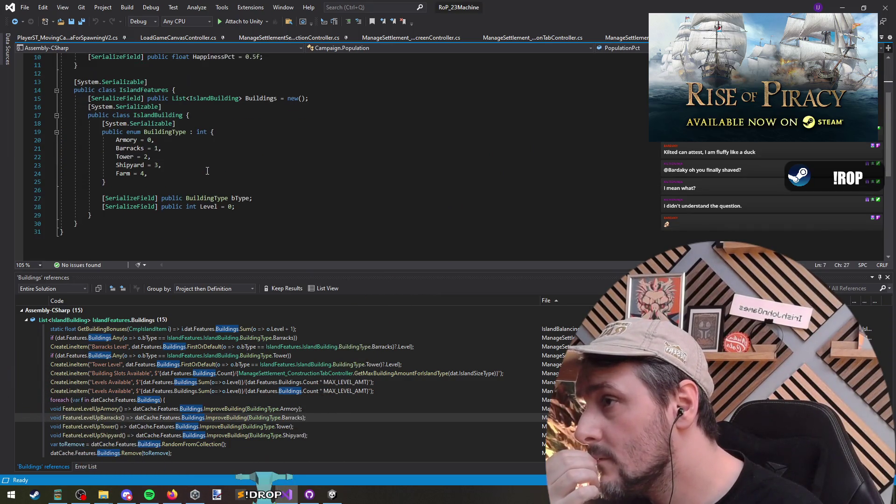
pyautogui.click(215, 89)
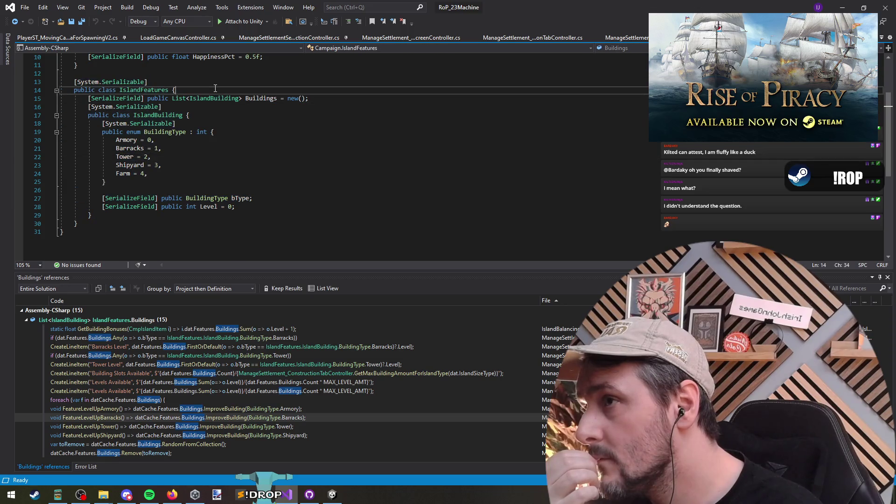
# - Rejoin the Serializable attribute lines around IslandBuilding and the BuildingType enum
pyautogui.click(229, 109)
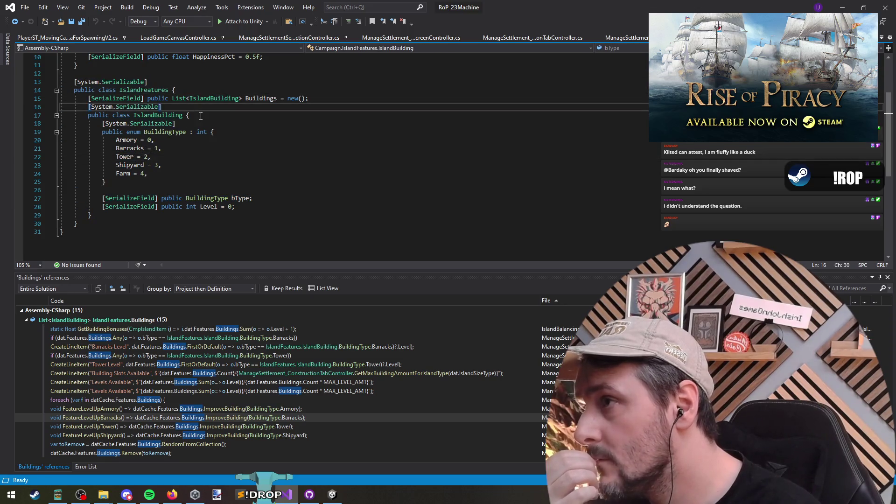
pyautogui.hotkey('shift', 'ctrl', 'Right')
pyautogui.press('Home')
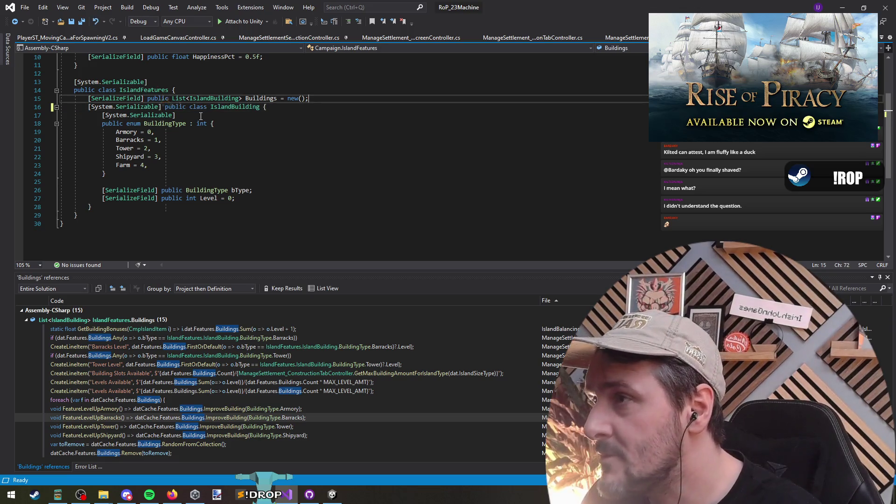
pyautogui.press('Return')
pyautogui.press('End')
pyautogui.press('Down')
pyautogui.press('End')
pyautogui.press('Delete')
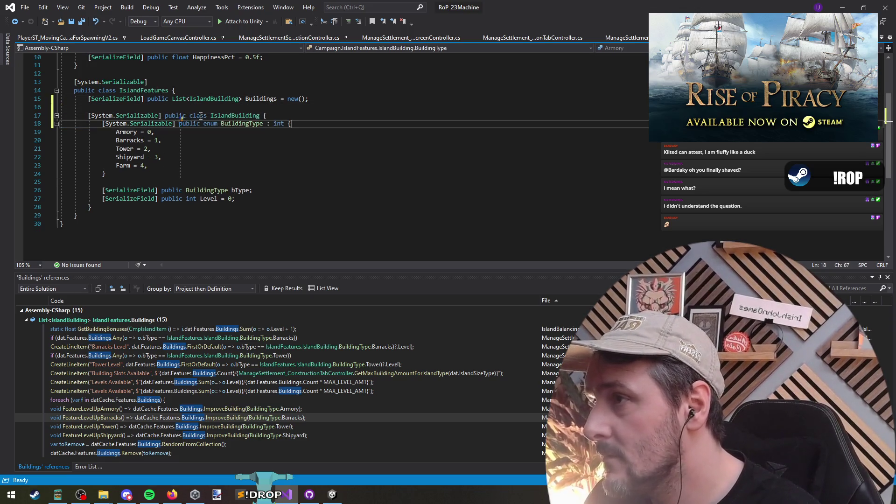
pyautogui.press('Down')
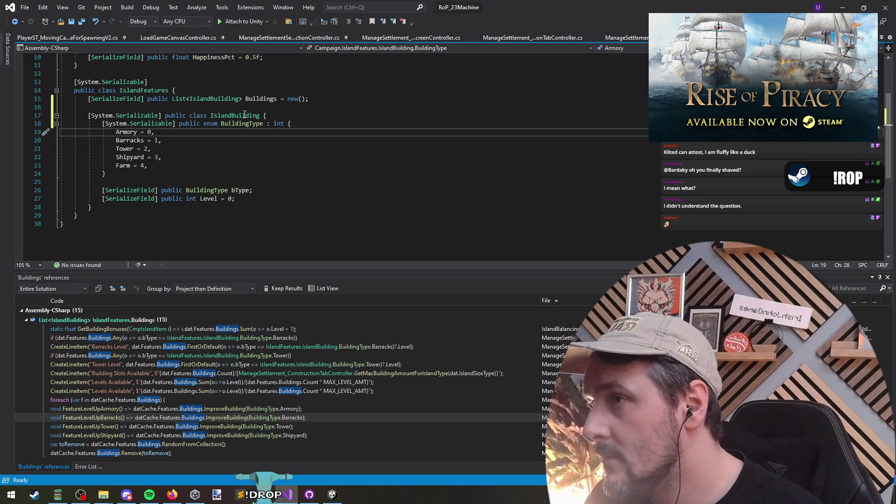
pyautogui.click(245, 115)
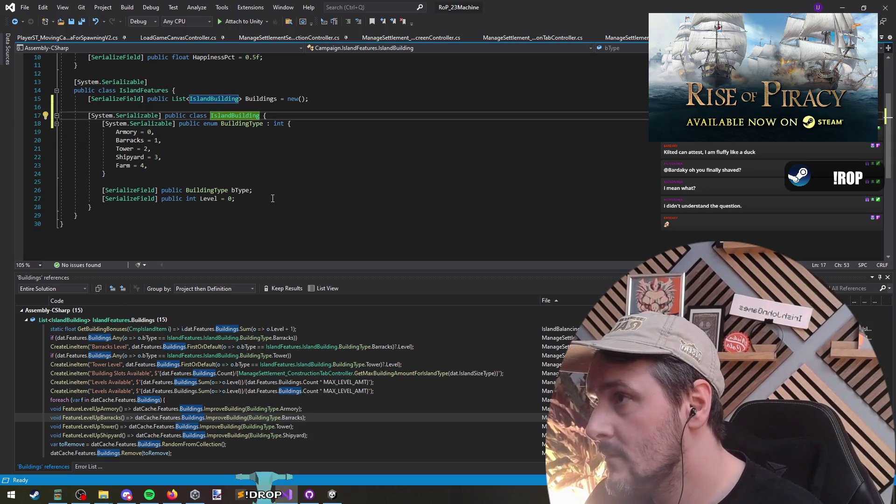
# - Add a new 'public class BuildingQueue' with braces and start a Current field inside it
pyautogui.click(122, 207)
pyautogui.press('Return')
pyautogui.press('Return')
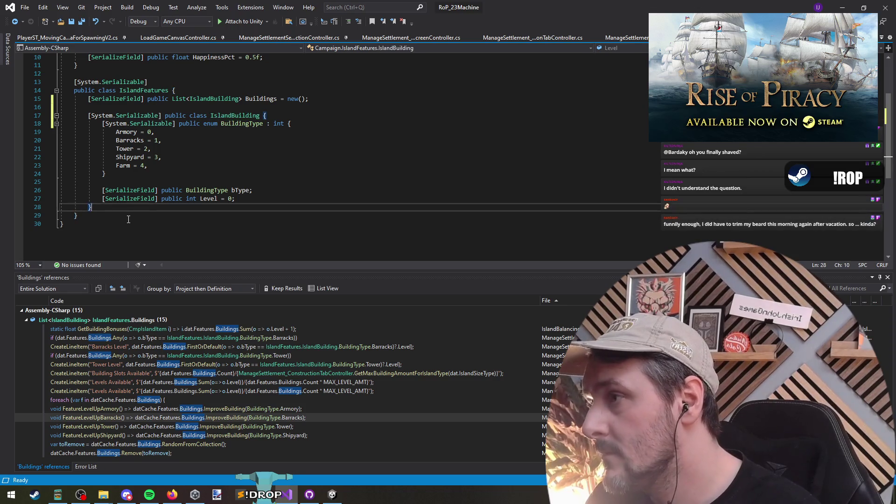
pyautogui.write('public class ')
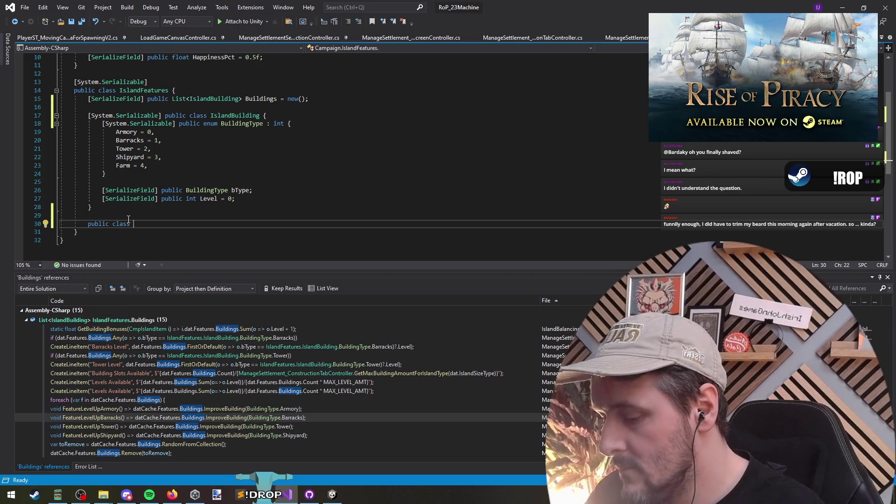
pyautogui.write('oduction')
pyautogui.hotkey('ctrl', 'BackSpace')
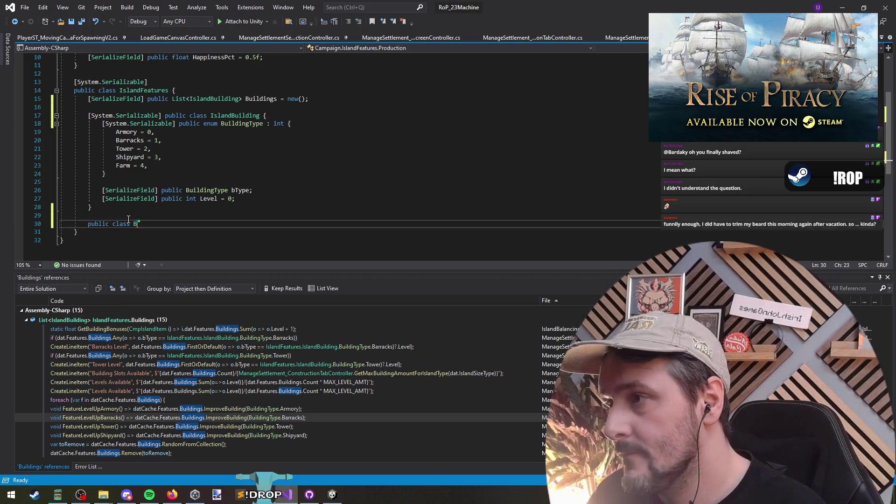
pyautogui.write('BuildingQueue')
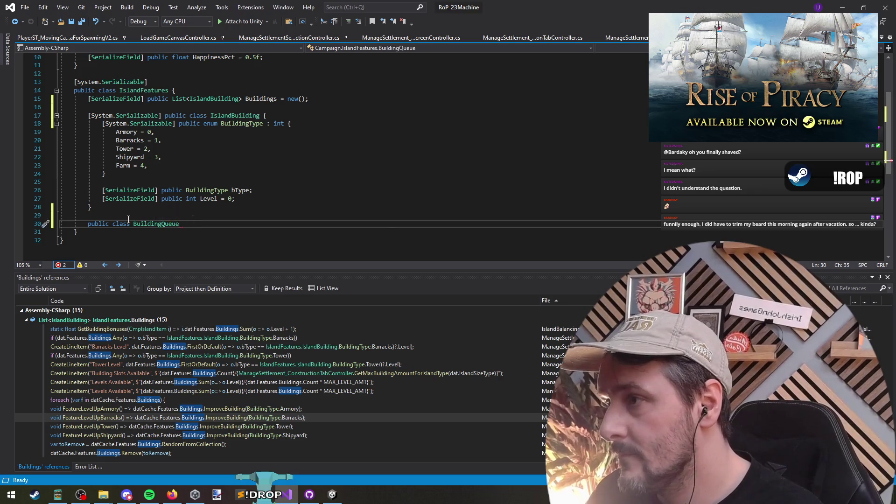
pyautogui.write(' {')
pyautogui.press('Return')
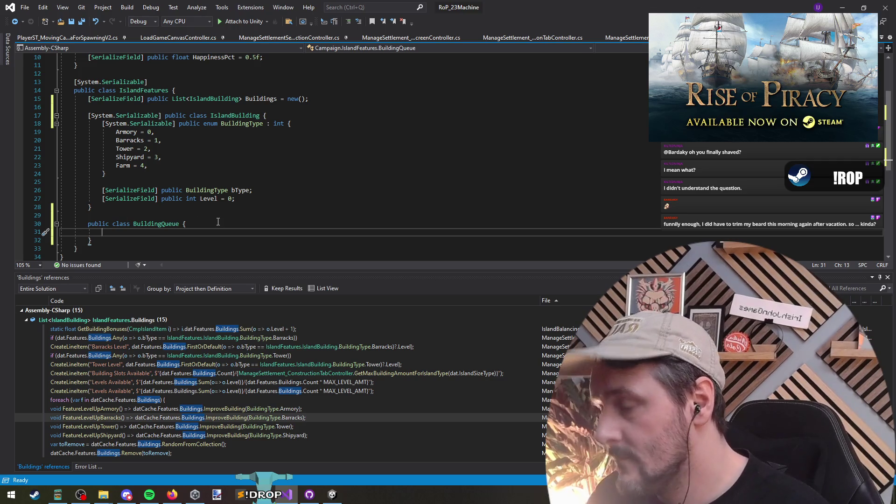
pyautogui.write('Current')
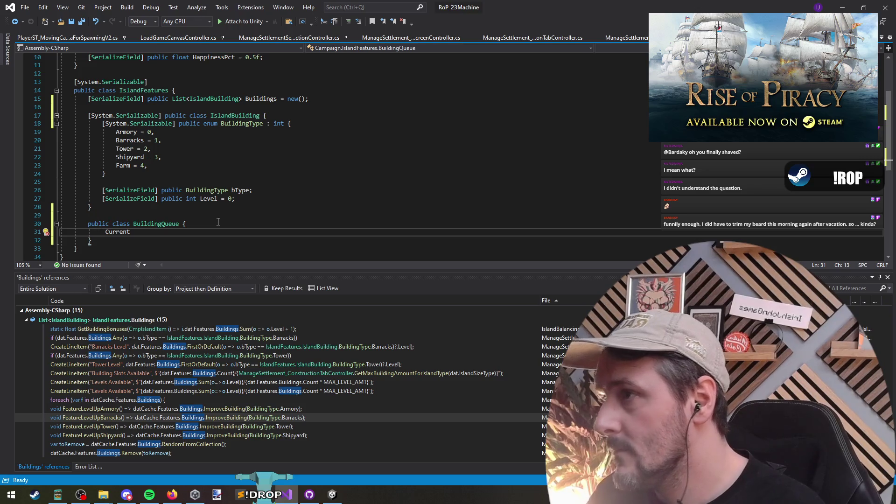
pyautogui.click(263, 124)
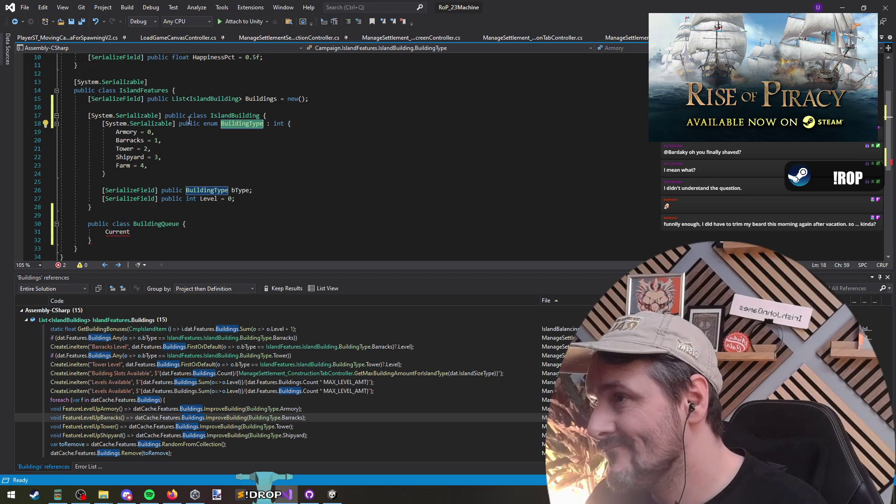
pyautogui.click(102, 231)
# - Type IslandBuilding before Current, then undo trial cuts of the enum and BuildingQueue blocks
pyautogui.write('IslandBuilding')
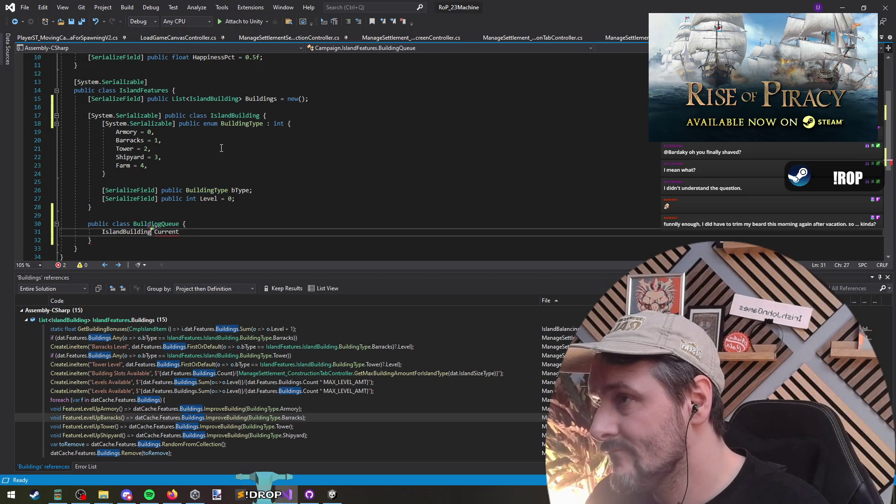
pyautogui.moveTo(107, 173); pyautogui.dragTo(108, 127)
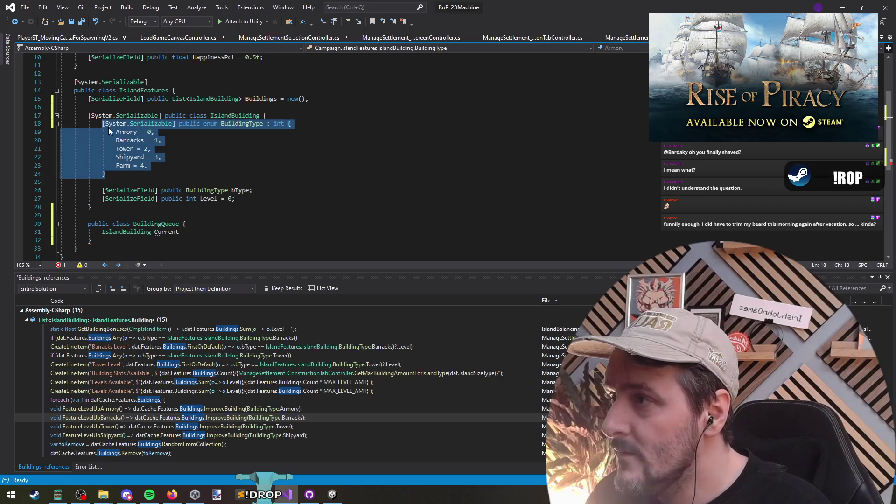
pyautogui.hotkey('ctrl', 'x')
pyautogui.hotkey('ctrl', 'z')
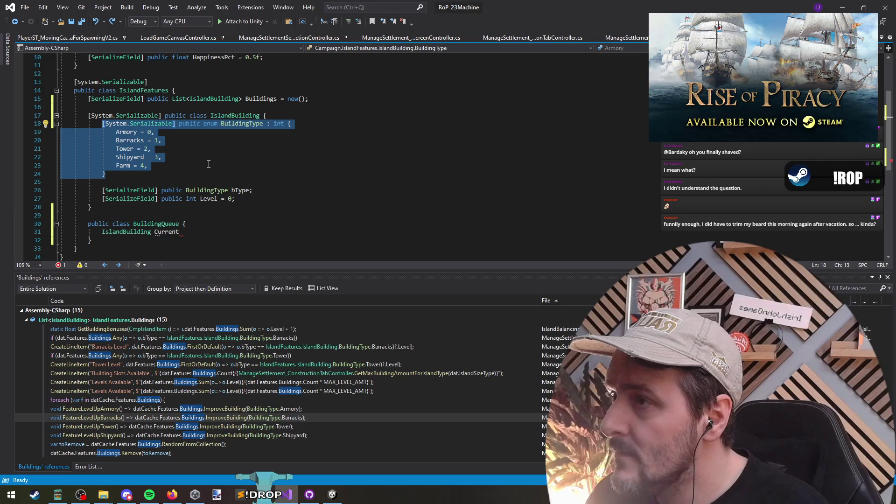
pyautogui.moveTo(136, 223); pyautogui.dragTo(91, 240)
pyautogui.press('Delete')
pyautogui.click(296, 197)
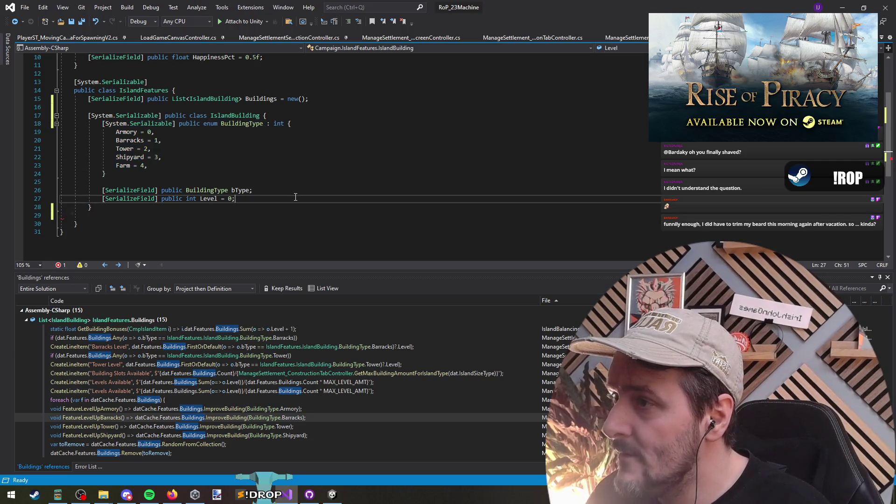
pyautogui.hotkey('ctrl', 'z')
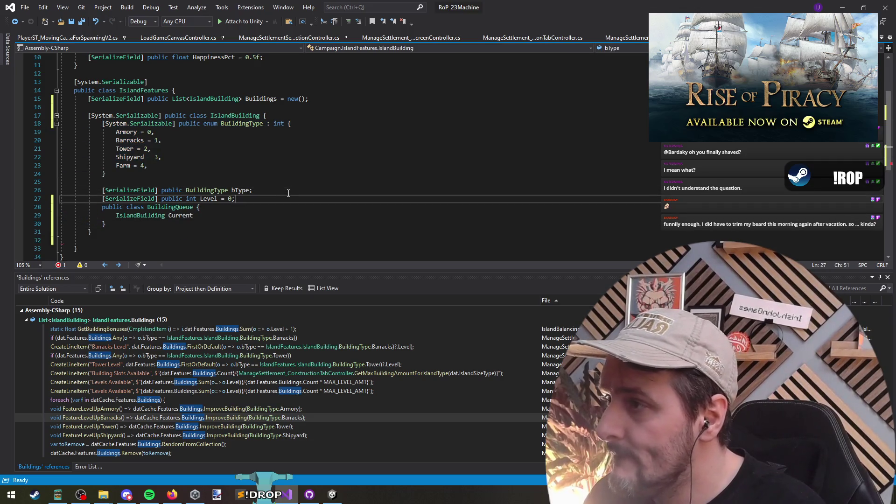
pyautogui.press('Return')
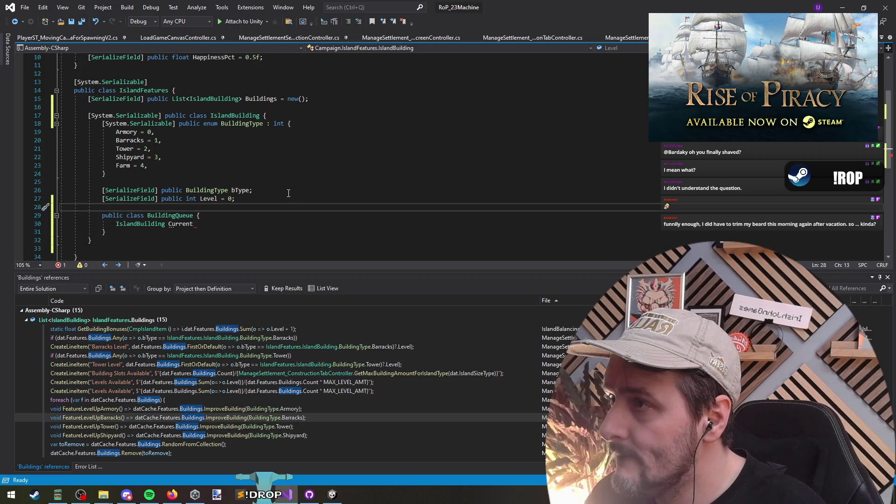
# - Move the BuildingQueue class after IslandBuilding's closing brace and add its closing brace
pyautogui.click(199, 99)
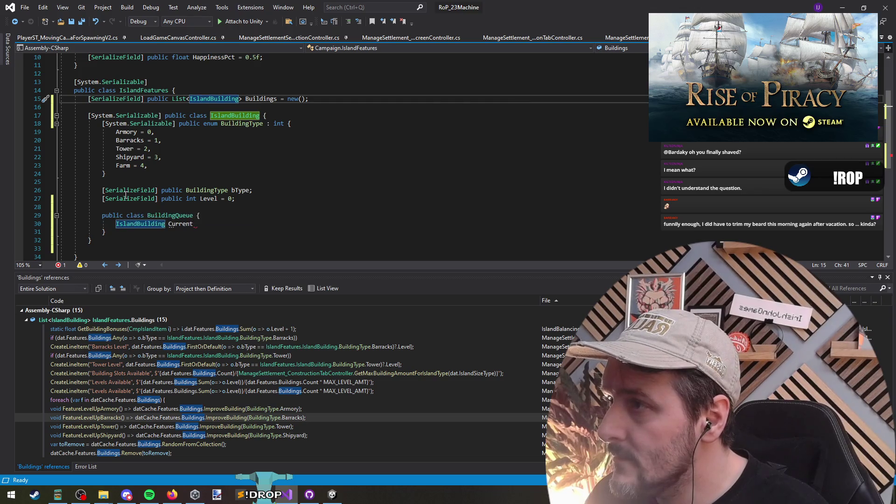
pyautogui.moveTo(117, 207); pyautogui.dragTo(107, 233)
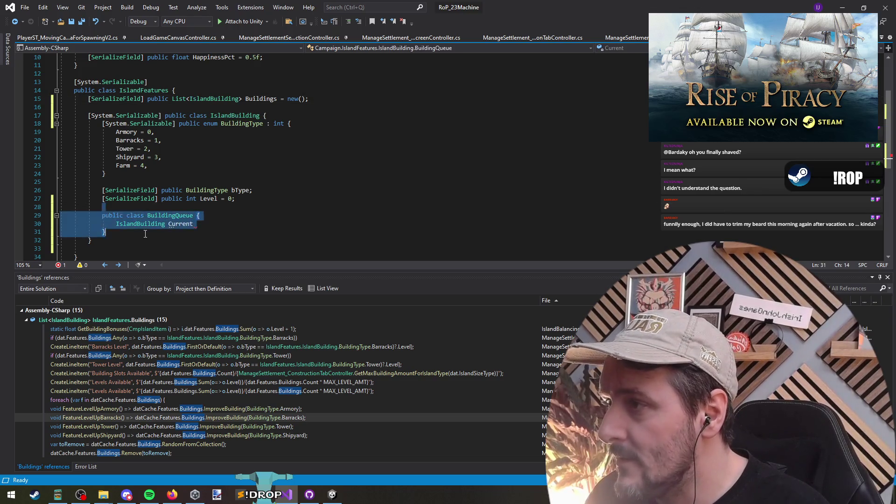
pyautogui.press('Delete')
pyautogui.click(116, 217)
pyautogui.hotkey('ctrl', 'v')
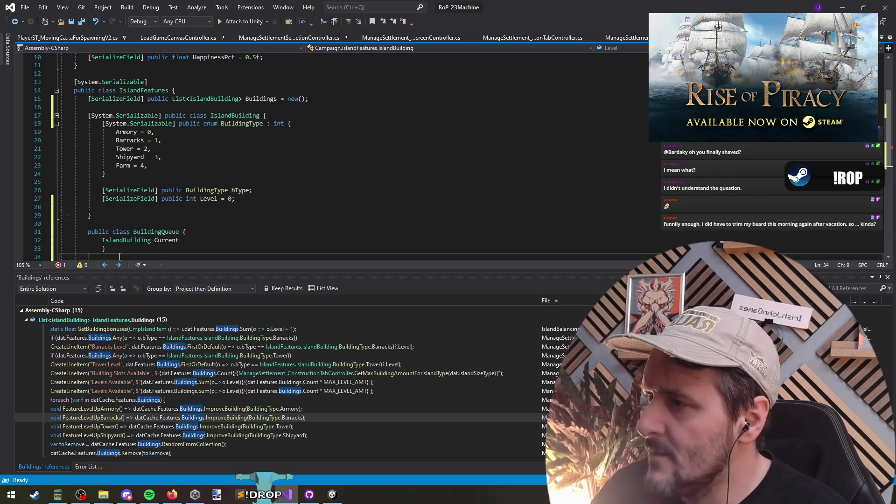
pyautogui.write('}')
pyautogui.scroll(-1, 174, 187)
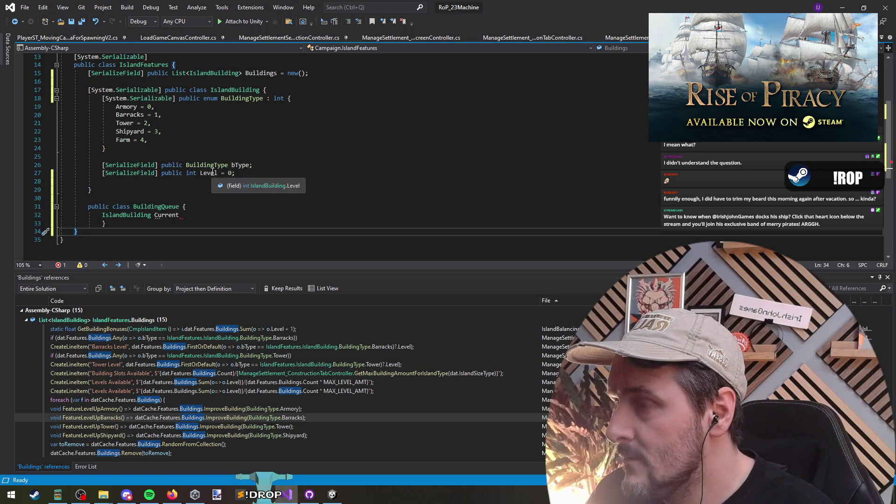
# - Remove the '= 0' default from the Level field
pyautogui.moveTo(218, 174); pyautogui.dragTo(234, 175)
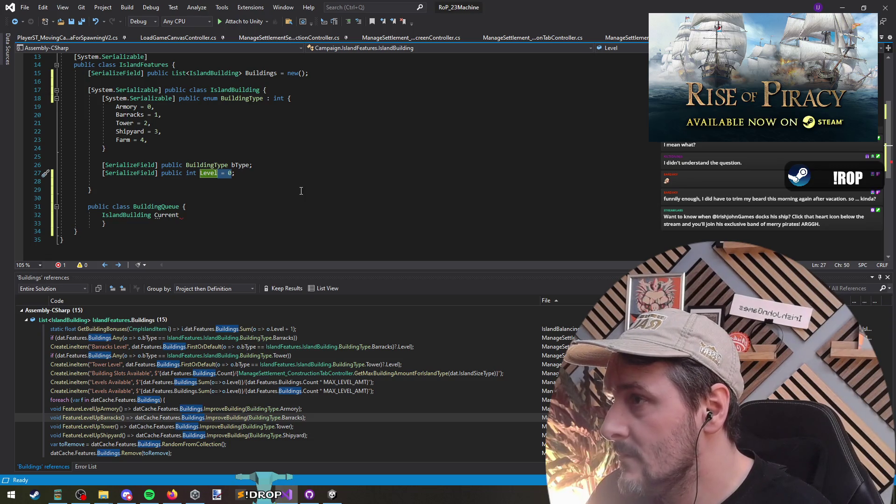
pyautogui.press('BackSpace')
pyautogui.doubleClick(238, 92)
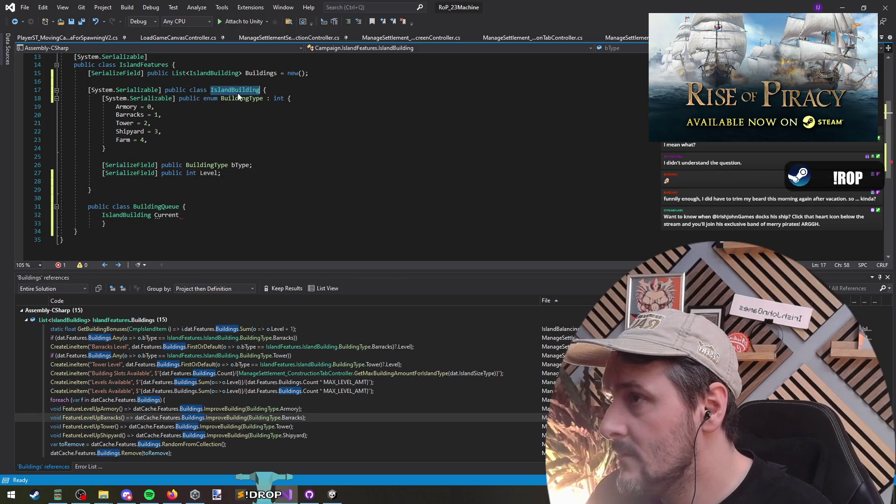
# - Cut the BuildingType enum from IslandBuilding and paste it at the top of IslandFeatures
pyautogui.click(166, 149)
pyautogui.keyDown('shift'); pyautogui.click(104, 99); pyautogui.keyUp('shift')
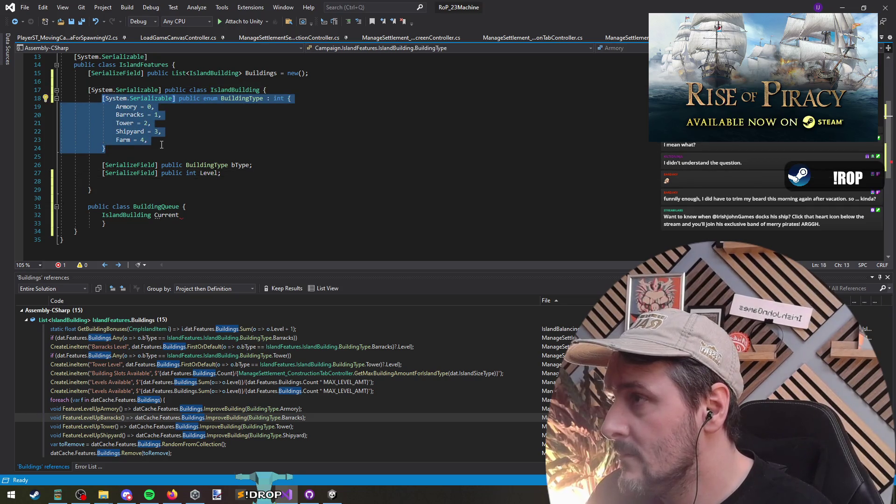
pyautogui.hotkey('ctrl', 'x')
pyautogui.hotkey('ctrl', 'x')
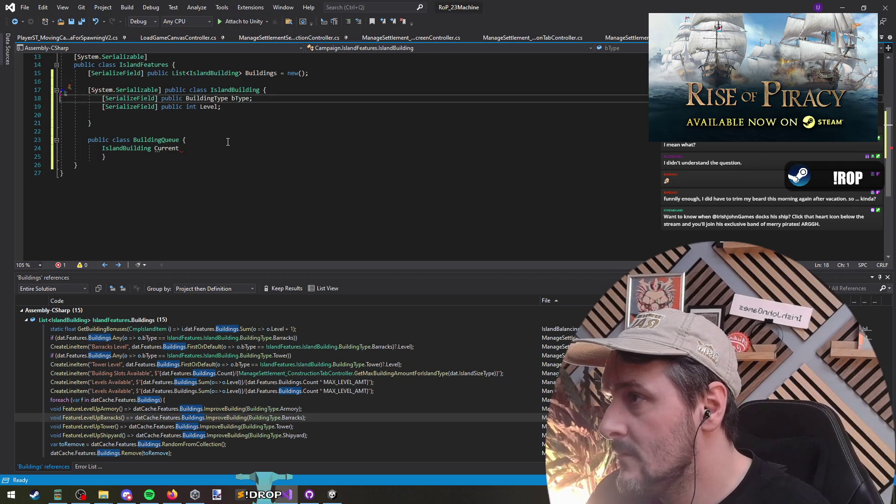
pyautogui.press('Up')
pyautogui.press('Up')
pyautogui.press('Up')
pyautogui.press('Up')
pyautogui.press('Up')
pyautogui.press('Up')
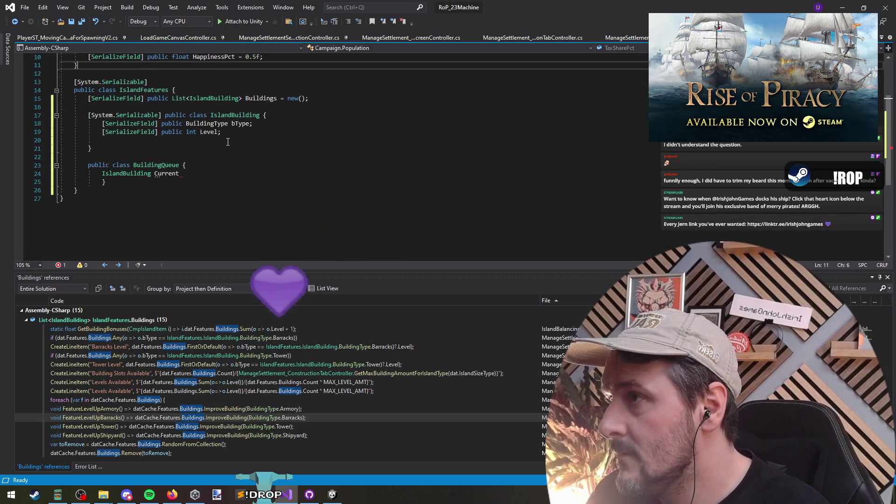
pyautogui.scroll(3, 228, 142)
pyautogui.scroll(-2, 210, 135)
pyautogui.click(192, 115)
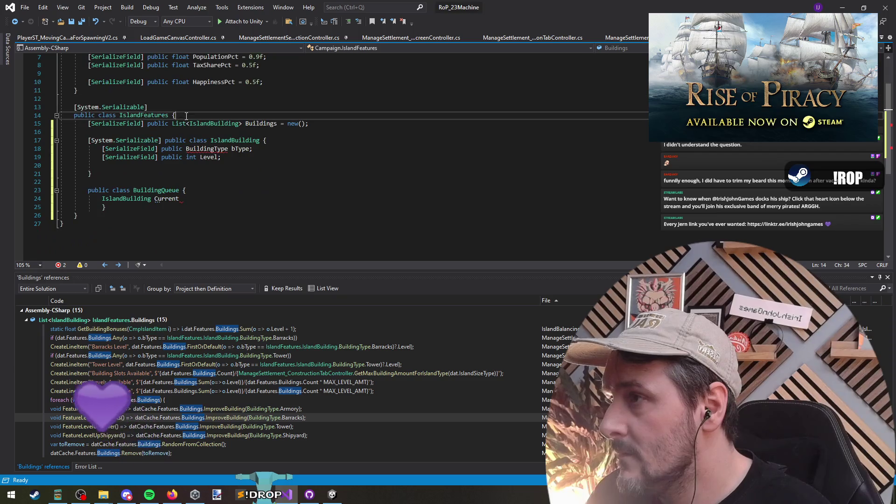
pyautogui.press('Return')
pyautogui.hotkey('ctrl', 'v')
pyautogui.scroll(-2, 177, 140)
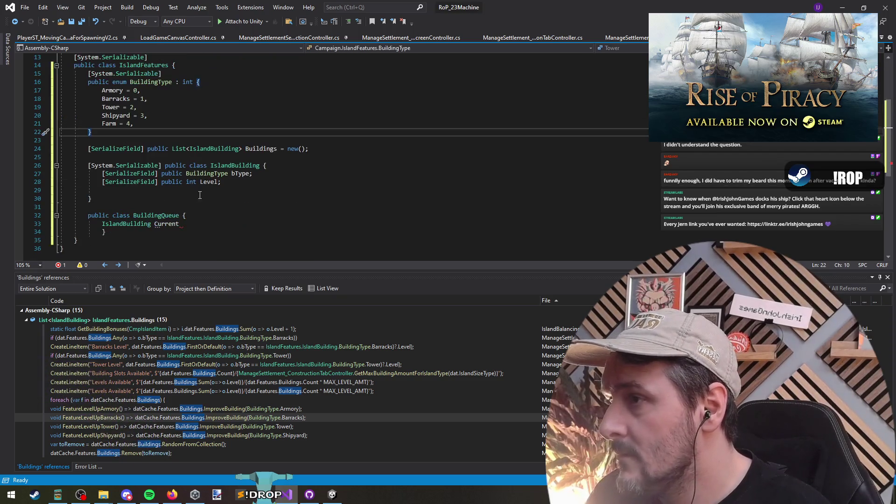
pyautogui.click(171, 149)
pyautogui.click(211, 221)
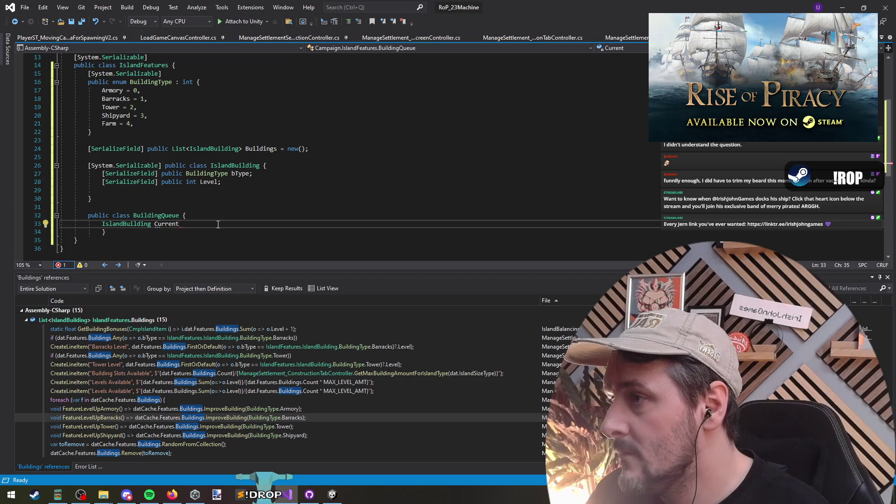
# - Change the Current field to 'BuildingType CurrentBuildingConstruction;' and close the struct brace
pyautogui.hotkey('ctrl', 'Left')
pyautogui.hotkey('ctrl', 'Left')
pyautogui.hotkey('ctrl', 'w')
pyautogui.write('Bu')
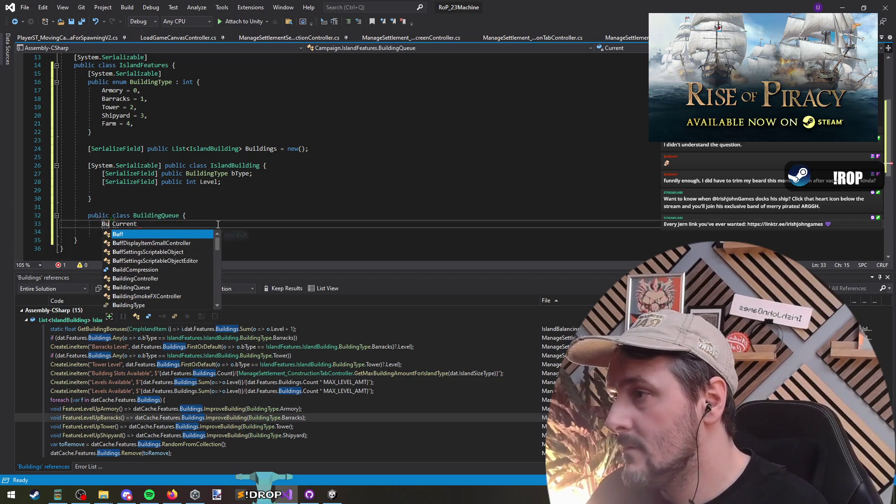
pyautogui.write('ildingTyp')
pyautogui.press('Tab')
pyautogui.press('Down')
pyautogui.write('}')
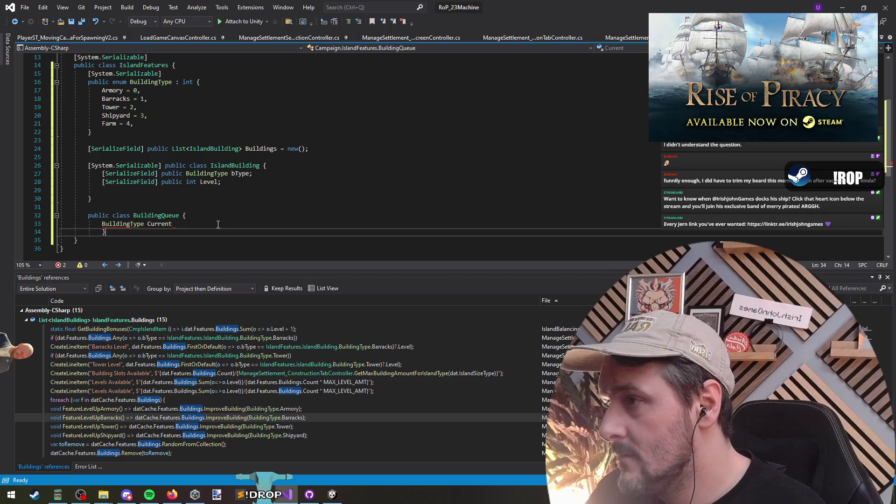
pyautogui.click(217, 224)
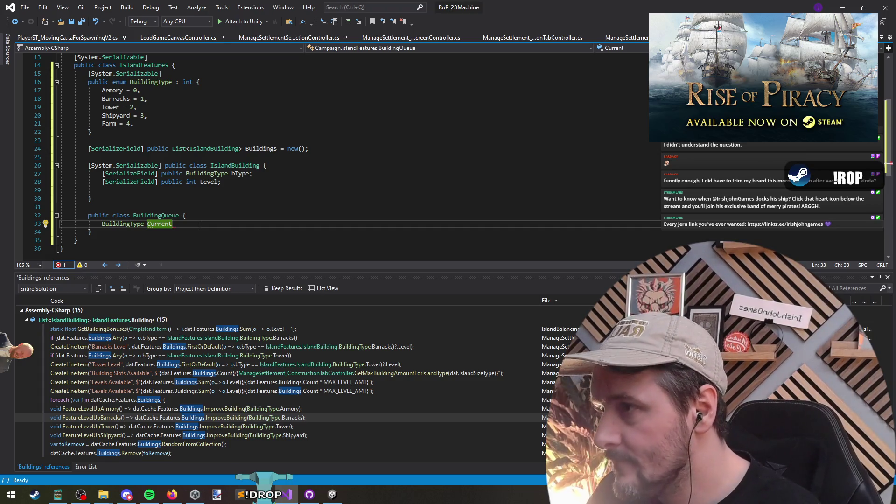
pyautogui.write('Bui')
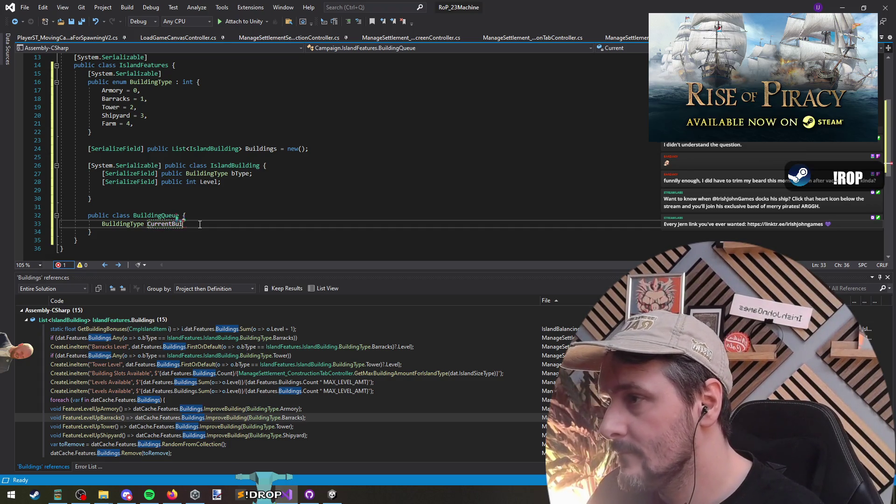
pyautogui.write('ldingConstruction;')
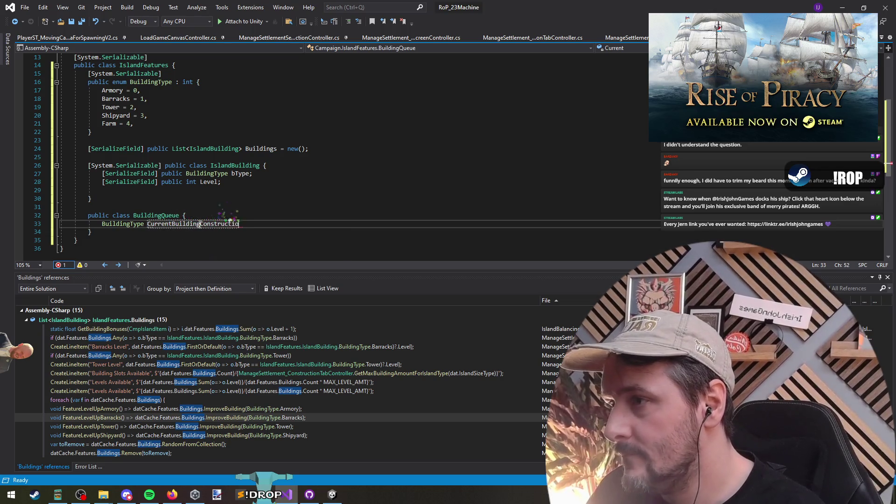
# - Add an 'int DayCompleted;' field below CurrentBuildingConstruction
pyautogui.press('Return')
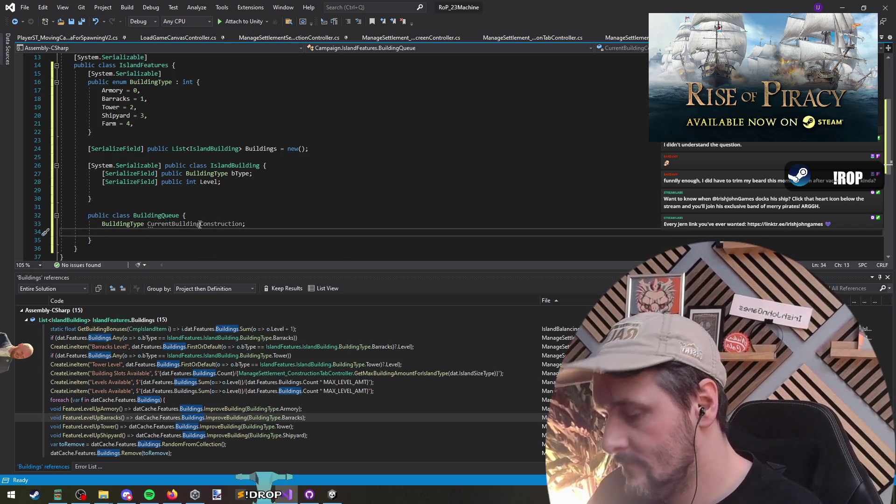
pyautogui.write('int')
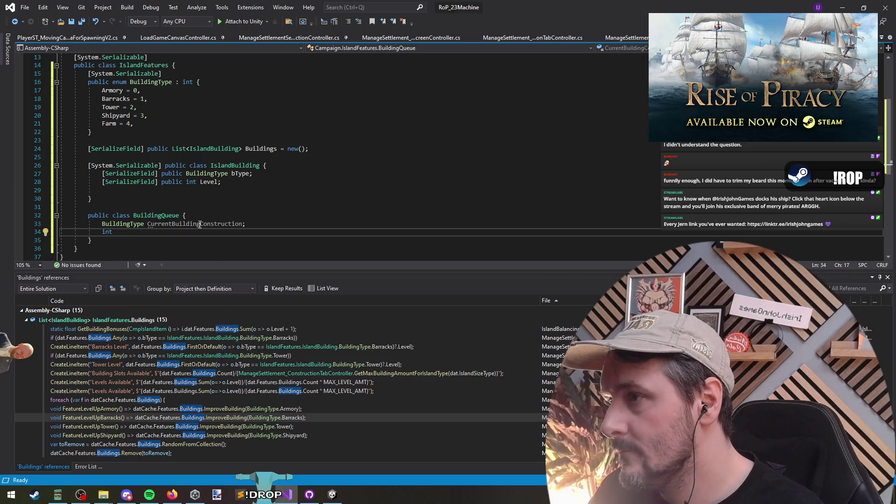
pyautogui.write(' DayComplete')
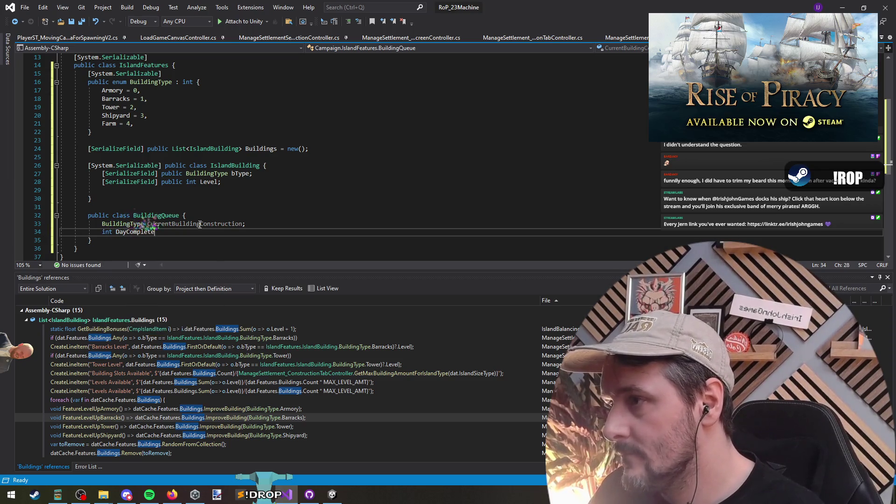
pyautogui.write('d;')
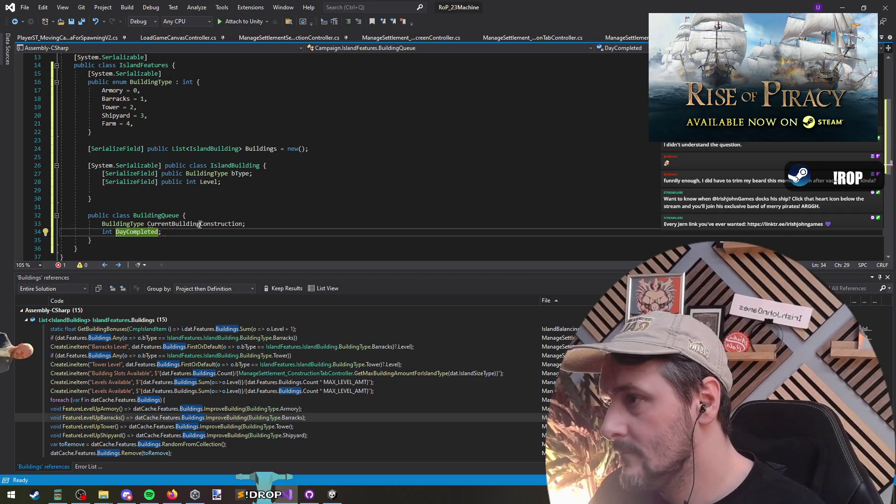
pyautogui.press('Return')
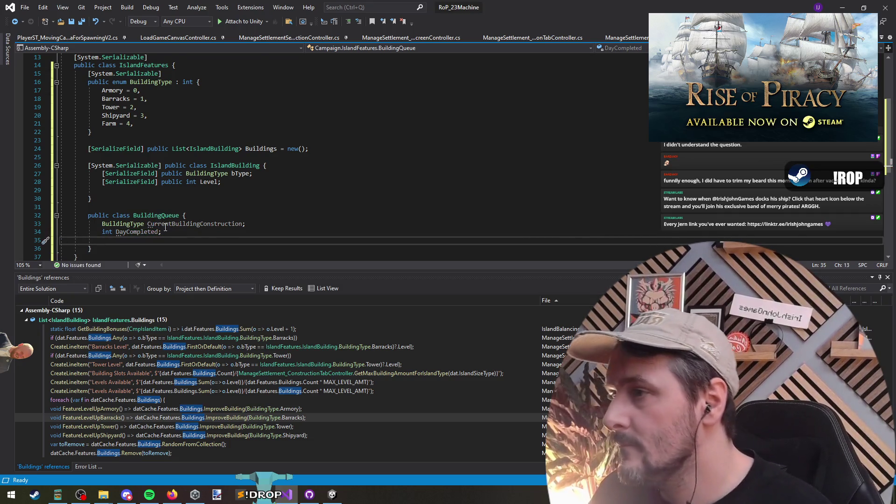
pyautogui.scroll(2, 165, 227)
pyautogui.scroll(-1, 150, 238)
pyautogui.scroll(-1, 132, 251)
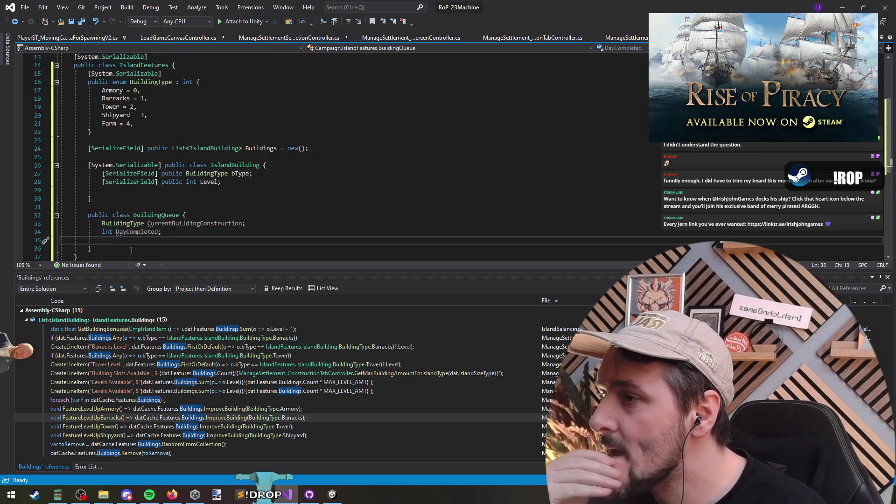
# - Rename DayCompleted to CompletionDay and remove the extra blank line after it
pyautogui.doubleClick(137, 232)
pyautogui.write('Completi')
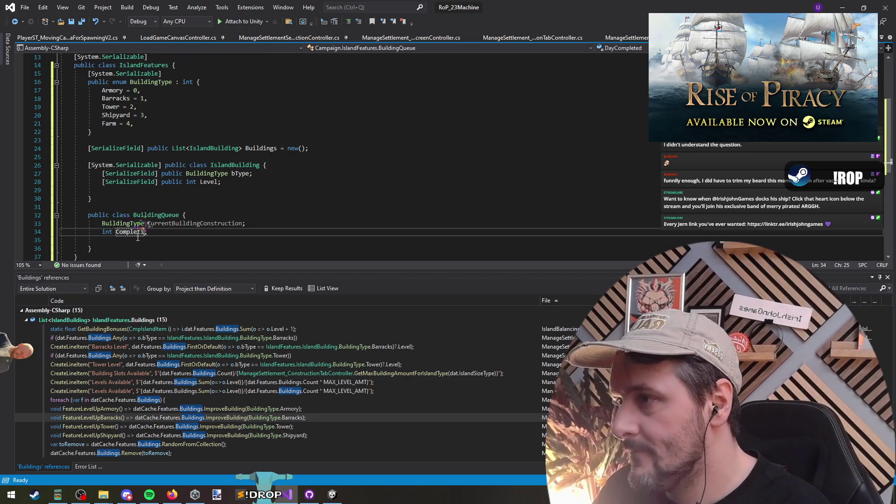
pyautogui.write('onDay')
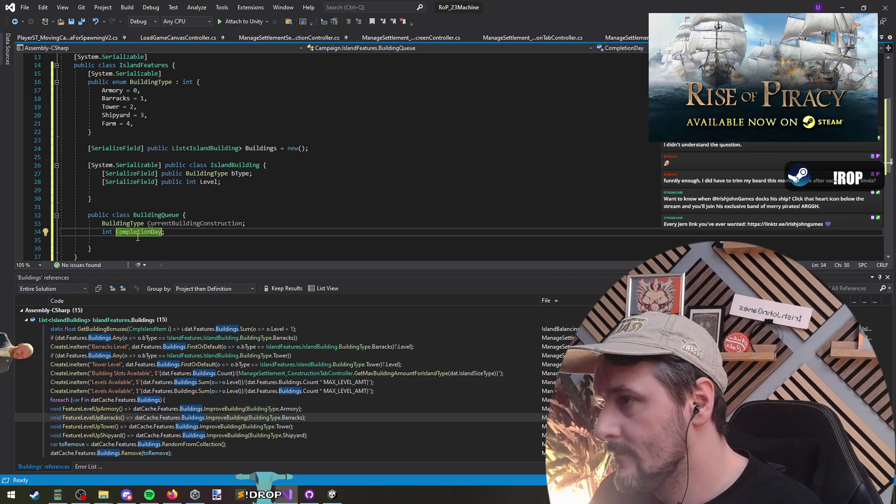
pyautogui.press('Delete')
pyautogui.press('Up')
pyautogui.press('Home')
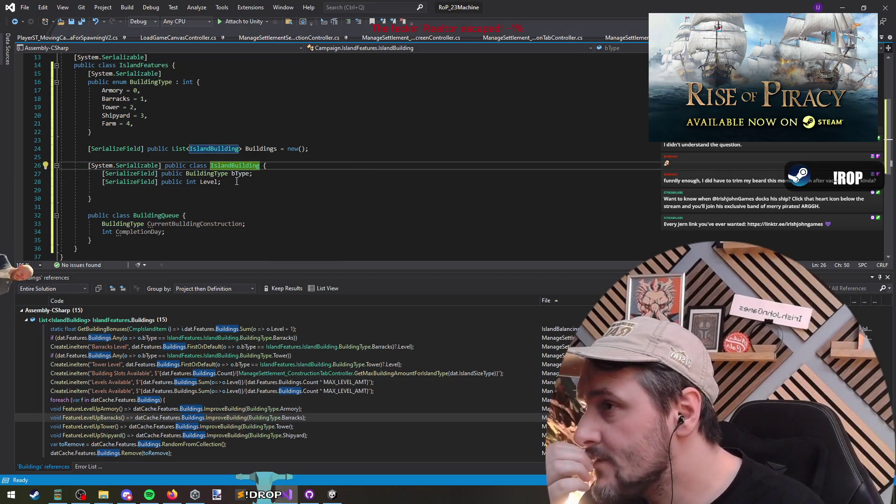
# - Find all references to IslandBuilding and open its Buildings.Add usage in Extensions.cs
pyautogui.rightClick(223, 150)
pyautogui.click(254, 242)
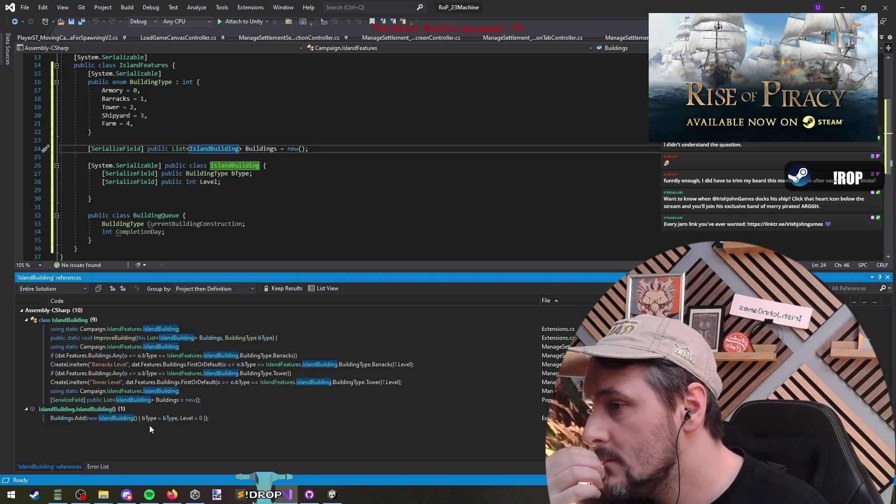
pyautogui.moveTo(143, 419)
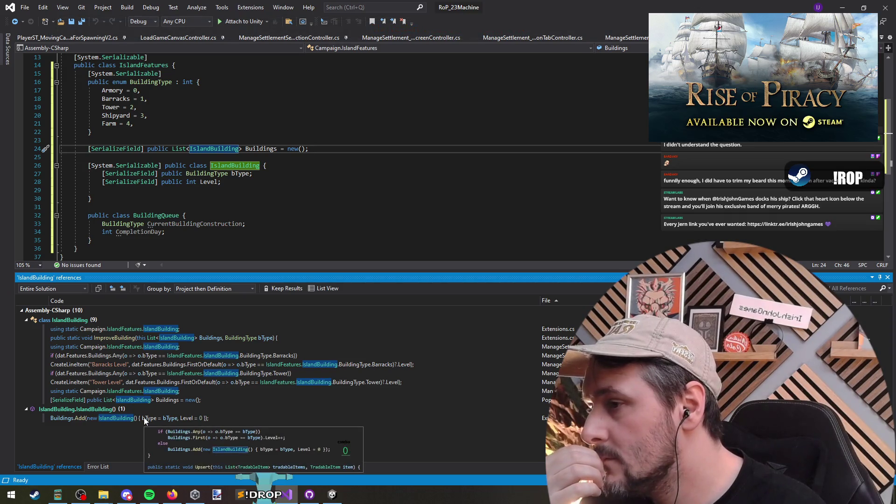
pyautogui.doubleClick(144, 418)
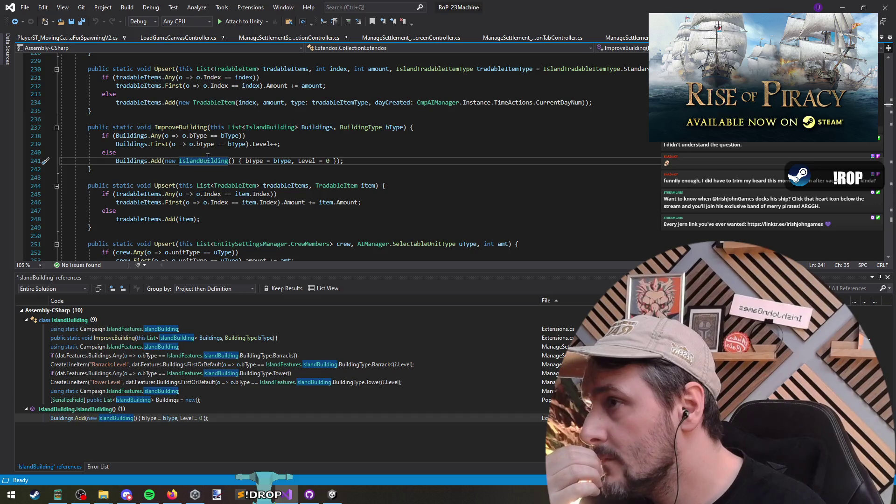
pyautogui.click(169, 185)
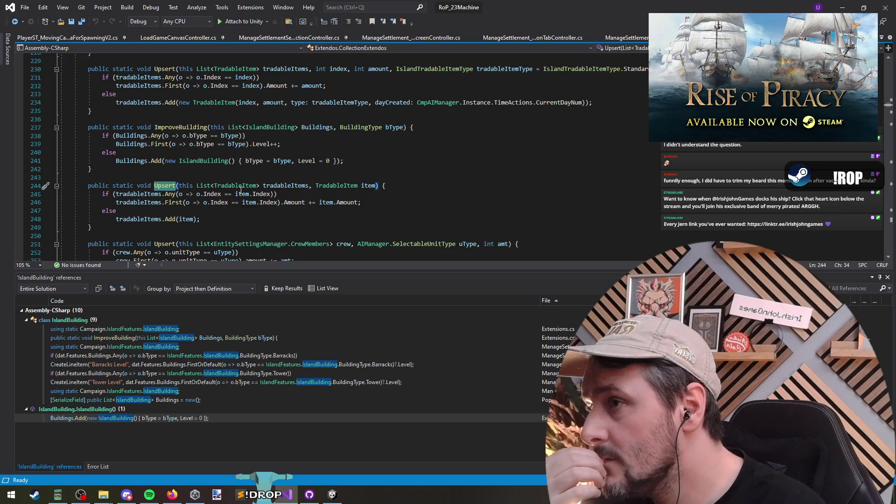
pyautogui.click(246, 211)
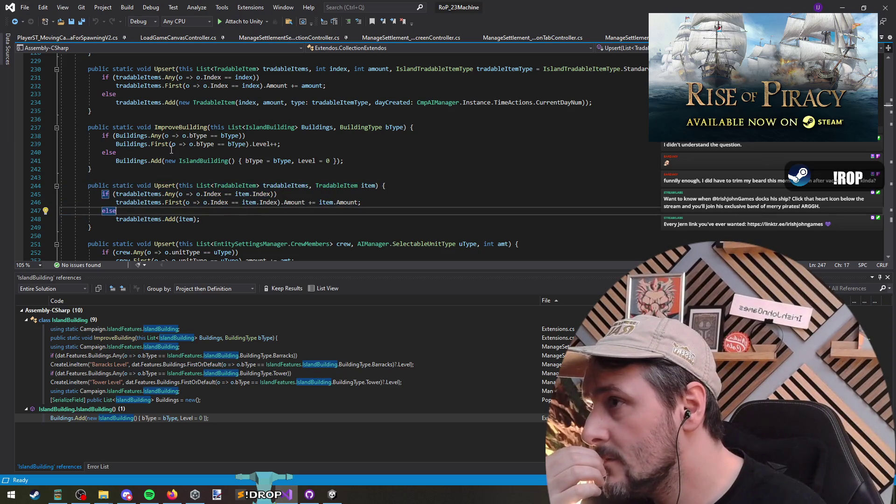
# - Save the file and return to the IslandFeatures declarations
pyautogui.doubleClick(176, 128)
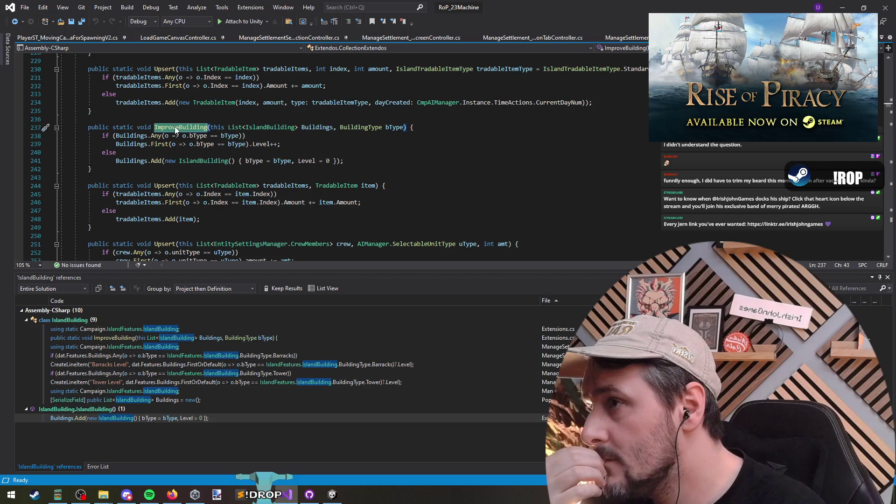
pyautogui.hotkey('ctrl', 's')
pyautogui.hotkey('ctrl', '-')
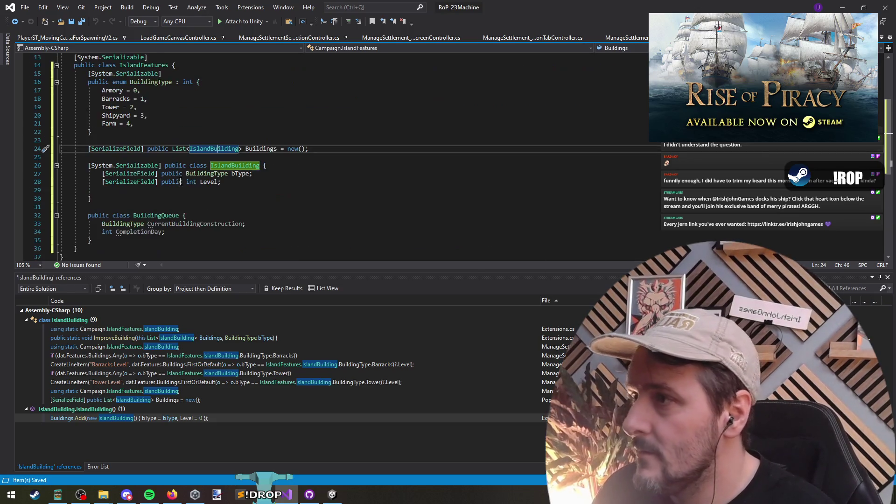
pyautogui.click(89, 224)
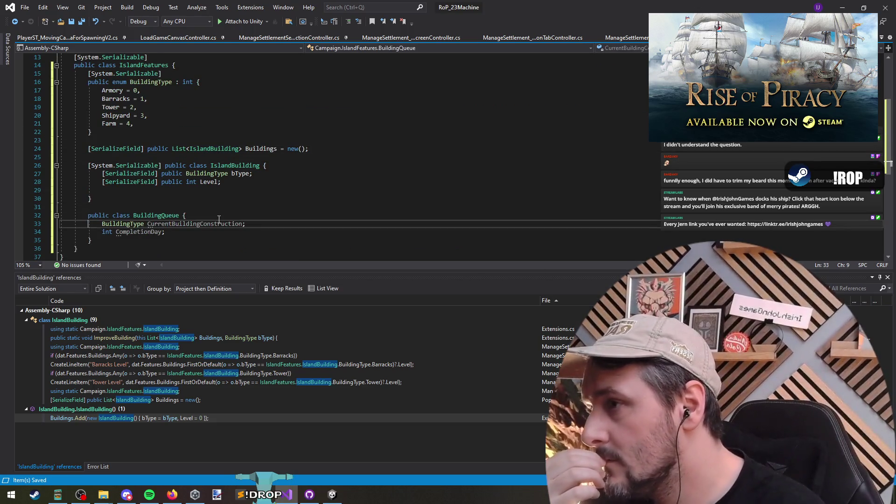
# - Copy the '[SerializeField] public ' prefix onto CurrentBuildingConstruction and CompletionDay
pyautogui.click(187, 174)
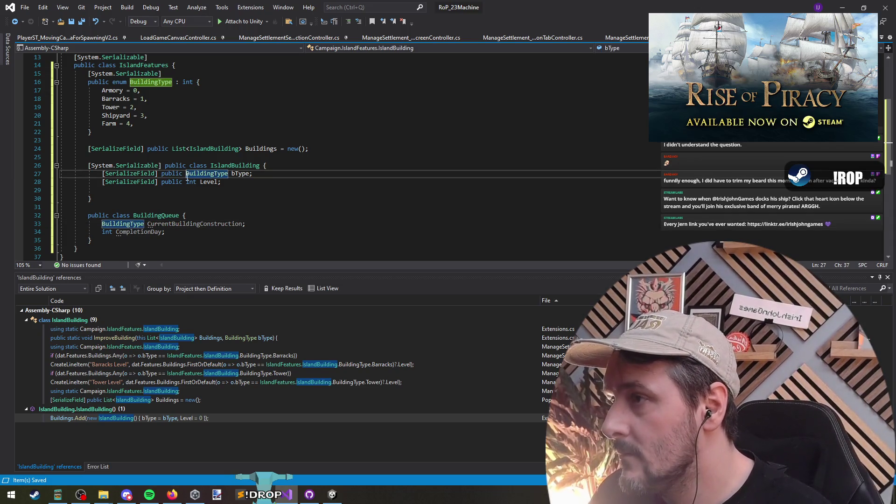
pyautogui.hotkey('shift', 'Home')
pyautogui.hotkey('ctrl', 'c')
pyautogui.press('Down')
pyautogui.press('Down')
pyautogui.press('Down')
pyautogui.hotkey('ctrl', 'v')
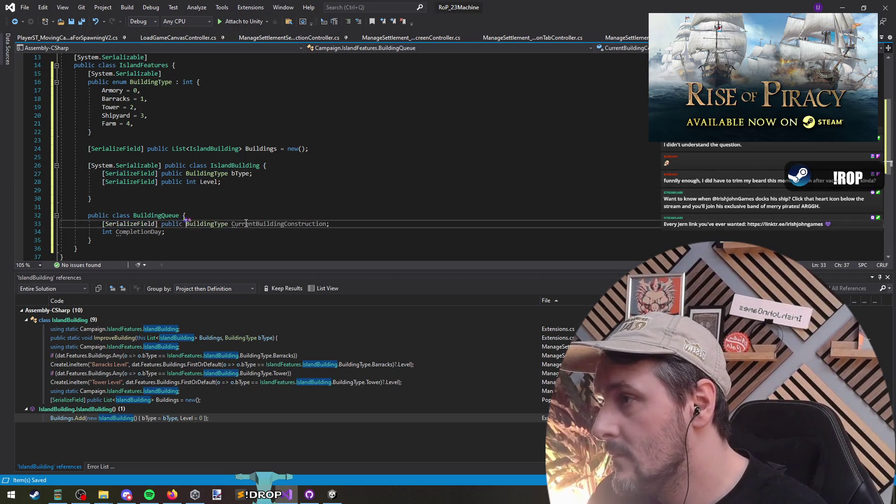
pyautogui.press('Down')
pyautogui.press('Home')
pyautogui.hotkey('ctrl', 'v')
pyautogui.press('Down')
pyautogui.click(215, 210)
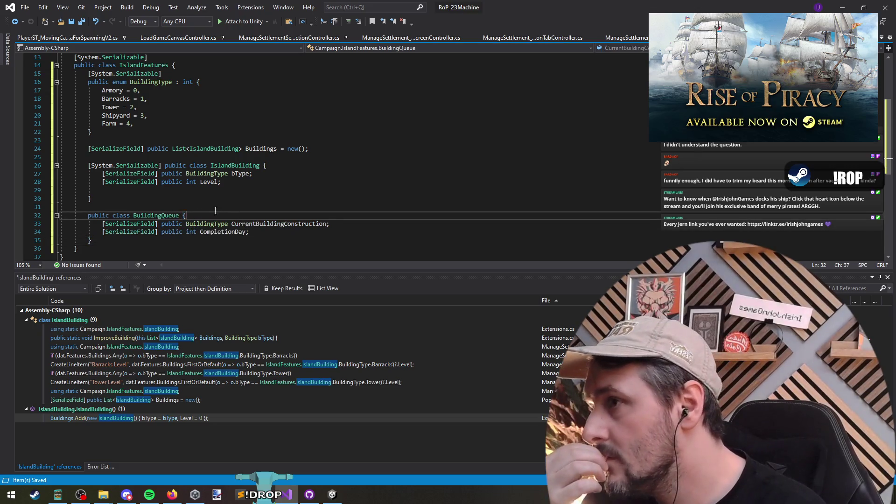
pyautogui.click(168, 215)
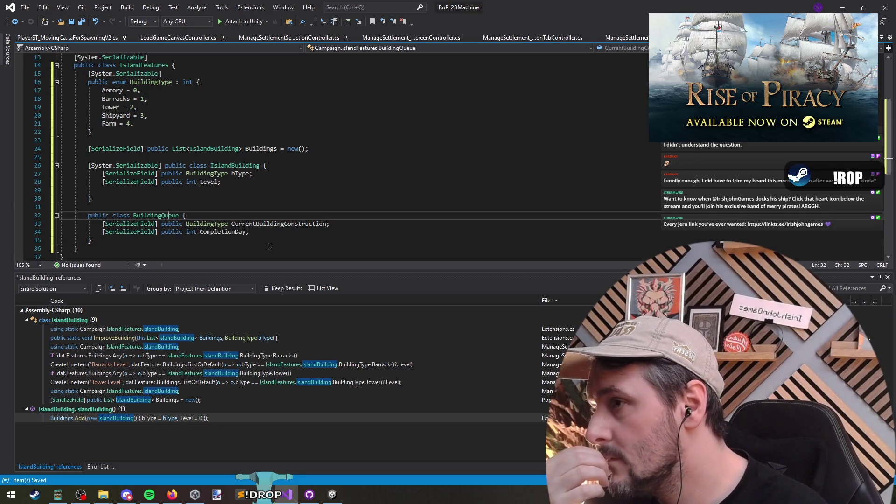
pyautogui.moveTo(207, 221)
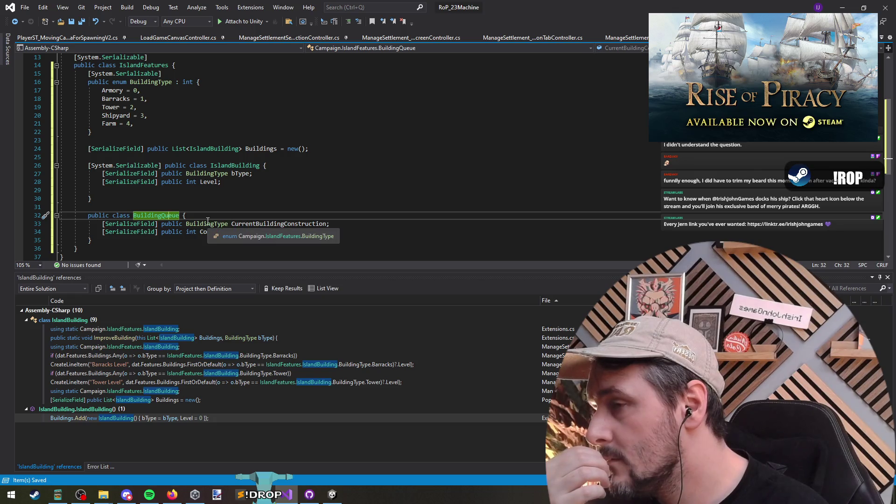
pyautogui.hotkey('ctrl', 'Left')
pyautogui.hotkey('ctrl', 'Left')
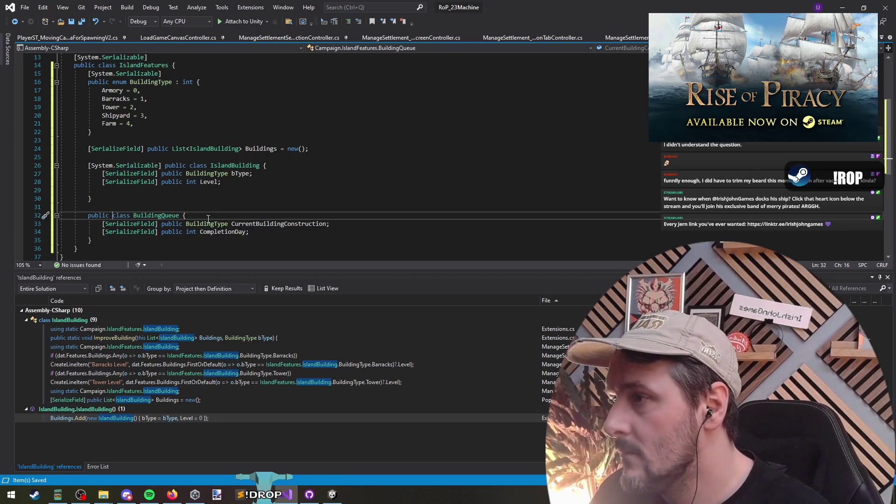
# - Change both BuildingQueue and IslandBuilding from class to struct
pyautogui.hotkey('ctrl', 'shift', 'Right')
pyautogui.write('stru')
pyautogui.press('Tab')
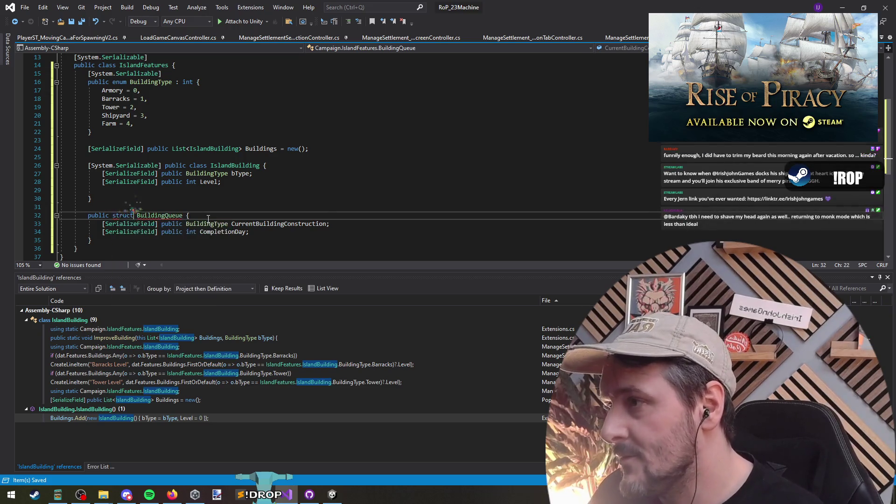
pyautogui.press('Down')
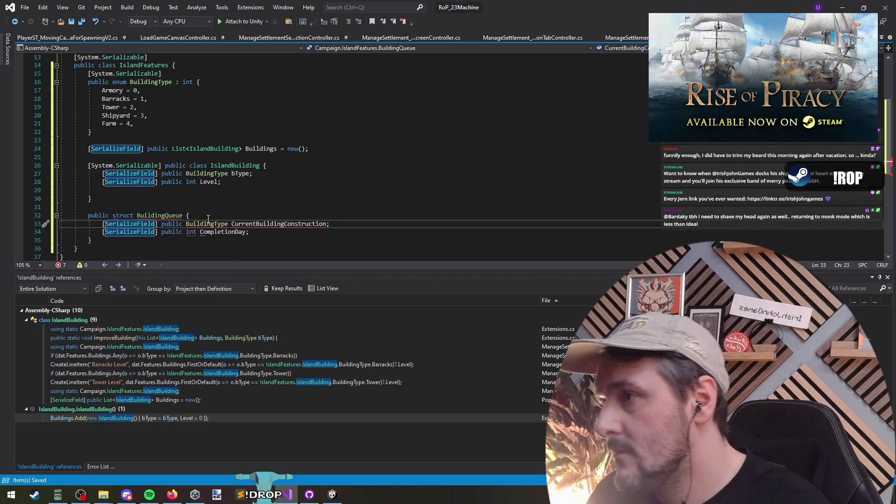
pyautogui.hotkey('ctrl', 'Right')
pyautogui.hotkey('ctrl', 'Right')
pyautogui.press('Home')
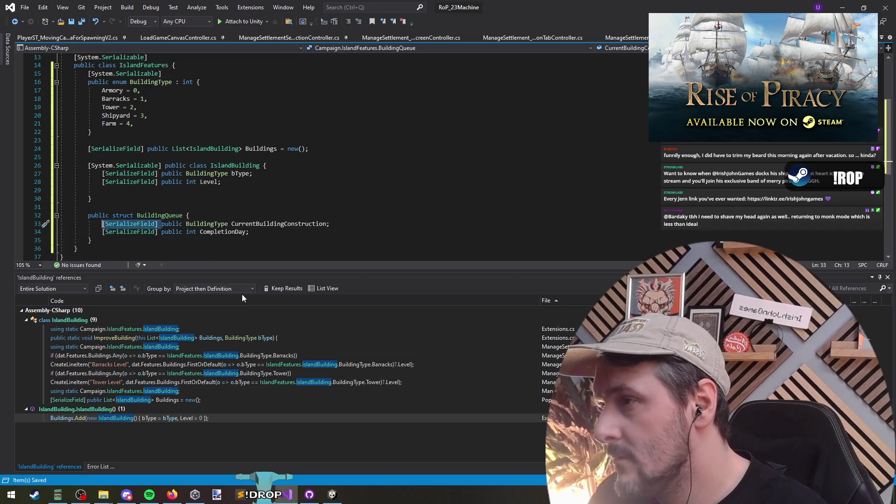
pyautogui.press('Down')
pyautogui.press('Up')
pyautogui.press('Down')
pyautogui.press('Down')
pyautogui.press('Down')
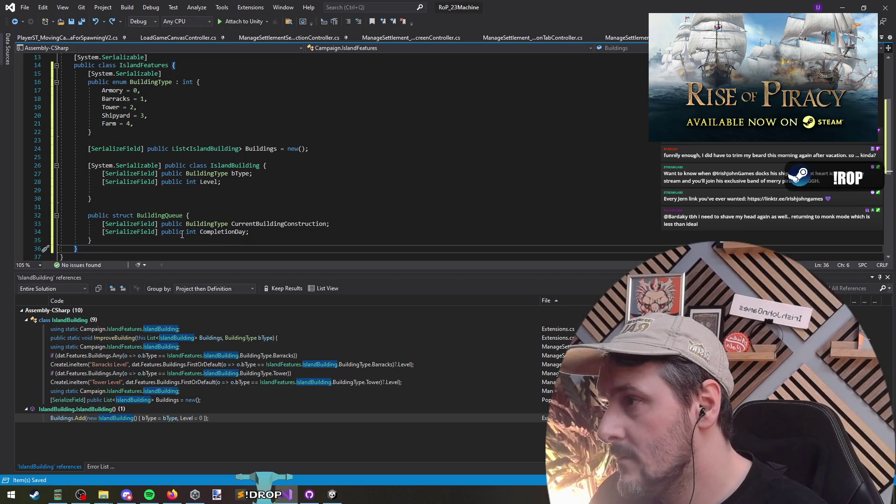
pyautogui.doubleClick(198, 165)
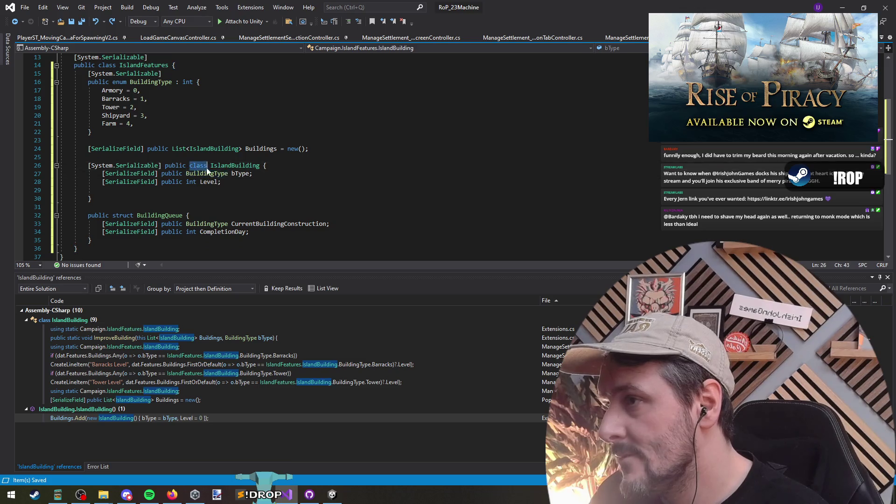
pyautogui.write('struct')
pyautogui.press('Tab')
pyautogui.press('Down')
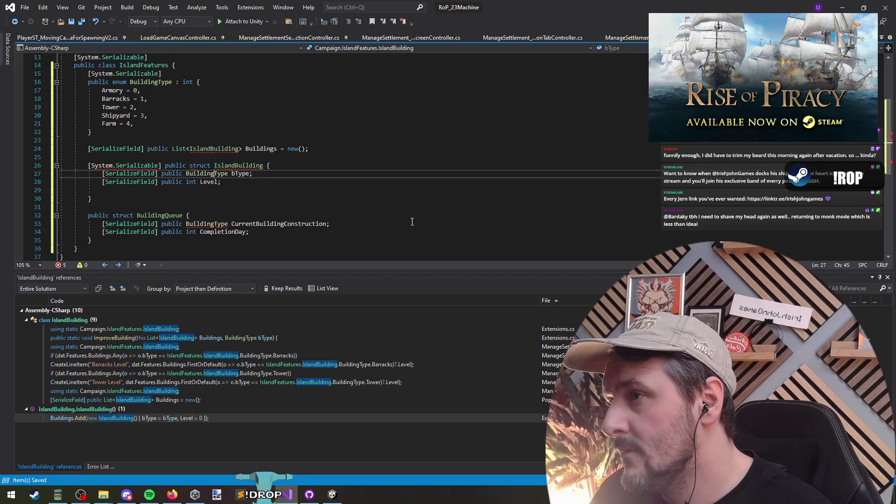
# - Add [System.Serializable] inline on the BuildingQueue struct declaration
pyautogui.click(128, 207)
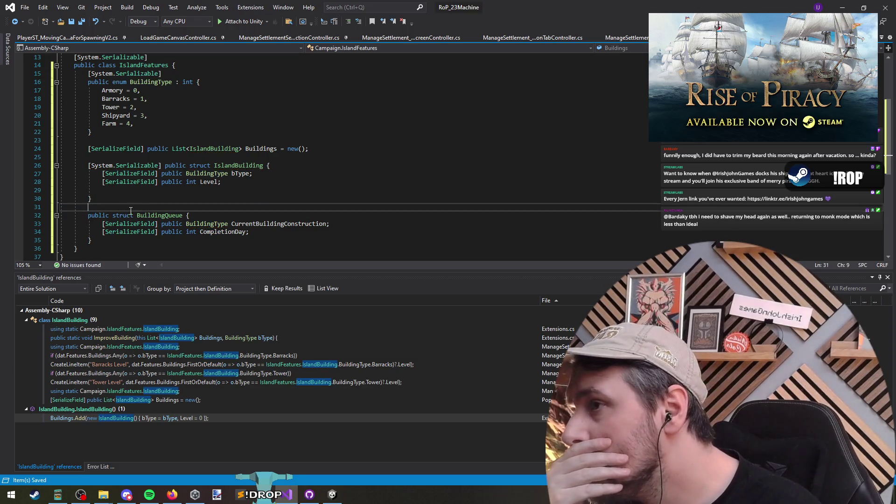
pyautogui.click(86, 165)
pyautogui.click(165, 165)
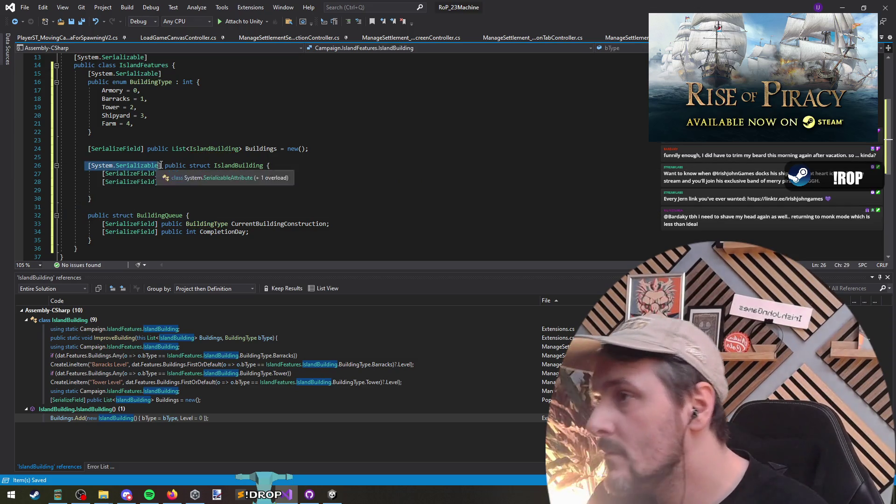
pyautogui.hotkey('shift', 'Home')
pyautogui.hotkey('ctrl', 'c')
pyautogui.press('Down')
pyautogui.press('Down')
pyautogui.press('Down')
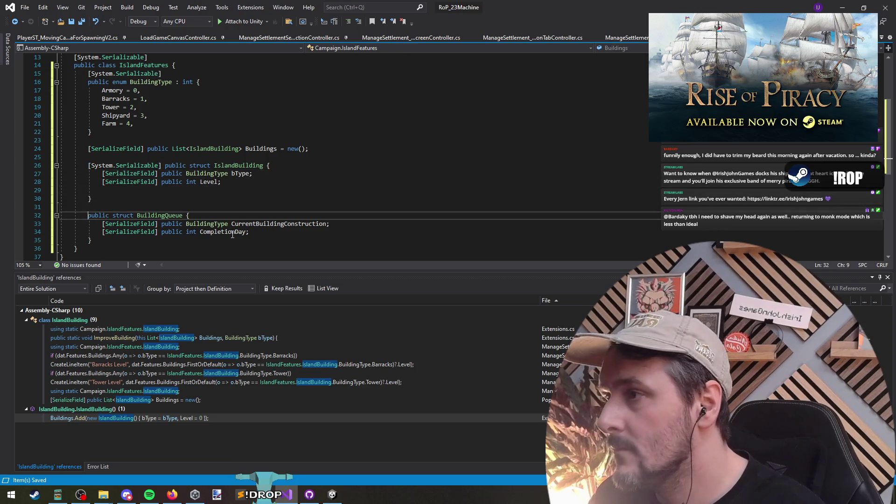
pyautogui.press('Return')
pyautogui.hotkey('ctrl', 'v')
pyautogui.press('Delete')
# - Capitalize the field name to CurrentBuildingConstruction
pyautogui.click(232, 224)
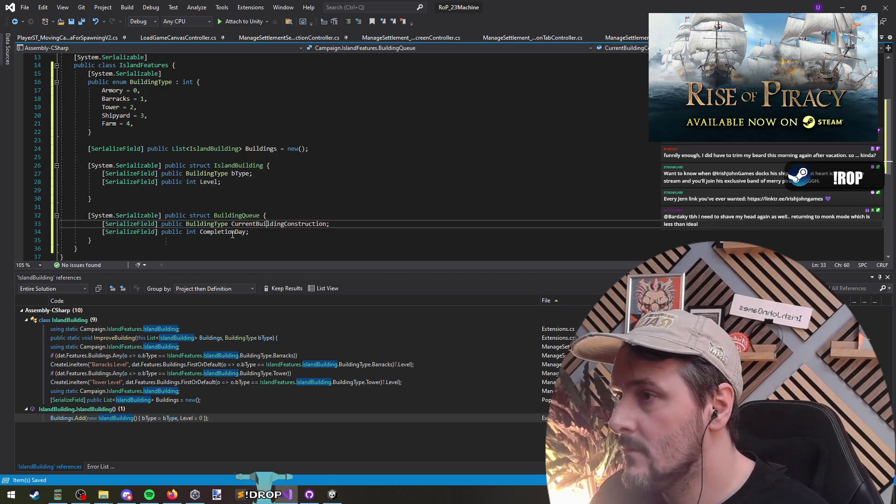
pyautogui.press('Delete')
pyautogui.write('C')
# - Join the BuildingType enum declaration onto its Serializable attribute line
pyautogui.click(143, 206)
pyautogui.click(143, 156)
pyautogui.click(143, 140)
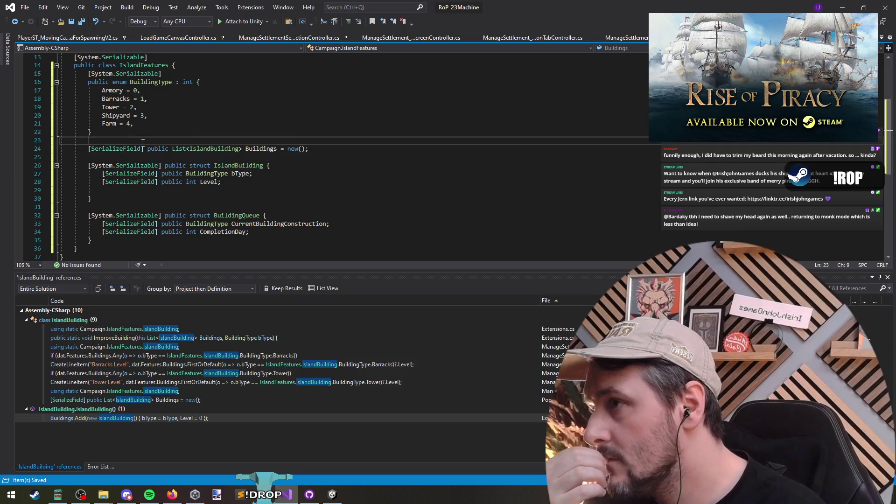
pyautogui.click(160, 73)
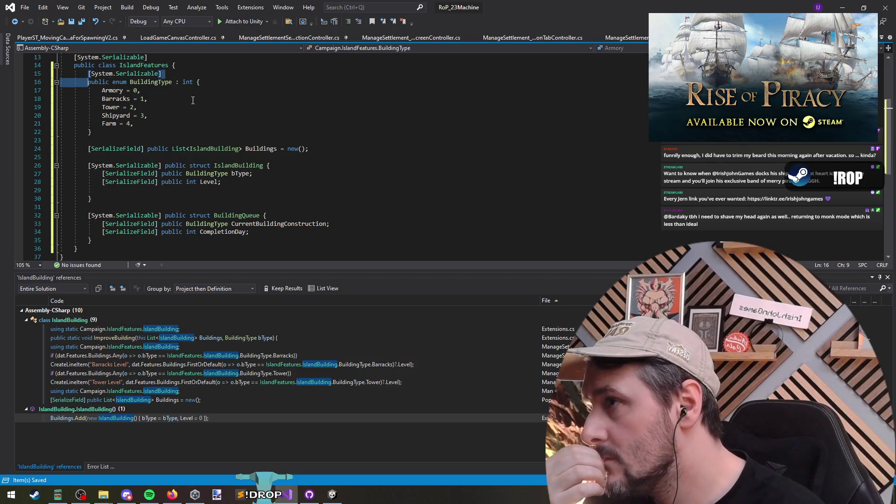
pyautogui.press('Delete')
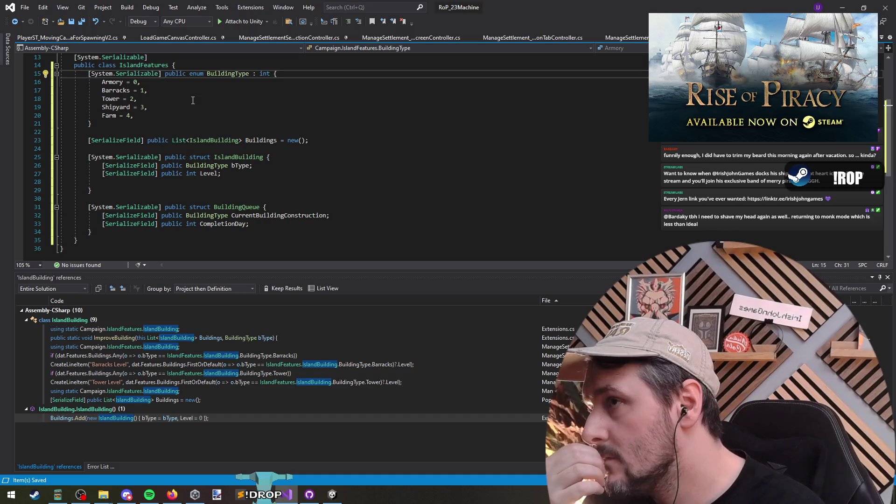
pyautogui.press('Down')
pyautogui.press('Down')
pyautogui.press('Down')
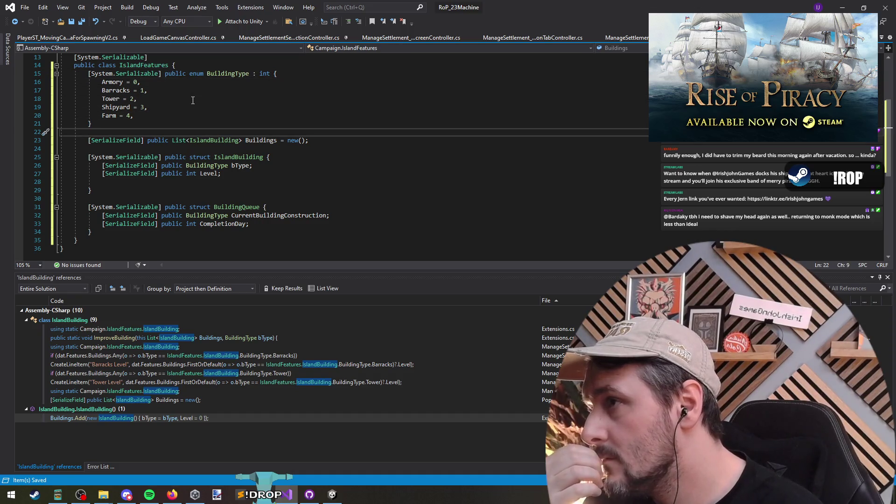
pyautogui.press('Up')
pyautogui.press('Up')
pyautogui.press('End')
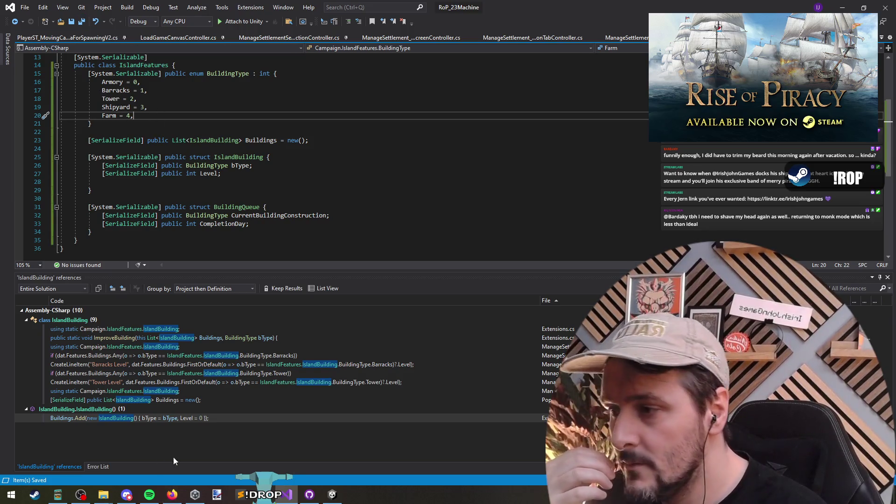
pyautogui.hotkey('alt', 'Tab')
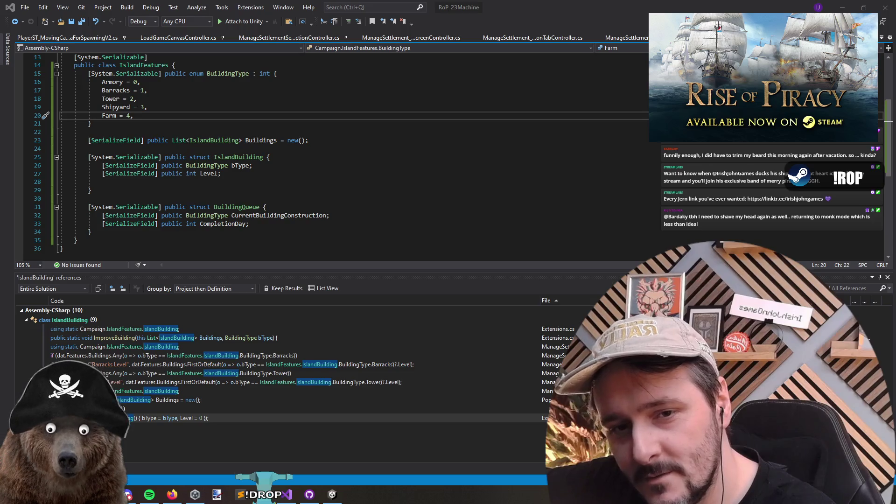
# - Remove the empty line from the IslandBuilding struct
pyautogui.click(539, 159)
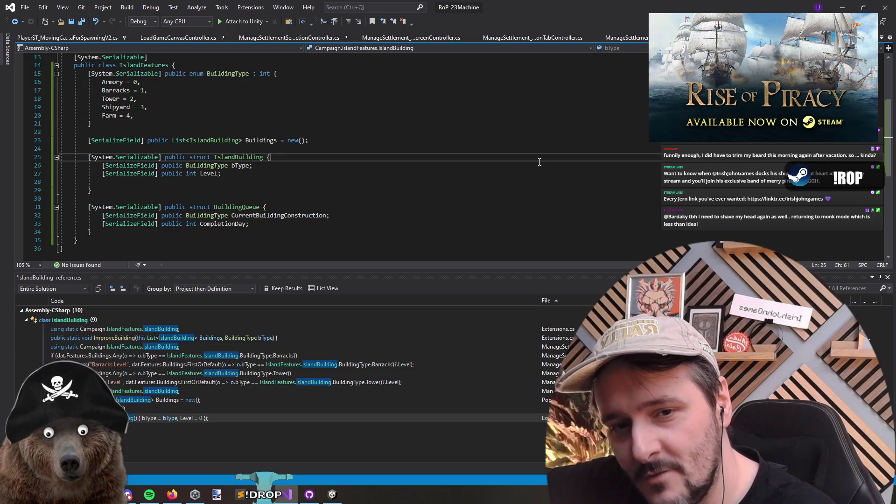
pyautogui.click(560, 182)
pyautogui.click(562, 158)
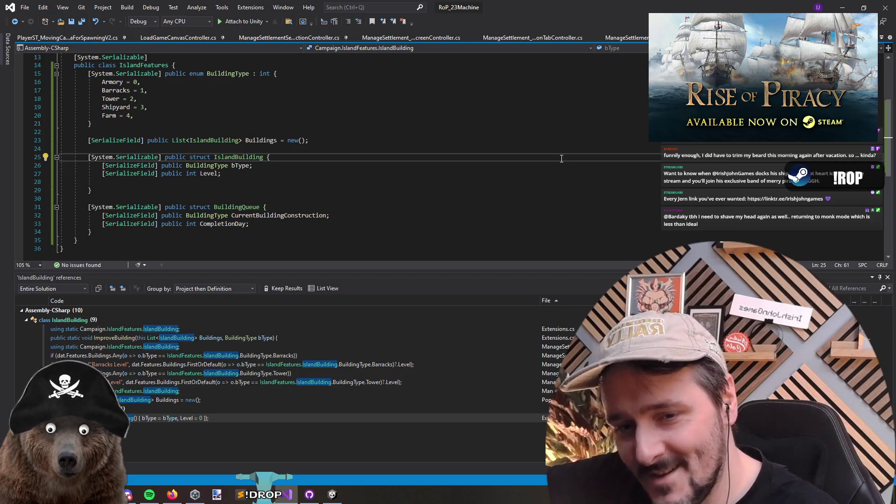
pyautogui.click(335, 191)
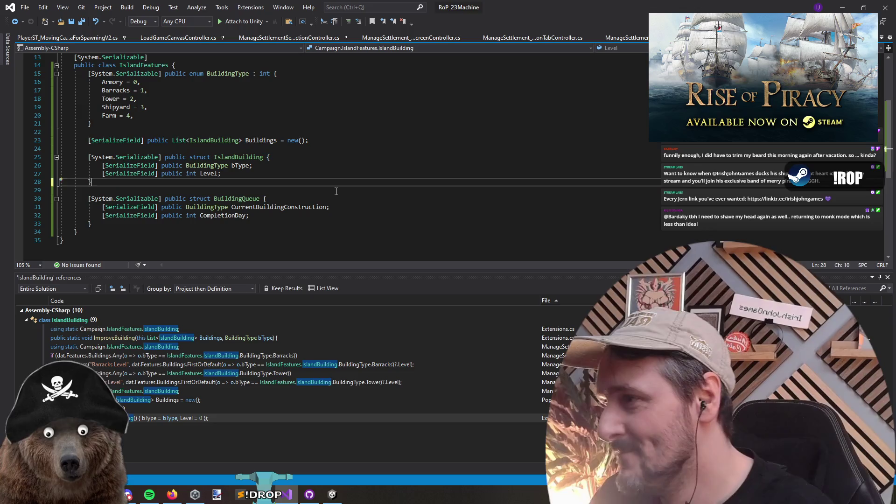
pyautogui.press('Up')
pyautogui.hotkey('ctrl', 'x')
pyautogui.press('Down')
pyautogui.press('Down')
# - Duplicate the Buildings field declaration on the line below it
pyautogui.scroll(1, 248, 181)
pyautogui.click(276, 165)
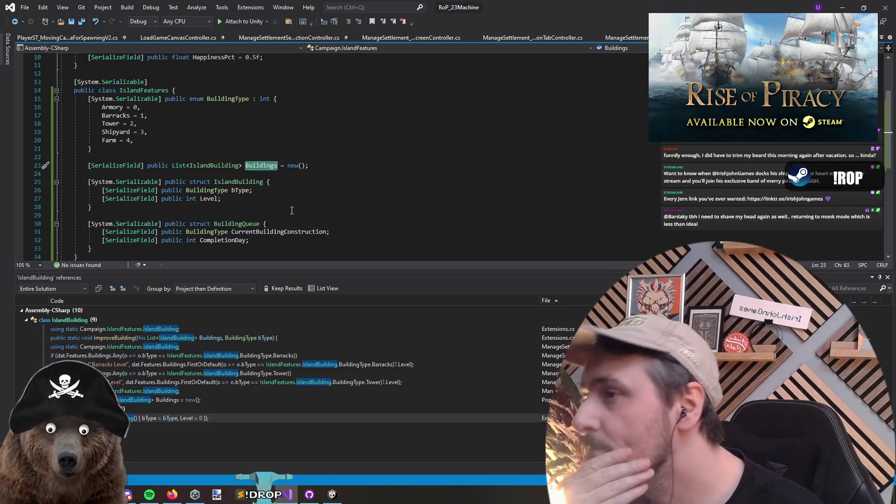
pyautogui.click(260, 223)
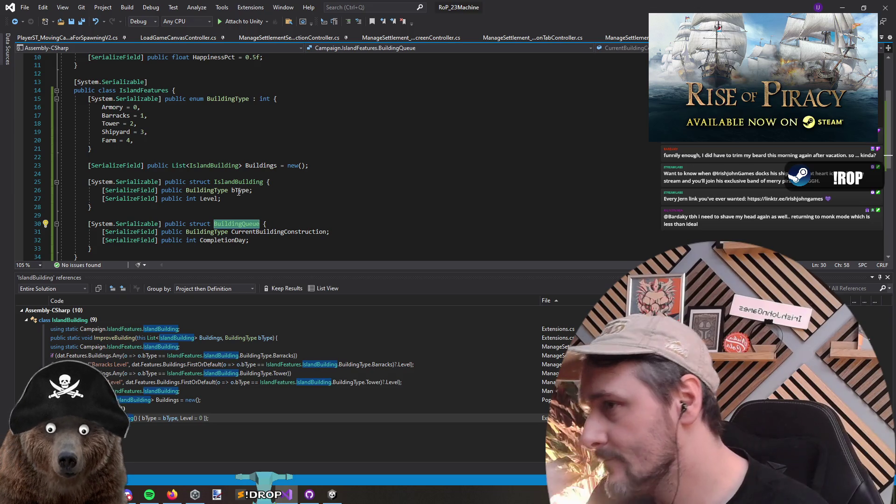
pyautogui.click(198, 174)
pyautogui.write('BuildingQueue')
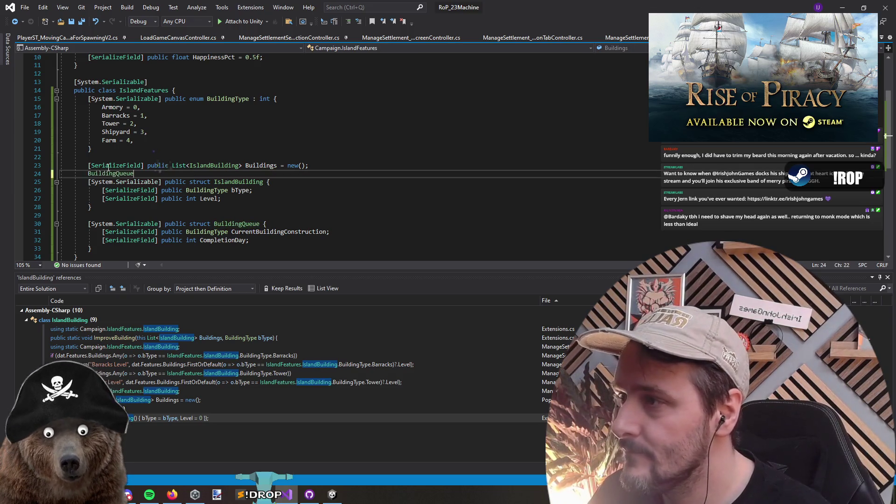
pyautogui.click(404, 164)
pyautogui.press('Return')
pyautogui.hotkey('ctrl', 'v')
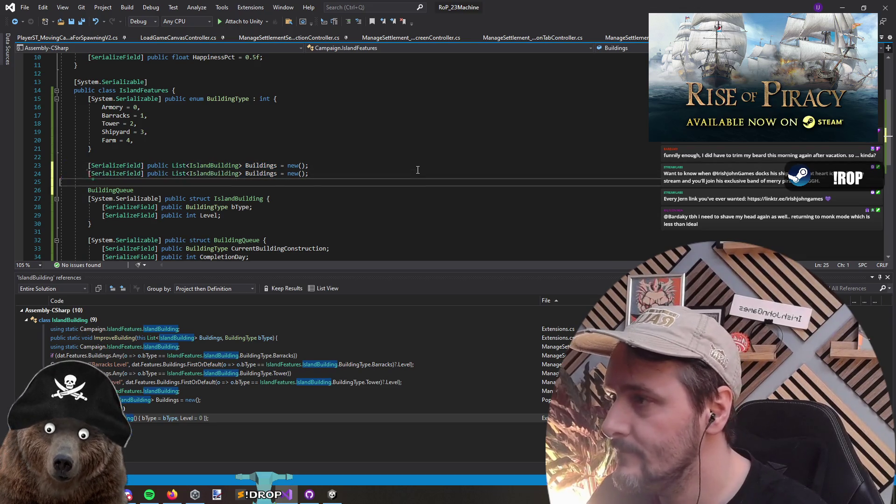
pyautogui.press('Down')
pyautogui.hotkey('shift', 'Home')
pyautogui.press('Delete')
pyautogui.press('Up')
pyautogui.press('Up')
# - Change the duplicated field's type to BuildingQueue and delete the blank line under it
pyautogui.press('End')
pyautogui.press('Left')
pyautogui.press('Left')
pyautogui.press('Left')
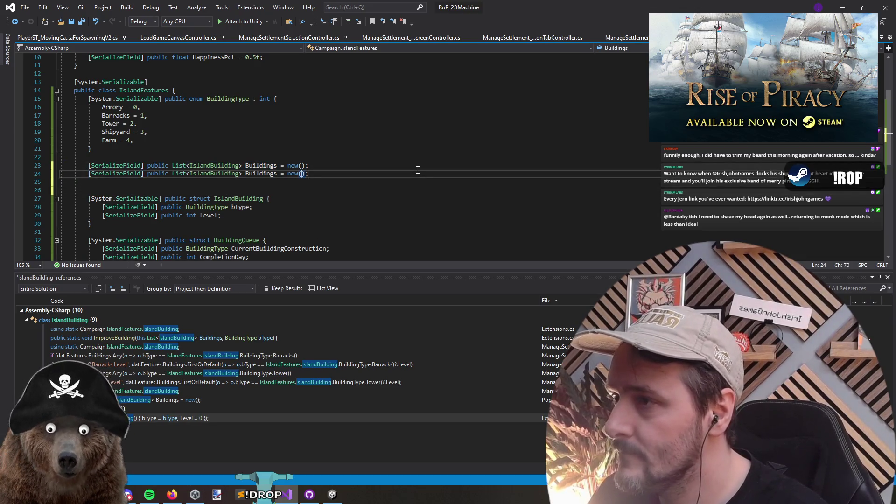
pyautogui.hotkey('ctrl', 'Left')
pyautogui.hotkey('ctrl', 'shift', 'Left')
pyautogui.hotkey('ctrl', 'shift', 'Left')
pyautogui.hotkey('ctrl', 'shift', 'Left')
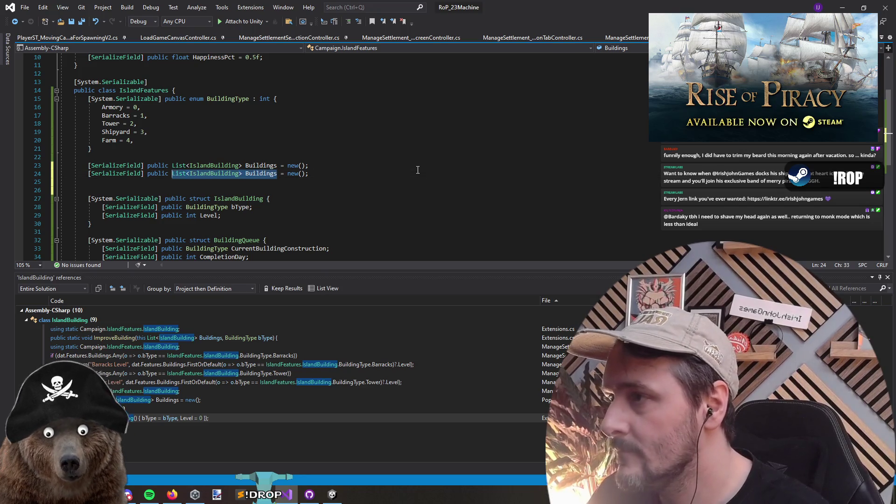
pyautogui.write('BuildingQueue')
pyautogui.hotkey('ctrl', 'Right')
pyautogui.hotkey('ctrl', 'shift', 'Left')
pyautogui.write('BuildingQueue')
pyautogui.press('Down')
pyautogui.press('Delete')
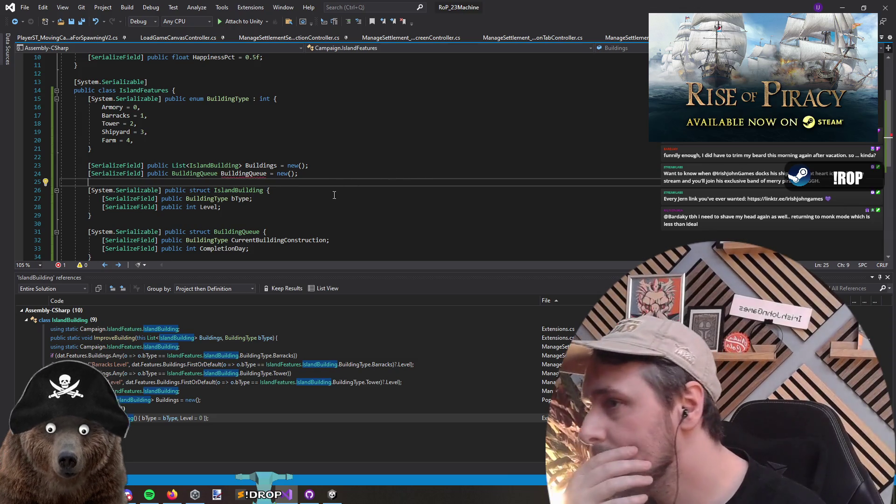
# - Rename the new field to Queue and list all its references
pyautogui.moveTo(242, 174)
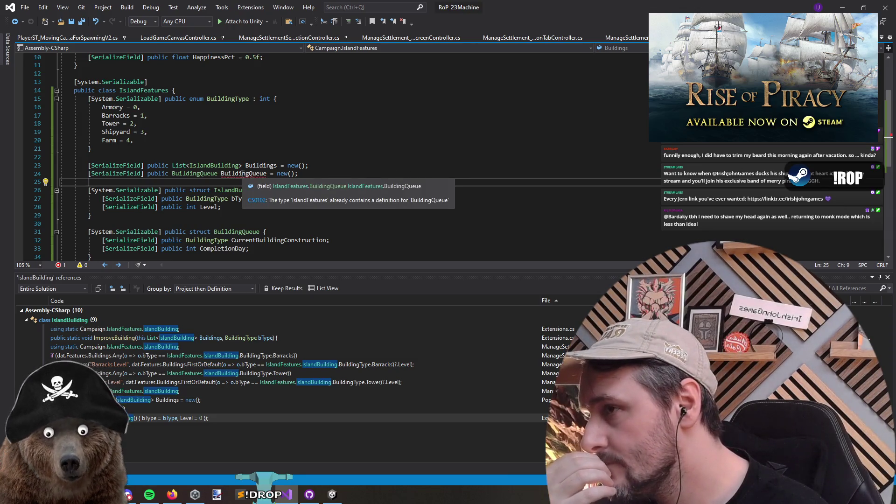
pyautogui.doubleClick(252, 174)
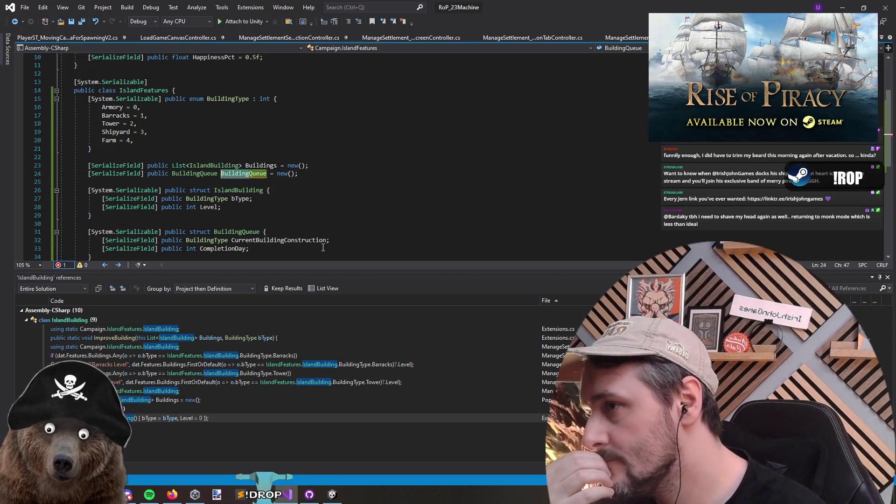
pyautogui.write('Queue')
pyautogui.press('Down')
pyautogui.scroll(-1, 241, 162)
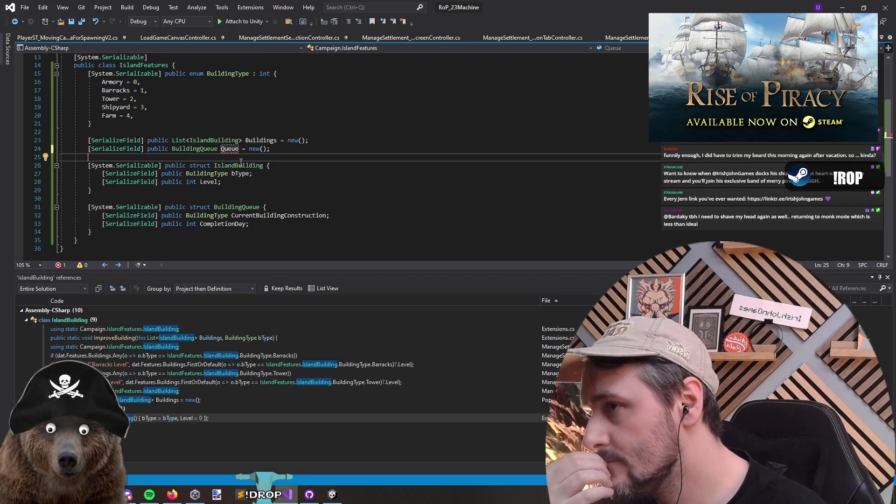
pyautogui.click(231, 140)
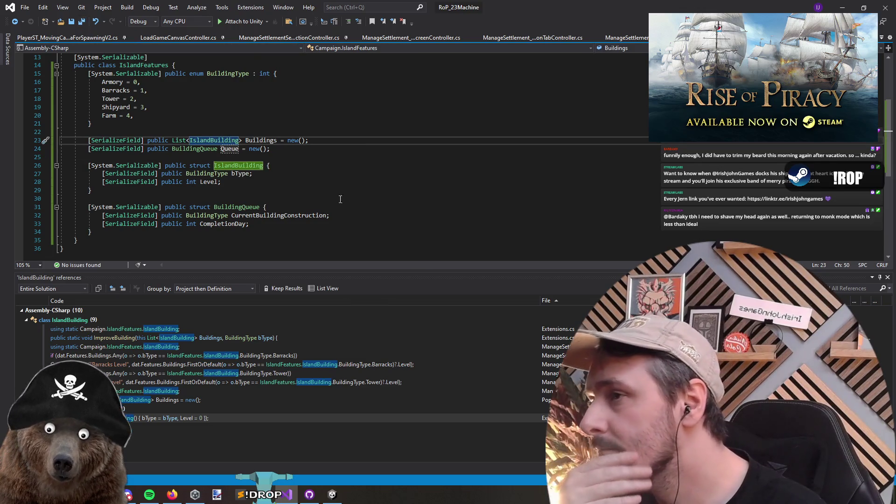
pyautogui.rightClick(231, 150)
pyautogui.click(286, 240)
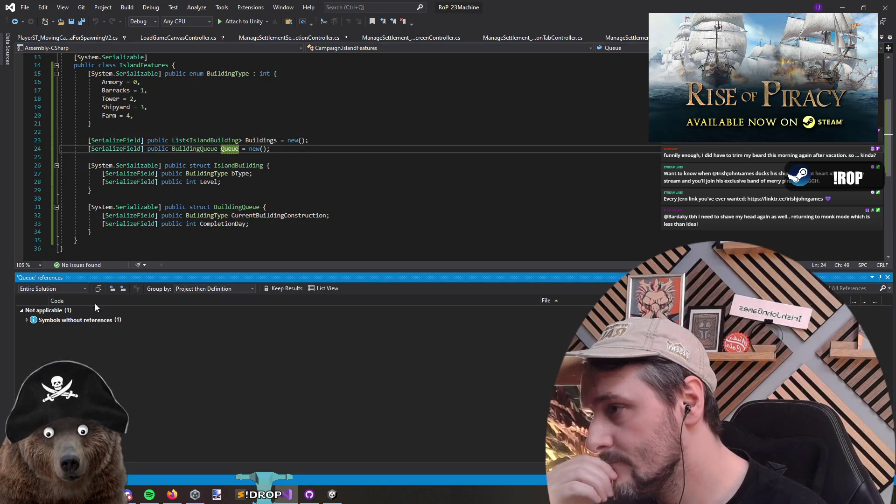
# - Return to ImproveBuilding and inspect the error on the First(...).Level++ increment
pyautogui.click(286, 182)
pyautogui.hotkey('ctrl', '-')
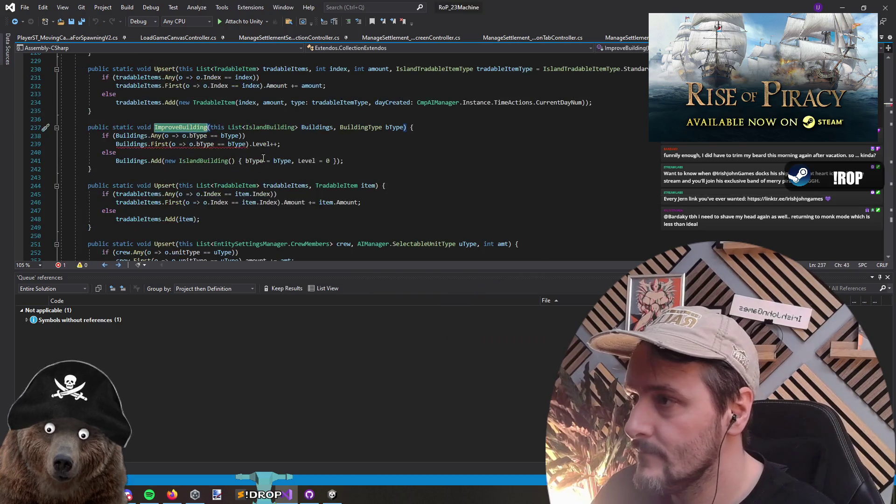
pyautogui.click(161, 152)
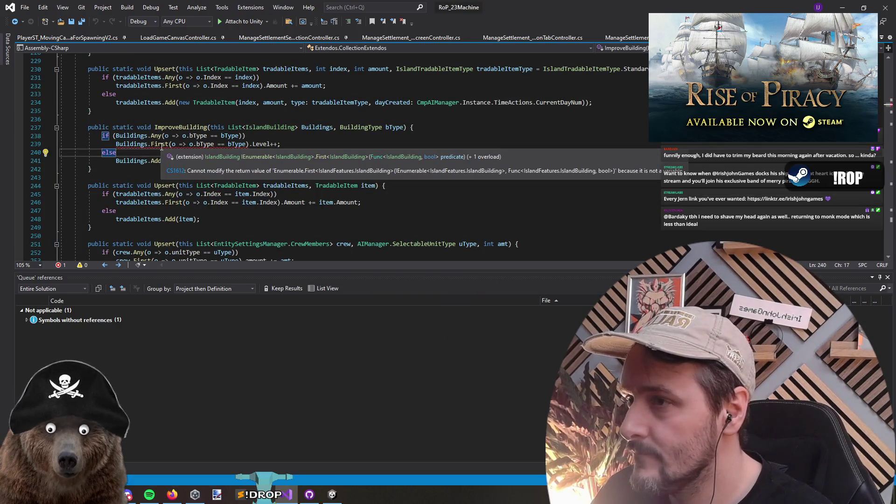
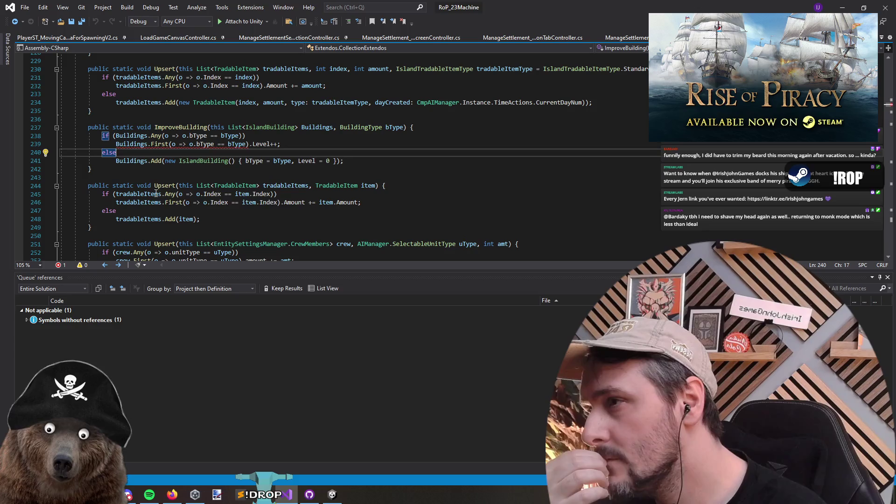
# - Review the ImproveBuilding code around lines 239-243 in the extensions file
pyautogui.click(166, 177)
pyautogui.moveTo(164, 144)
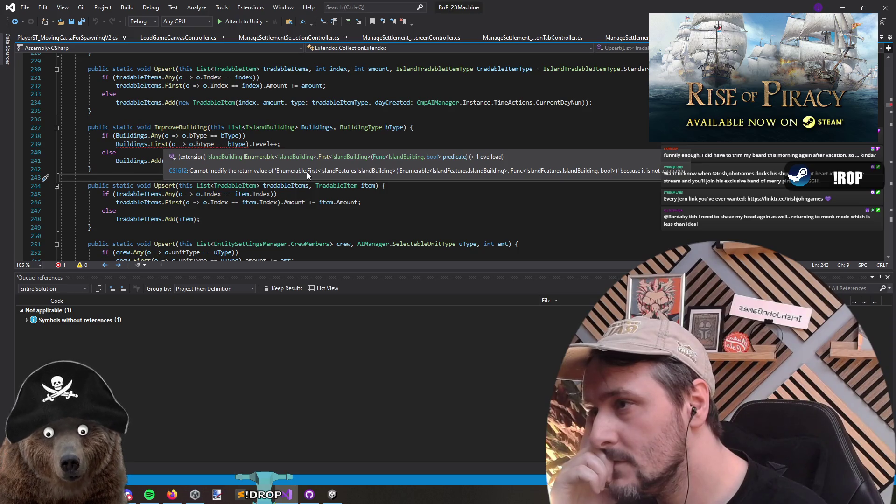
pyautogui.press('Up')
pyautogui.press('Up')
pyautogui.press('Up')
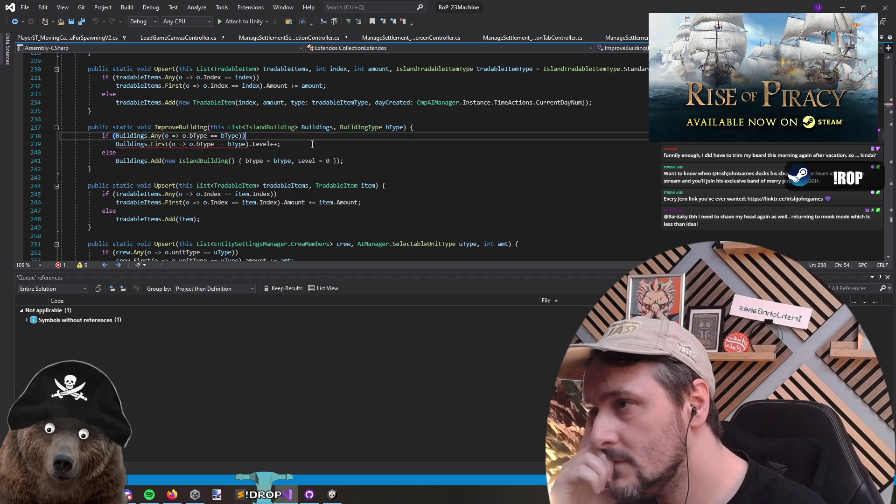
pyautogui.press('End')
pyautogui.click(250, 143)
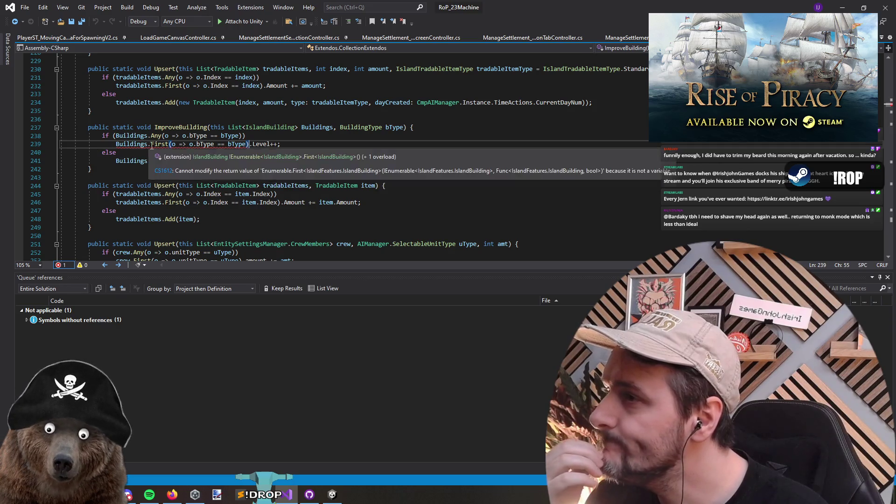
pyautogui.click(371, 144)
# - Change IslandBuilding and BuildingQueue from struct to class in IslandFeatures.cs
pyautogui.hotkey('ctrl', 'Tab')
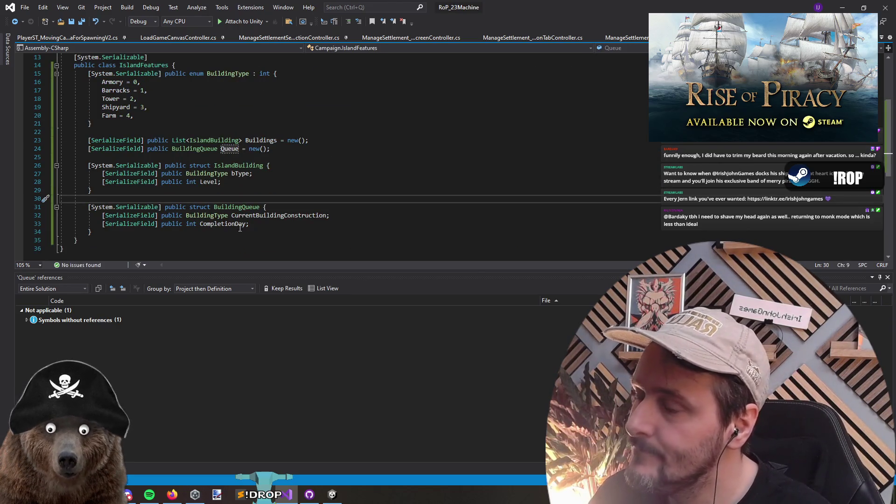
pyautogui.doubleClick(192, 166)
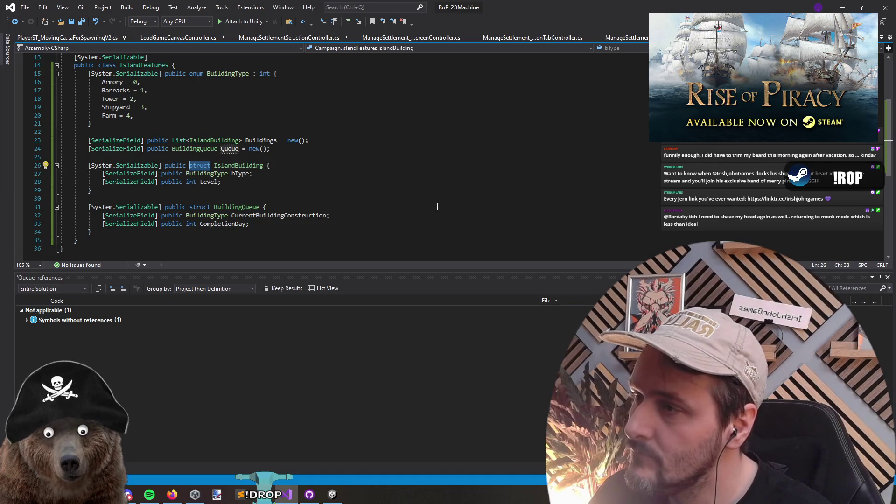
pyautogui.write('class')
pyautogui.press('Down')
pyautogui.press('Down')
pyautogui.press('Down')
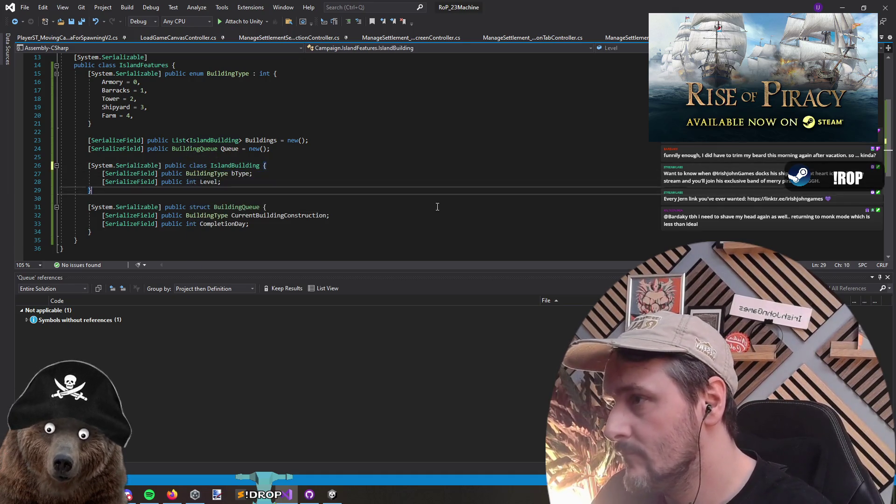
pyautogui.press('Down')
pyautogui.press('Down')
pyautogui.hotkey('ctrl', 'shift', 'Right')
pyautogui.write('class')
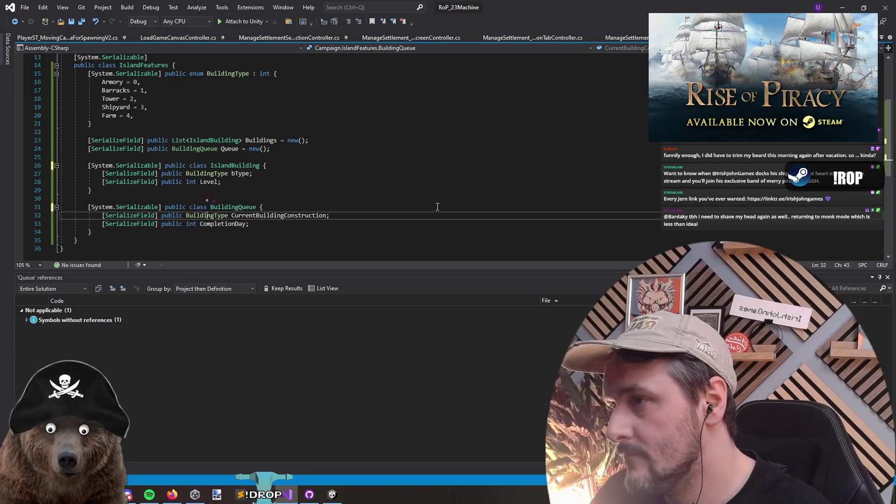
# - Return to ImproveBuilding in Extendos, then switch to ManageSettlement_DebugScreenController.cs
pyautogui.hotkey('ctrl', '-')
pyautogui.press('Up')
pyautogui.press('Up')
pyautogui.press('Up')
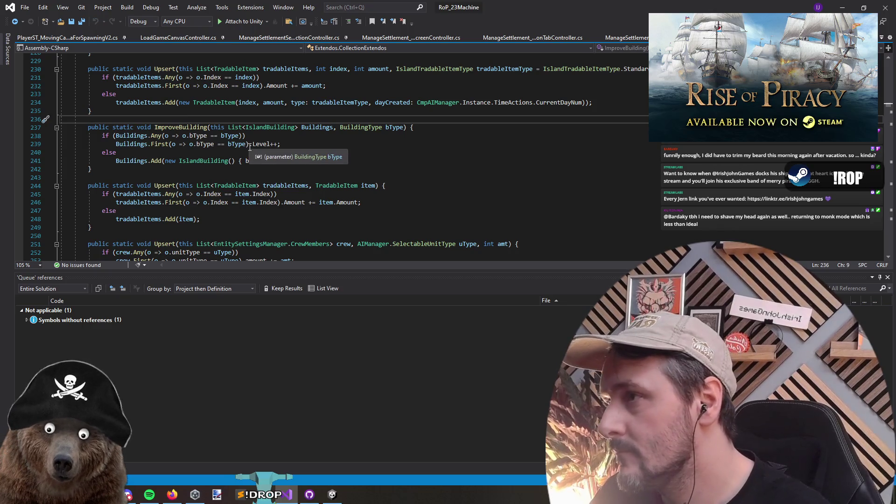
pyautogui.hotkey('ctrl', 'Tab')
pyautogui.hotkey('ctrl', 'Tab')
pyautogui.hotkey('ctrl', 'Tab')
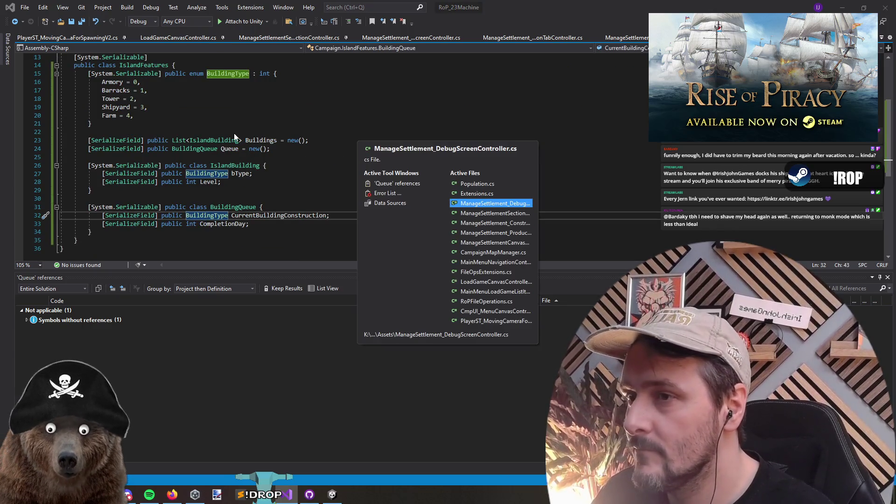
pyautogui.hotkey('ctrl', 'Tab')
pyautogui.hotkey('ctrl', 'shift', 'Tab')
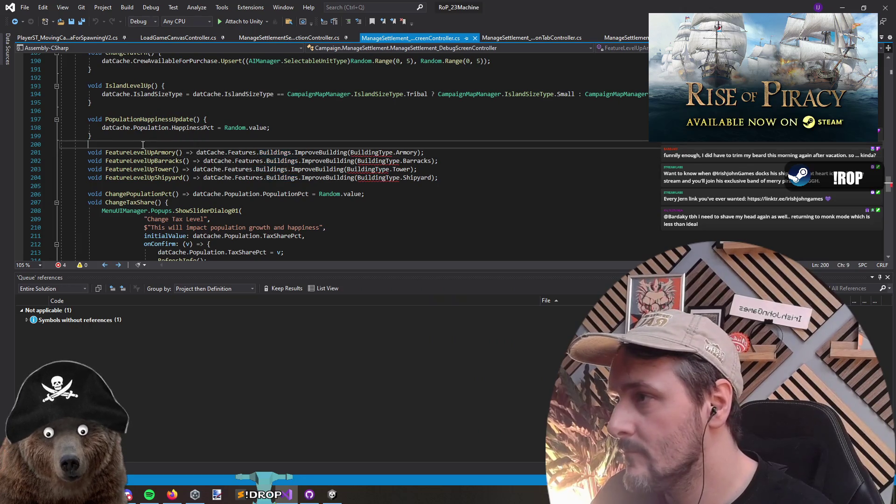
# - Resolve BuildingType with 'using static Campaign.IslandFeatures;' and save the debug screen controller
pyautogui.doubleClick(142, 152)
pyautogui.click(368, 153)
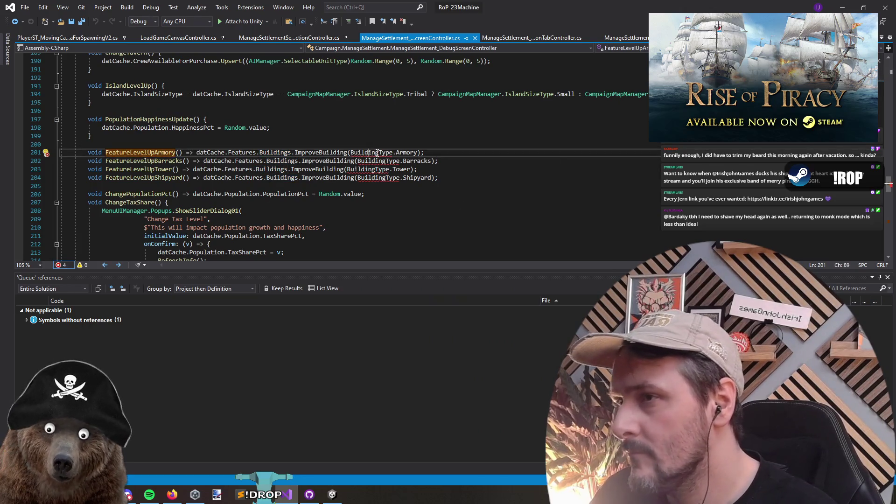
pyautogui.moveTo(377, 152)
pyautogui.click(389, 159)
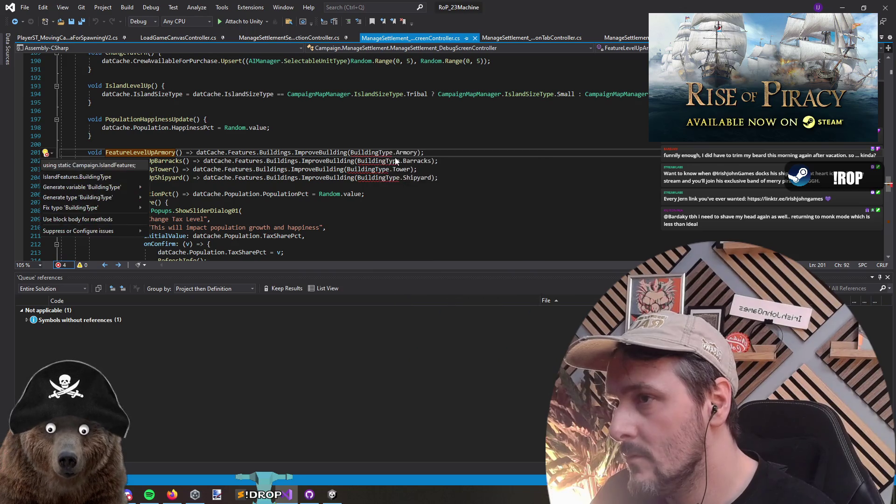
pyautogui.press('Return')
pyautogui.hotkey('ctrl', 's')
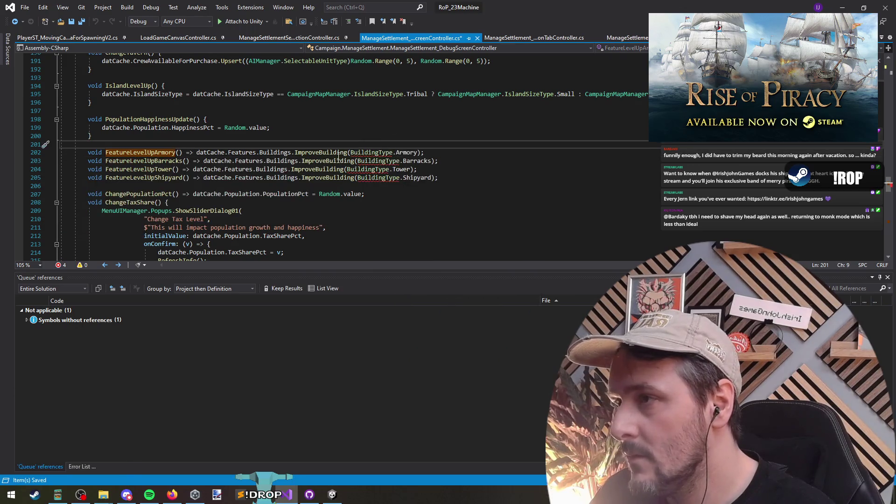
# - Check the FeatureLevelUp methods, then switch to ManageSettlement_ConstructionTabController.cs
pyautogui.press('Down')
pyautogui.press('Down')
pyautogui.press('Down')
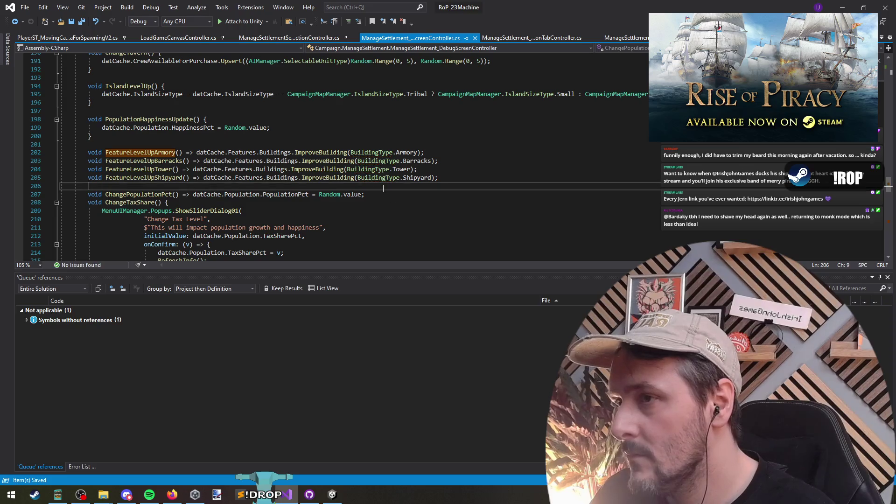
pyautogui.scroll(-5, 372, 198)
pyautogui.scroll(-5, 373, 198)
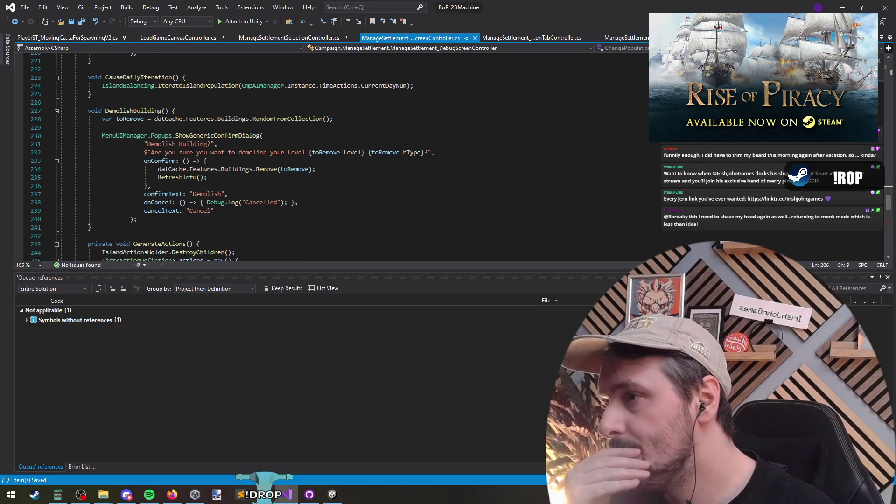
pyautogui.scroll(9, 281, 116)
pyautogui.click(280, 116)
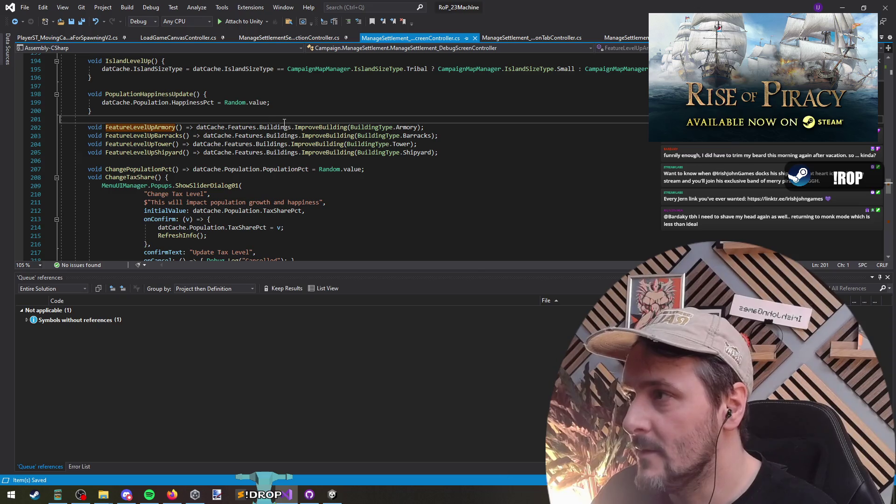
pyautogui.hotkey('ctrl', 'Tab')
pyautogui.hotkey('ctrl', 'Tab')
pyautogui.hotkey('ctrl', 'Tab')
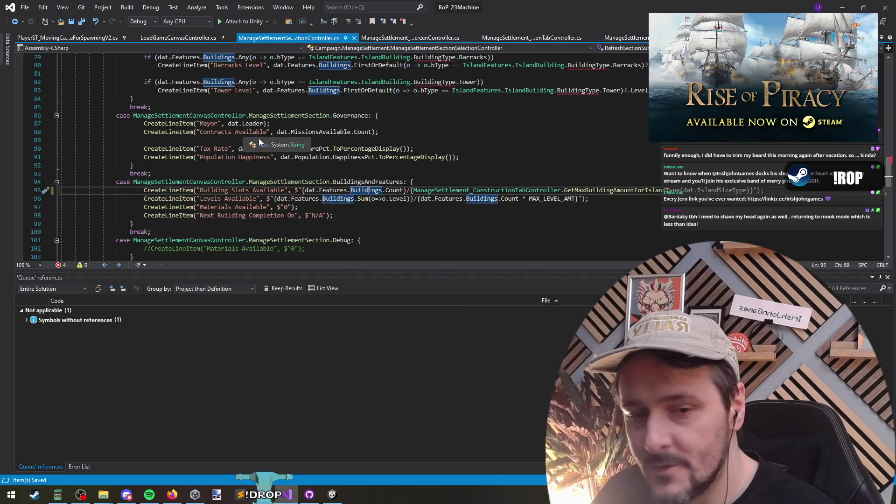
pyautogui.click(303, 173)
pyautogui.hotkey('ctrl', 'Tab')
pyautogui.hotkey('ctrl', 'Tab')
pyautogui.hotkey('ctrl', 'Tab')
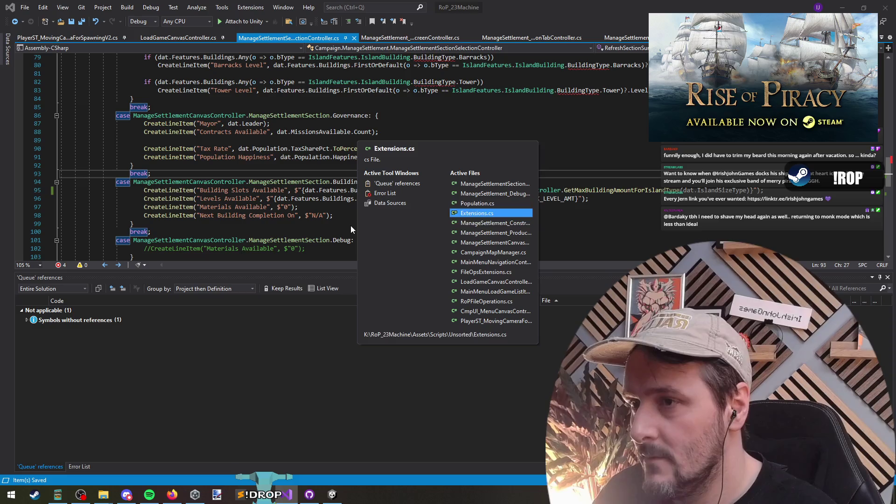
pyautogui.hotkey('ctrl', 'Tab')
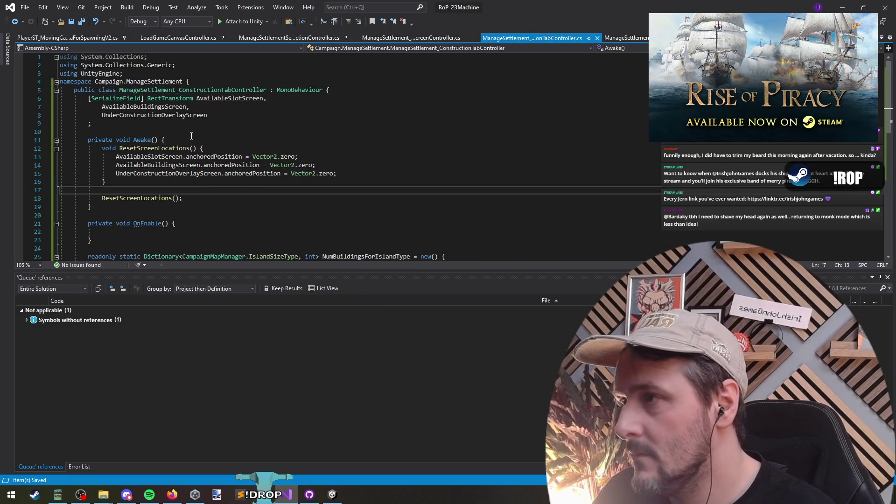
# - Review OnEnable and the AvailableSlotScreen field, then add a blank line after GetMaxBuildingAmountForIslandType
pyautogui.click(191, 134)
pyautogui.click(180, 225)
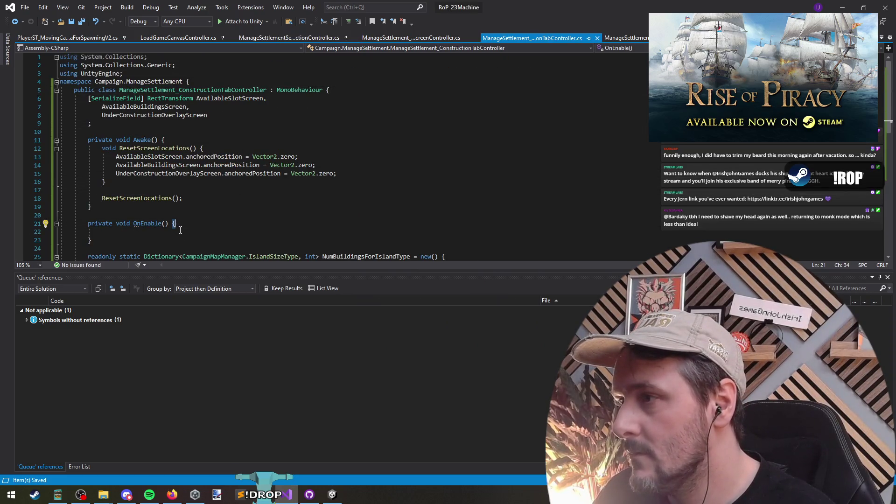
pyautogui.press('Down')
pyautogui.click(196, 132)
pyautogui.scroll(-1, 206, 78)
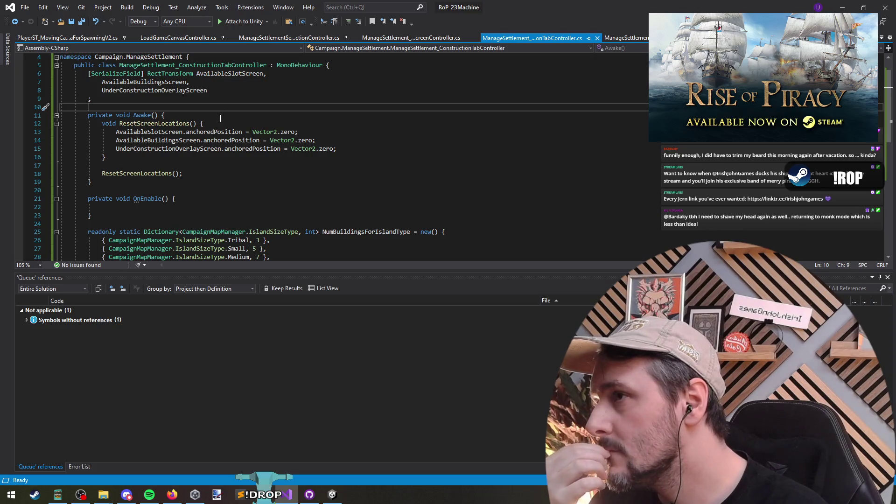
pyautogui.doubleClick(219, 75)
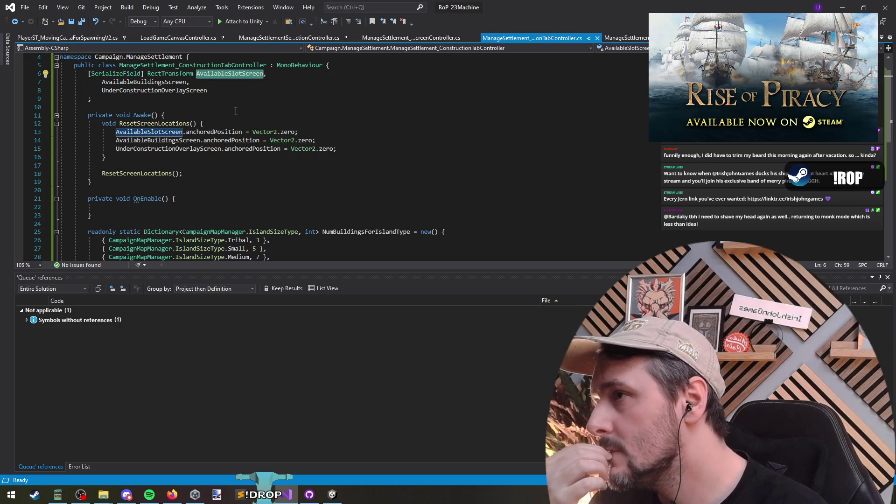
pyautogui.scroll(-5, 222, 82)
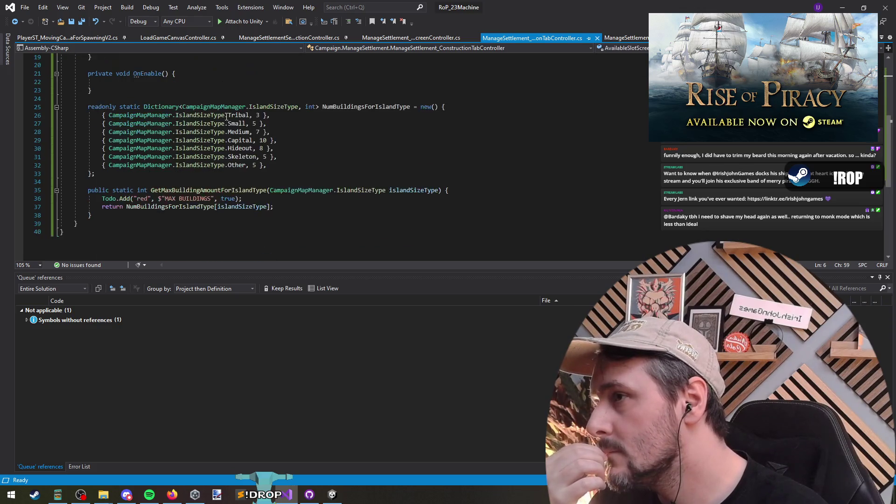
pyautogui.click(175, 224)
pyautogui.scroll(6, 187, 206)
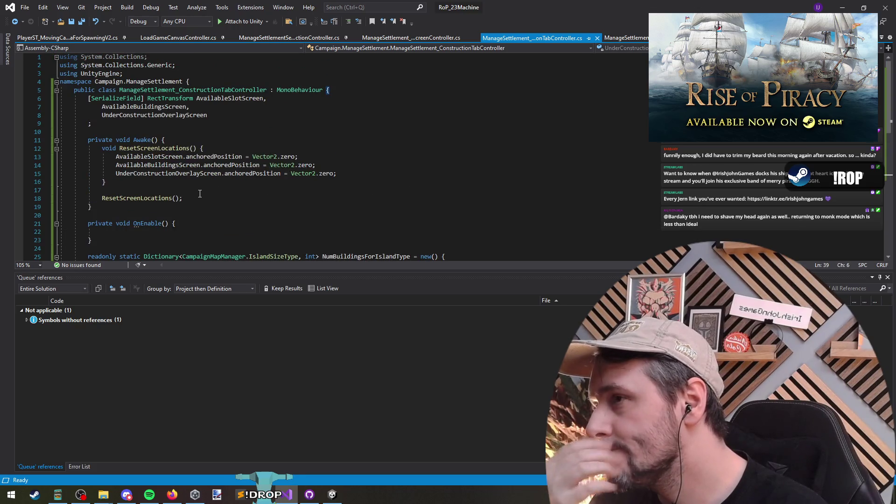
pyautogui.scroll(-7, 200, 193)
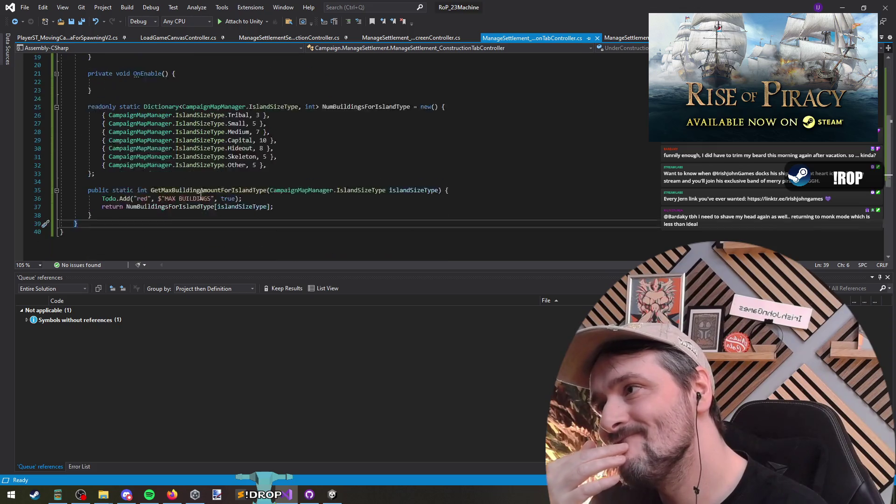
pyautogui.press('Return')
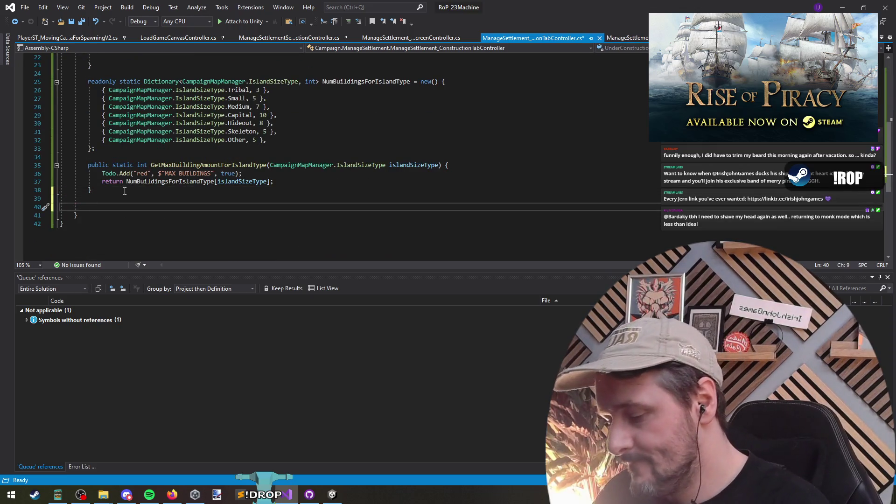
# - Prefix AvailableSlotScreen, AvailableBuildingsScreen and UnderConstructionOverlayScreen with 'private class'
pyautogui.write('private class')
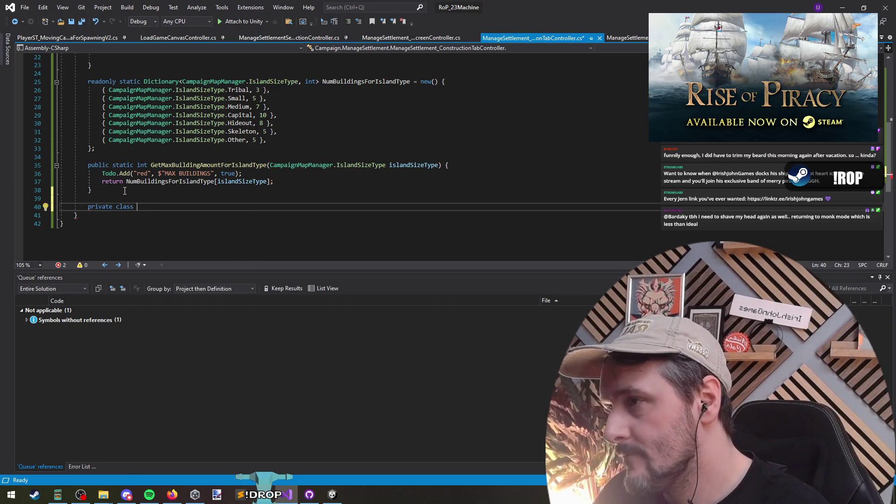
pyautogui.scroll(7, 408, 179)
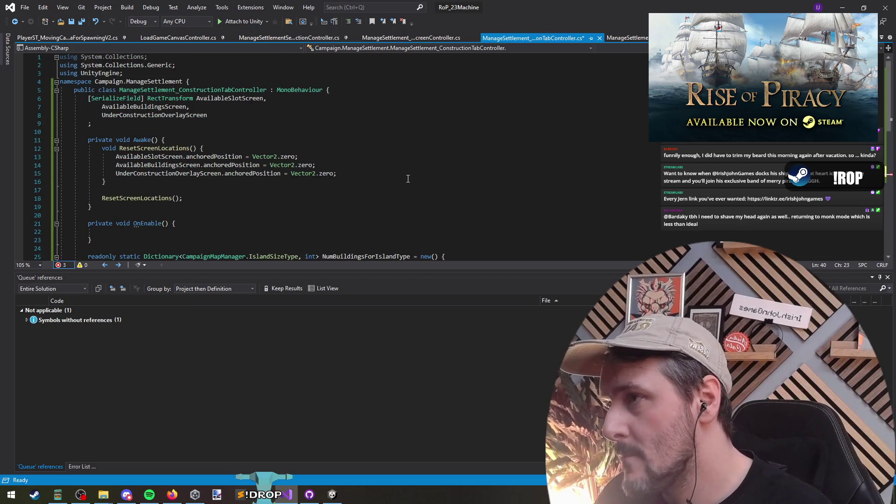
pyautogui.moveTo(207, 115); pyautogui.dragTo(189, 98)
pyautogui.hotkey('ctrl', 'c')
pyautogui.scroll(-7, 243, 175)
pyautogui.click(154, 209)
pyautogui.hotkey('ctrl', 'v')
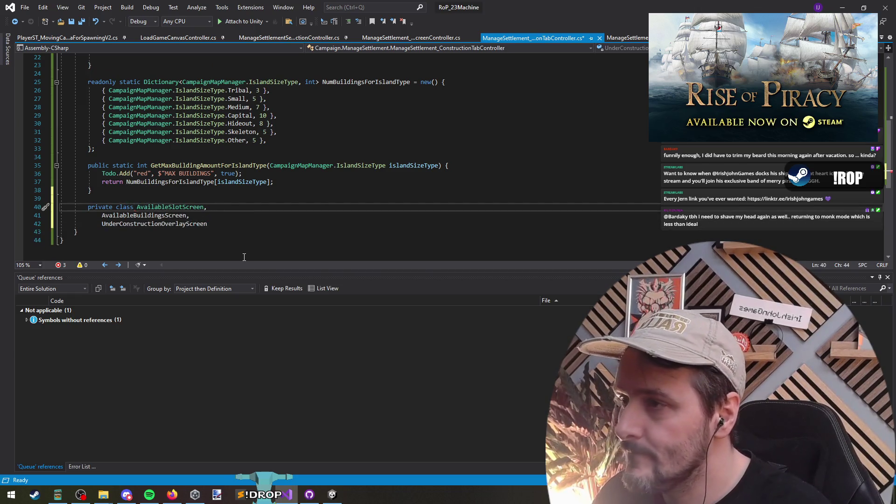
pyautogui.press('Down')
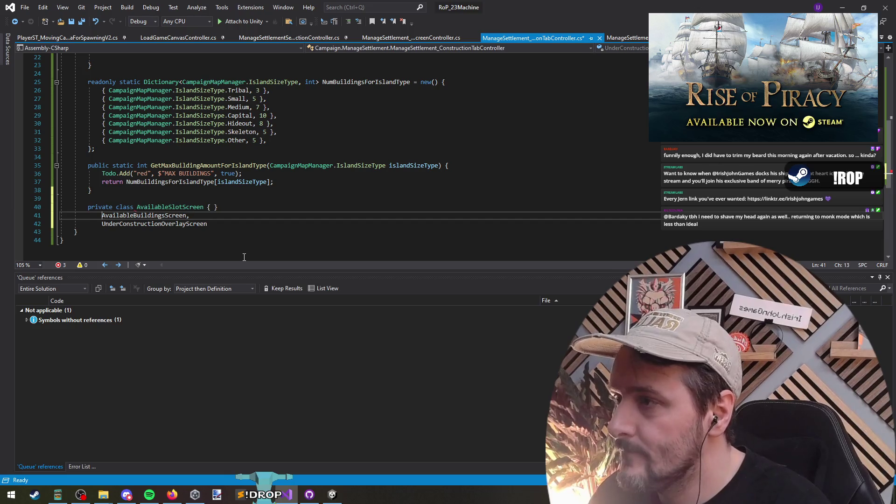
pyautogui.press('Up')
pyautogui.press('Home')
pyautogui.hotkey('ctrl', 'shift', 'Right')
pyautogui.hotkey('ctrl', 'shift', 'Right')
pyautogui.hotkey('ctrl', 'c')
pyautogui.press('Down')
pyautogui.press('Home')
pyautogui.hotkey('ctrl', 'v')
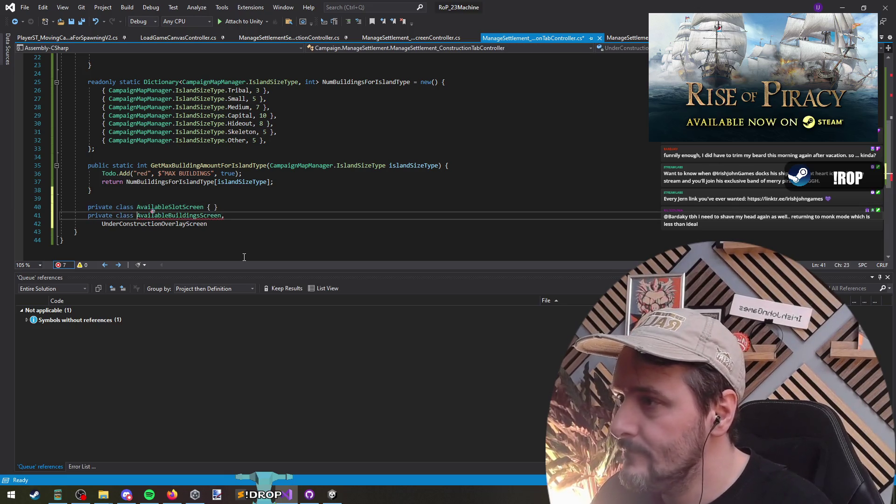
pyautogui.press('Down')
# - Give each screen class an empty '{ }' body and save the file
pyautogui.press('Up')
pyautogui.press('Up')
pyautogui.press('End')
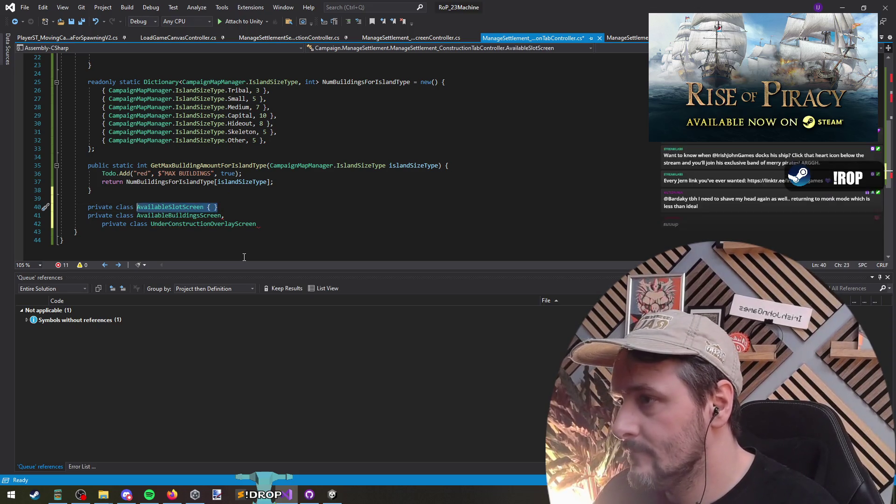
pyautogui.press('Down')
pyautogui.press('End')
pyautogui.write('{ }')
pyautogui.press('Down')
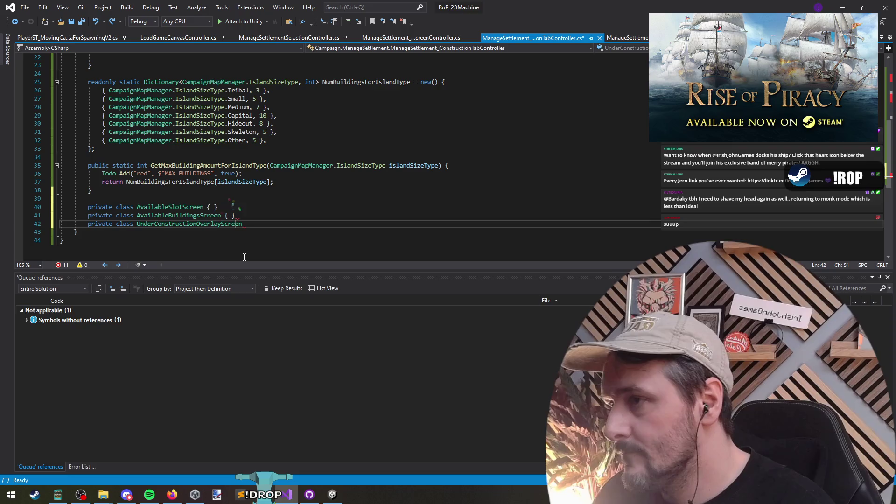
pyautogui.write(' { }')
pyautogui.hotkey('ctrl', 's')
pyautogui.doubleClick(171, 207)
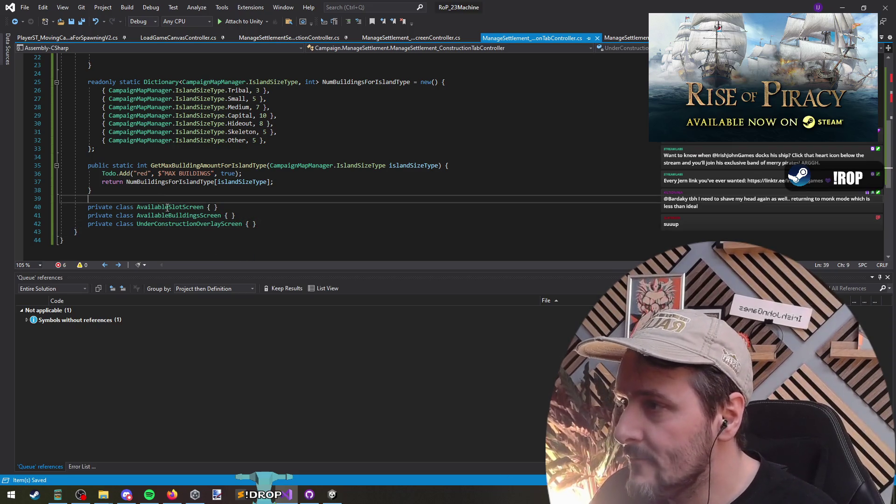
pyautogui.scroll(7, 171, 211)
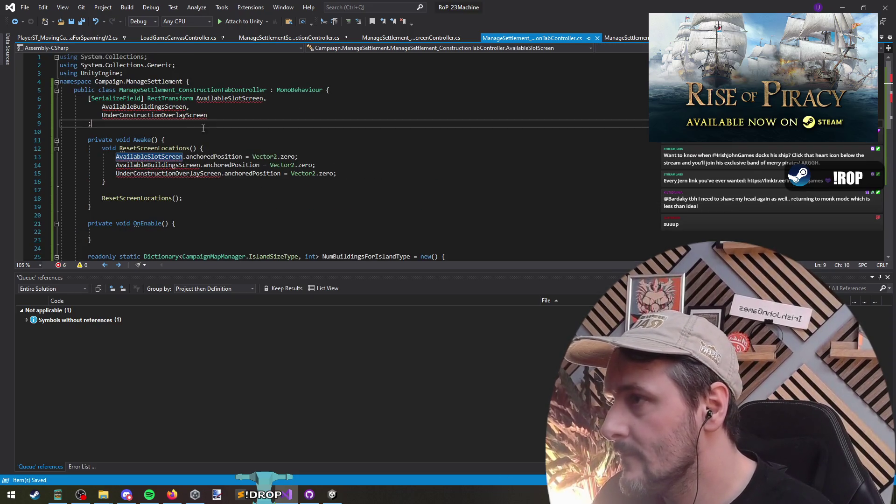
# - Type the first field as AvailableSlotScreen and shorten field names to AvailableSlot, AvailableBuildings, UnderConstructionOverlay
pyautogui.click(211, 98)
pyautogui.doubleClick(188, 98)
pyautogui.press('Return')
pyautogui.hotkey('ctrl', 'v')
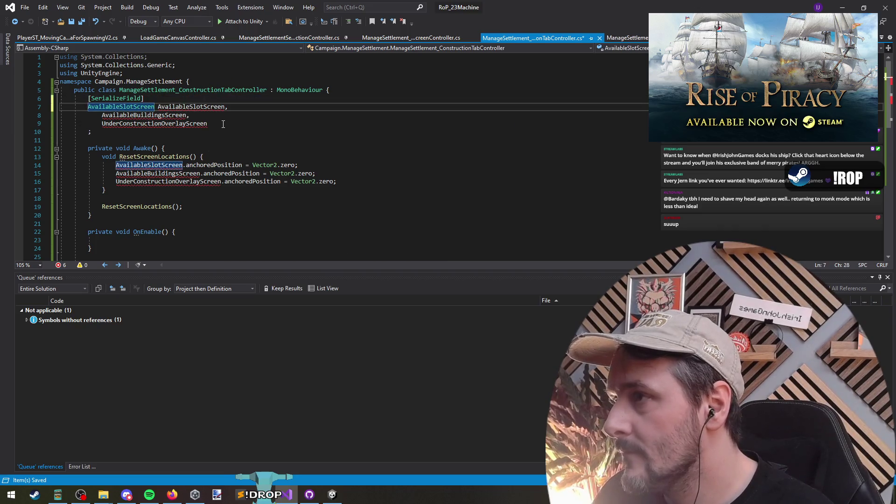
pyautogui.click(171, 107)
pyautogui.click(204, 107)
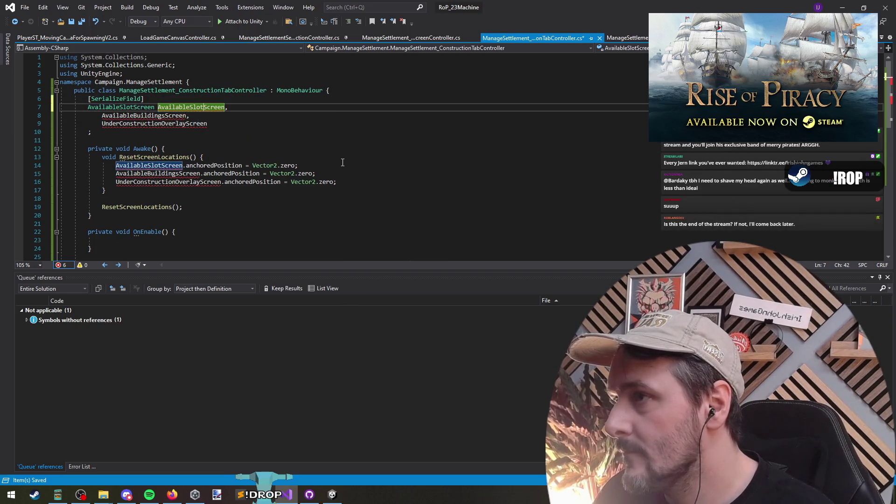
pyautogui.hotkey('ctrl', 'Delete')
pyautogui.press('Down')
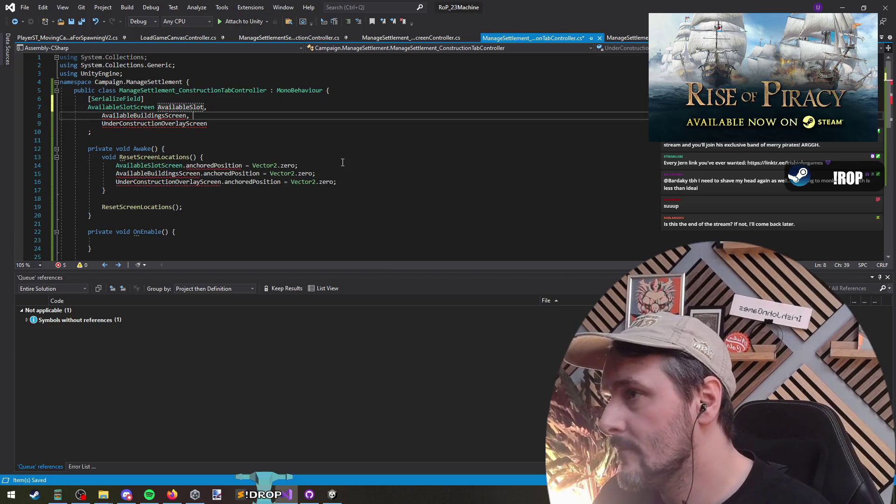
pyautogui.hotkey('ctrl', 'Delete')
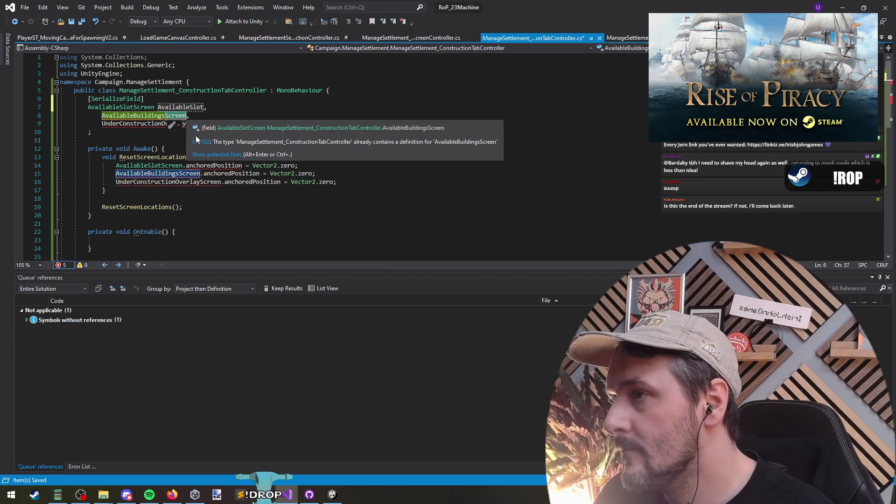
pyautogui.moveTo(186, 123); pyautogui.dragTo(208, 124)
pyautogui.press('Delete')
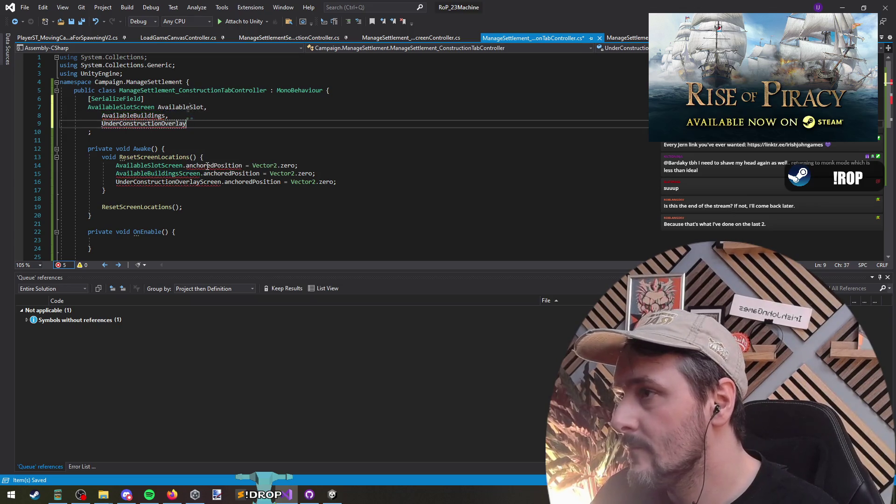
# - Replace the remaining RectTransform types with the AvailableBuildingsScreen and UnderConstructionOverlayScreen classes
pyautogui.scroll(-9, 200, 206)
pyautogui.keyDown('alt'); pyautogui.moveTo(140, 174); pyautogui.dragTo(241, 179); pyautogui.keyUp('alt')
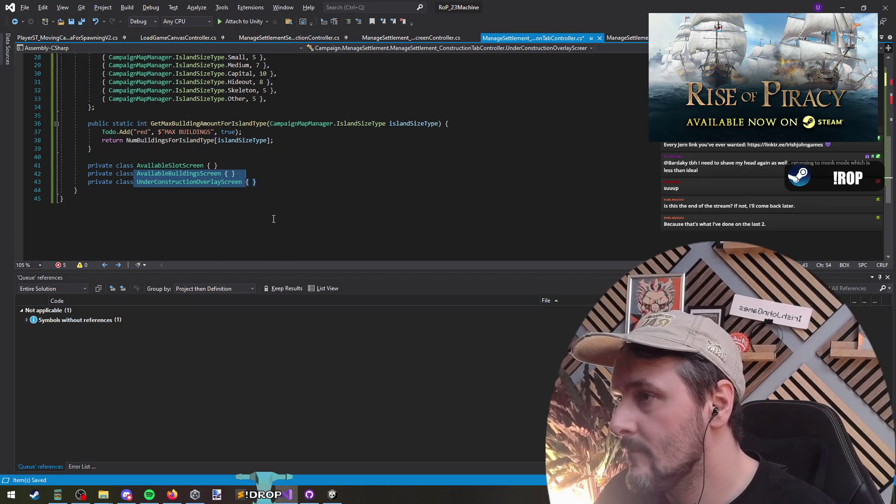
pyautogui.scroll(9, 121, 159)
pyautogui.click(88, 118)
pyautogui.hotkey('ctrl', 'v')
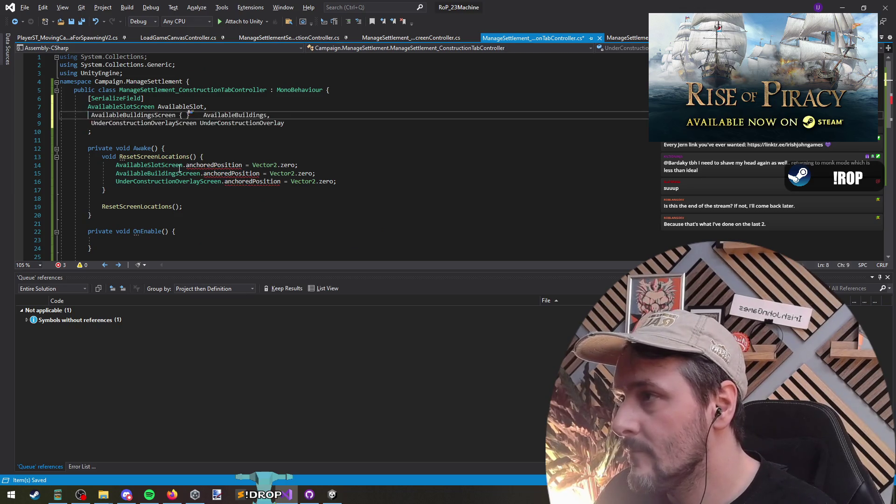
pyautogui.hotkey('ctrl', 'z')
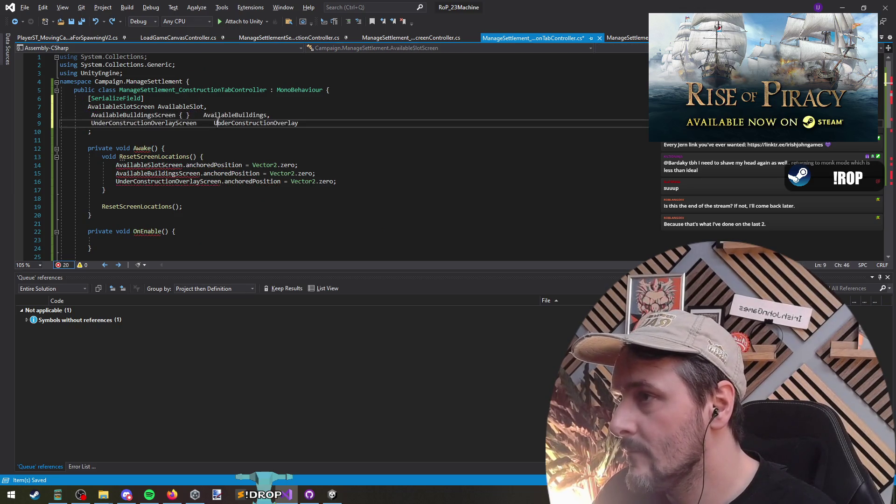
pyautogui.click(322, 124)
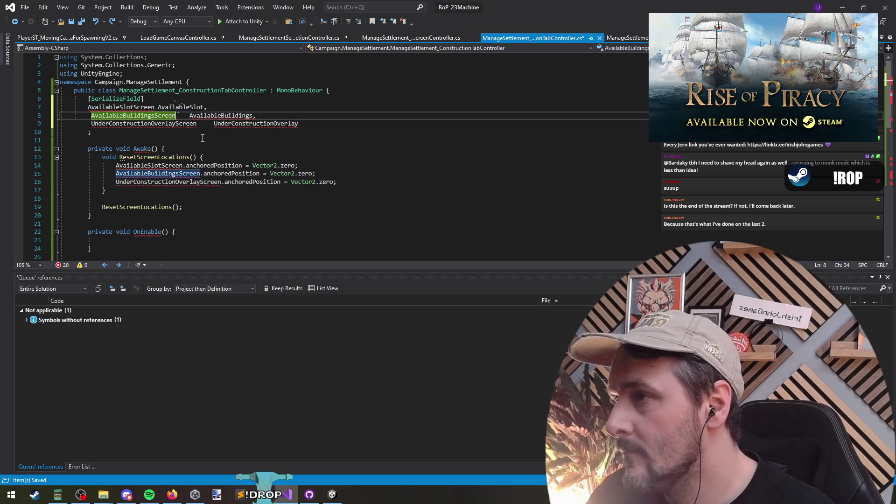
pyautogui.hotkey('ctrl', 'z')
pyautogui.hotkey('ctrl', 'z')
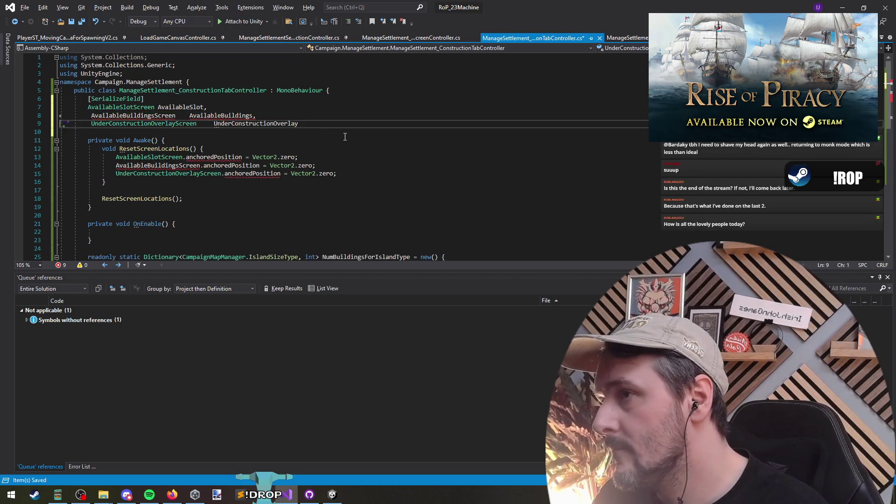
# - End the AvailableSlot and UnderConstructionOverlay field declarations with semicolons
pyautogui.press('Up')
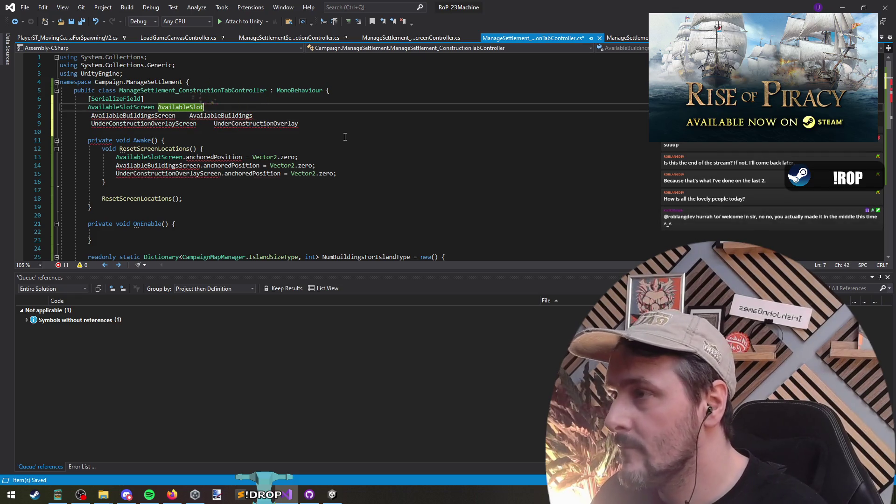
pyautogui.write(';')
pyautogui.press('Down')
pyautogui.press('Down')
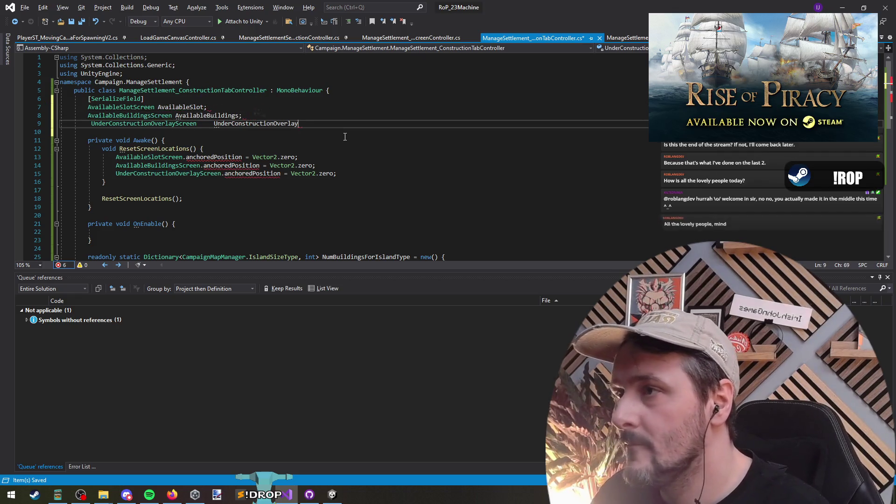
pyautogui.press('End')
pyautogui.write(';')
pyautogui.press('Down')
# - Put a [SerializeField] attribute on the same line as each of the three fields
pyautogui.press('Up')
pyautogui.press('Up')
pyautogui.press('Up')
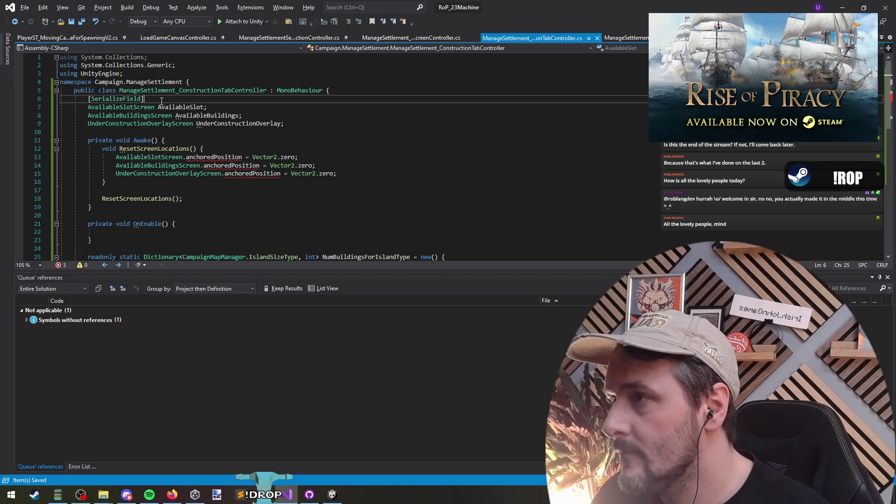
pyautogui.press('Down')
pyautogui.press('Down')
pyautogui.press('Down')
pyautogui.hotkey('ctrl', 'Return')
pyautogui.hotkey('ctrl', 'v')
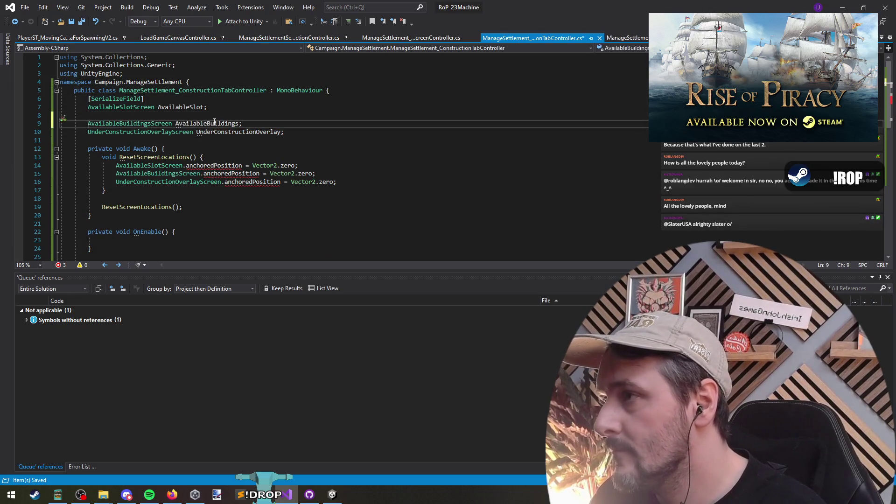
pyautogui.press('Down')
pyautogui.press('Down')
pyautogui.hotkey('ctrl', 'Return')
pyautogui.hotkey('ctrl', 'v')
pyautogui.press('Up')
pyautogui.press('Up')
pyautogui.press('Up')
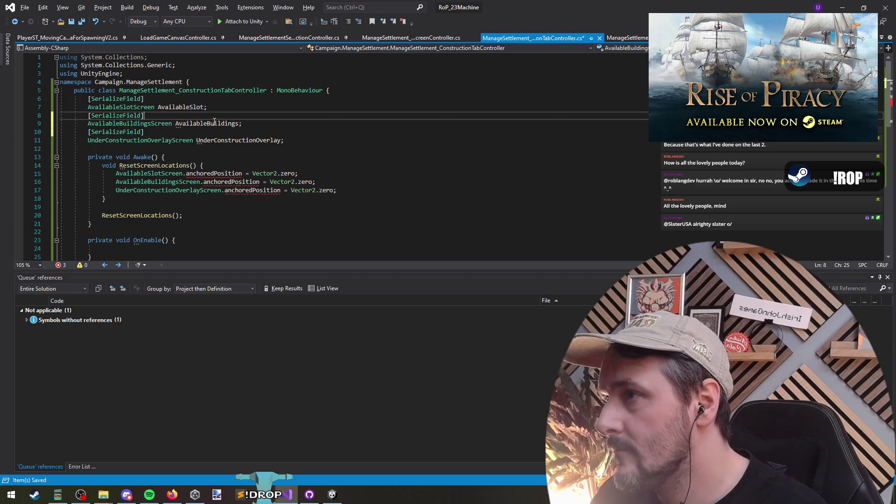
pyautogui.press('End')
pyautogui.press('Delete')
pyautogui.press('Down')
pyautogui.press('Home')
pyautogui.hotkey('shift', 'Down')
pyautogui.press('Up')
pyautogui.press('End')
pyautogui.press('Delete')
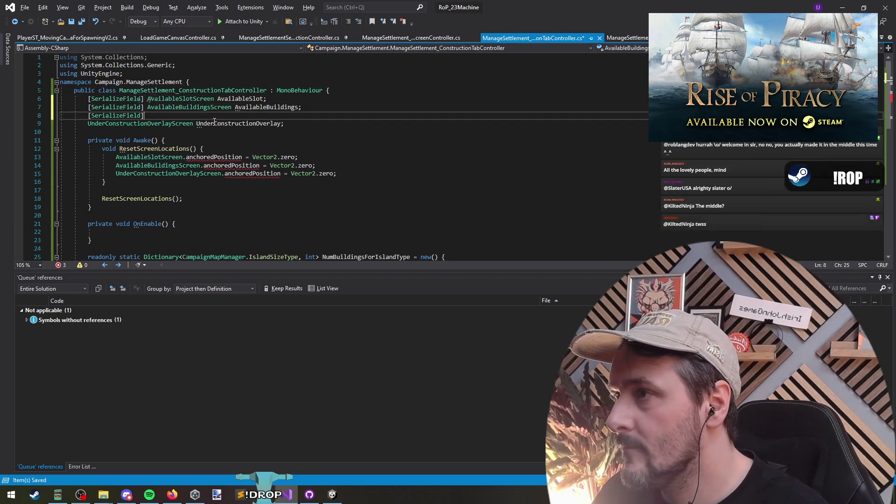
pyautogui.press('Down')
pyautogui.press('End')
pyautogui.press('Delete')
pyautogui.press('Up')
pyautogui.press('Up')
pyautogui.press('Up')
pyautogui.press('End')
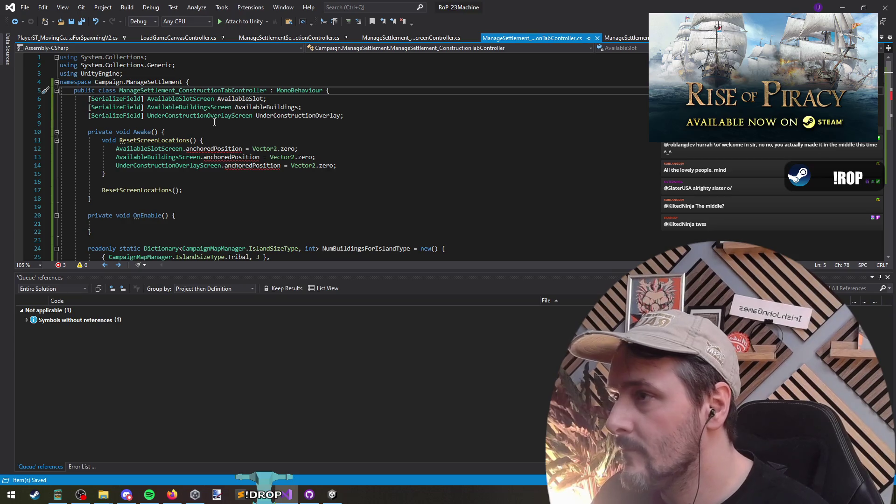
pyautogui.click(187, 149)
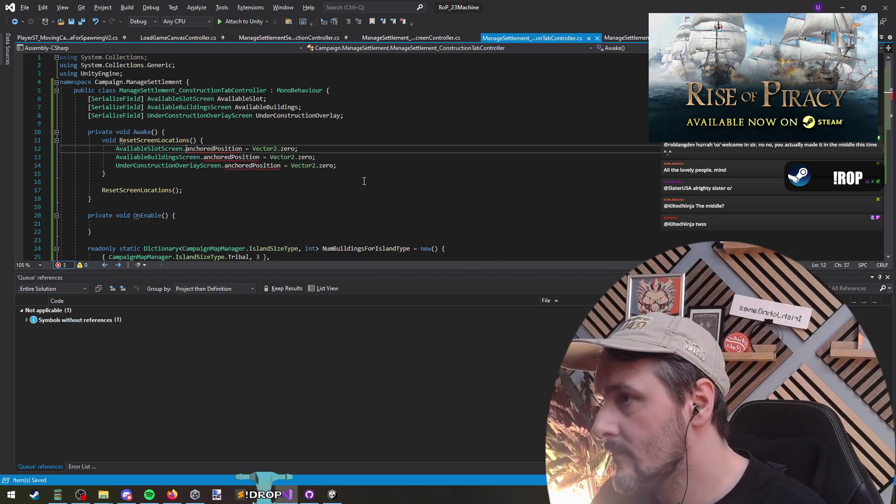
# - Call SetInitialState() on AvailableSlotScreen, AvailableBuildingsScreen and UnderConstructionOverlayScreen
pyautogui.write('SetInitialState();')
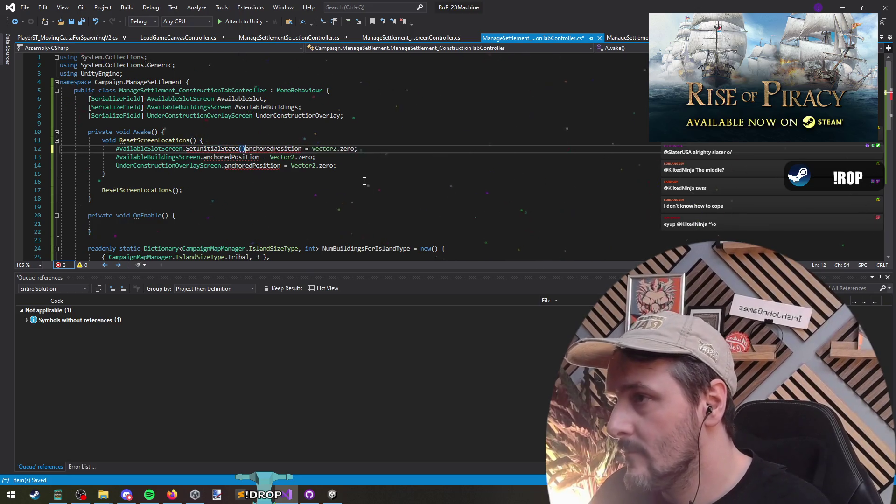
pyautogui.hotkey('ctrl', 'shift', 'Left')
pyautogui.hotkey('ctrl', 'shift', 'Left')
pyautogui.hotkey('ctrl', 'shift', 'Left')
pyautogui.hotkey('ctrl', 'c')
pyautogui.click(200, 158)
pyautogui.hotkey('ctrl', 'v')
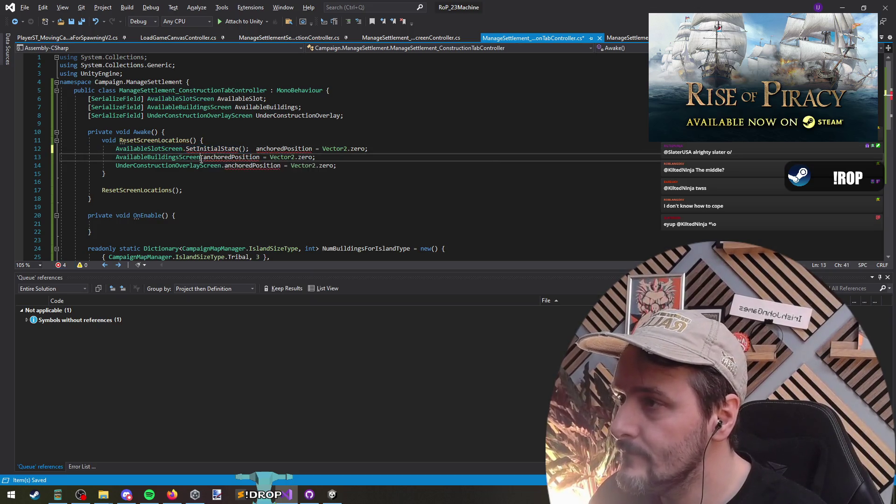
pyautogui.click(222, 165)
pyautogui.hotkey('ctrl', 'v')
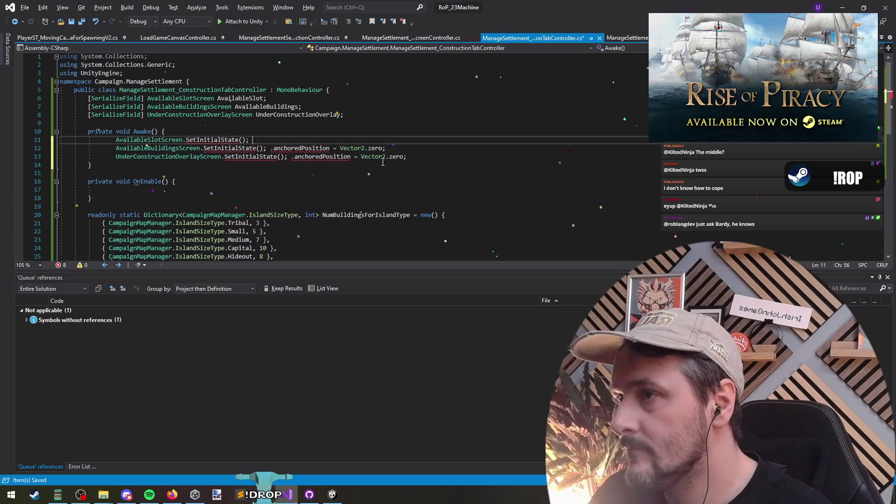
pyautogui.scroll(-6, 288, 188)
# - Add a ConstructionTabSubScreen class above the private class stubs containing the pasted anchoredPosition = Vector2.zero line
pyautogui.click(210, 189)
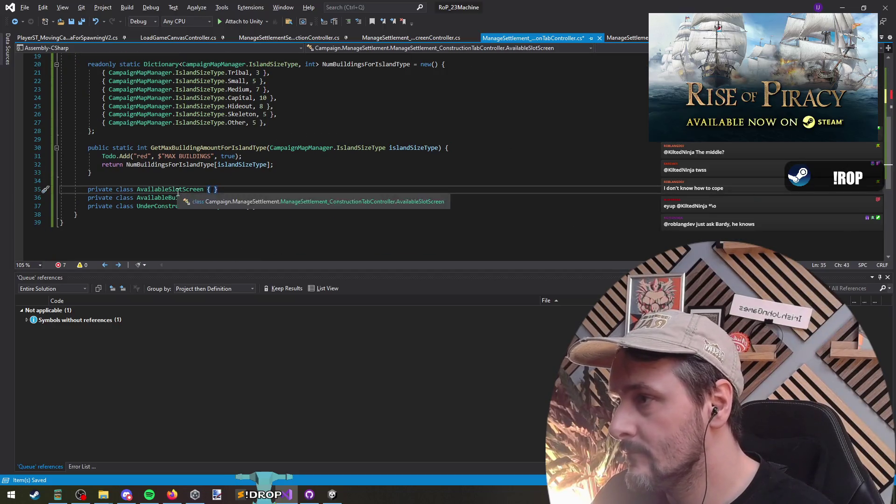
pyautogui.press('Up')
pyautogui.press('Return')
pyautogui.press('Return')
pyautogui.press('Up')
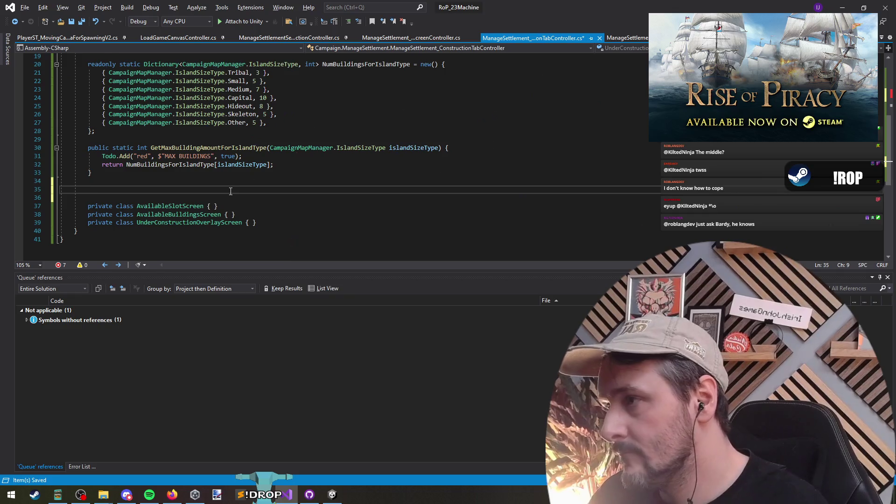
pyautogui.write('private c')
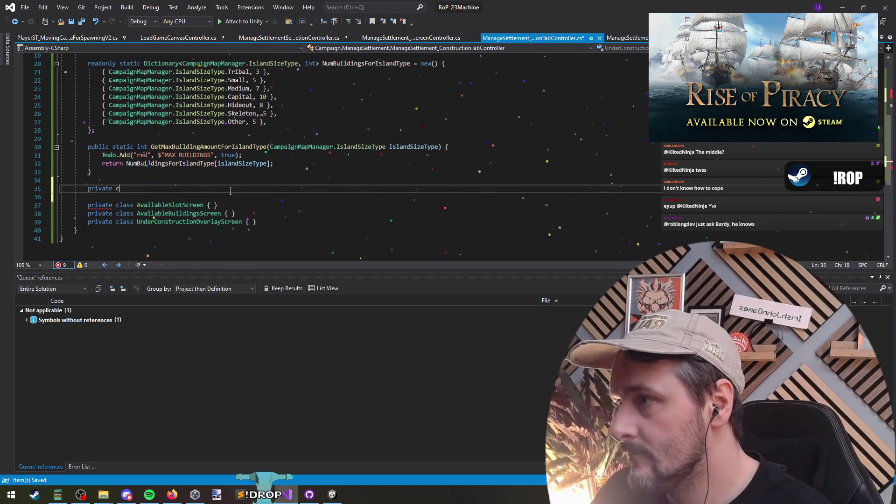
pyautogui.write('lass ')
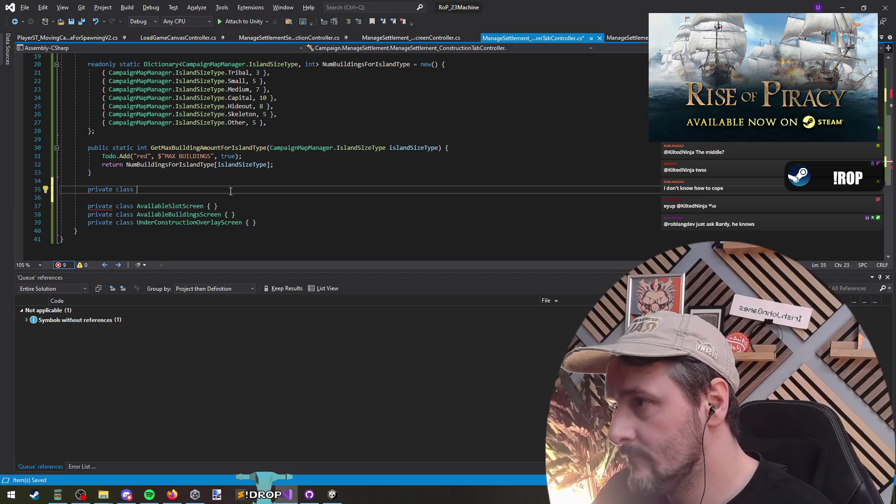
pyautogui.write('Manage')
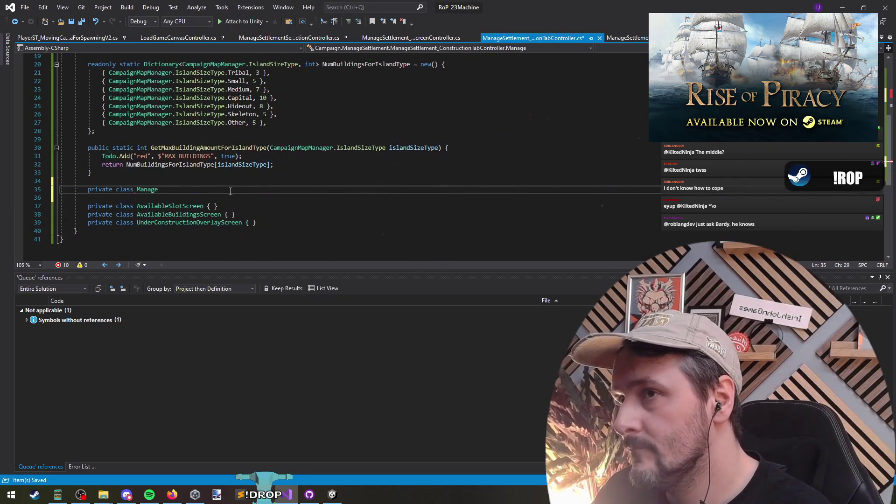
pyautogui.press('BackSpace')
pyautogui.press('BackSpace')
pyautogui.press('BackSpace')
pyautogui.press('BackSpace')
pyautogui.press('BackSpace')
pyautogui.press('BackSpace')
pyautogui.write('Construc')
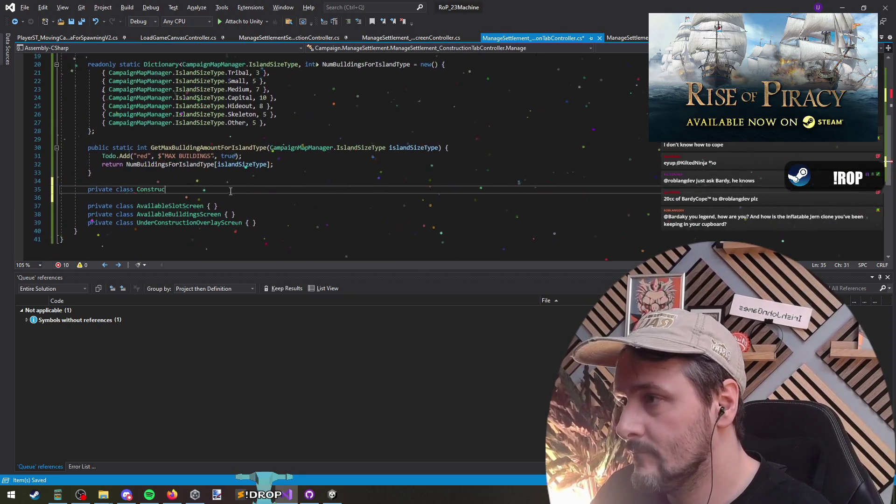
pyautogui.write('tionTabSubS')
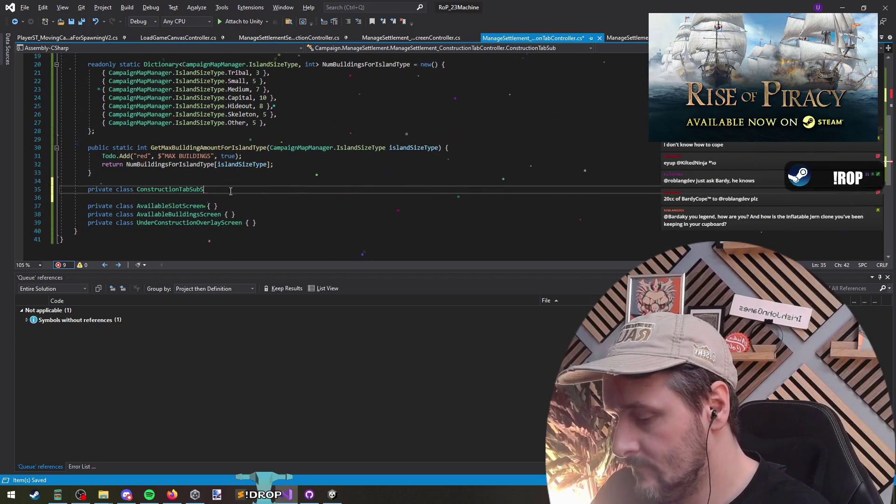
pyautogui.write('creen {')
pyautogui.press('Return')
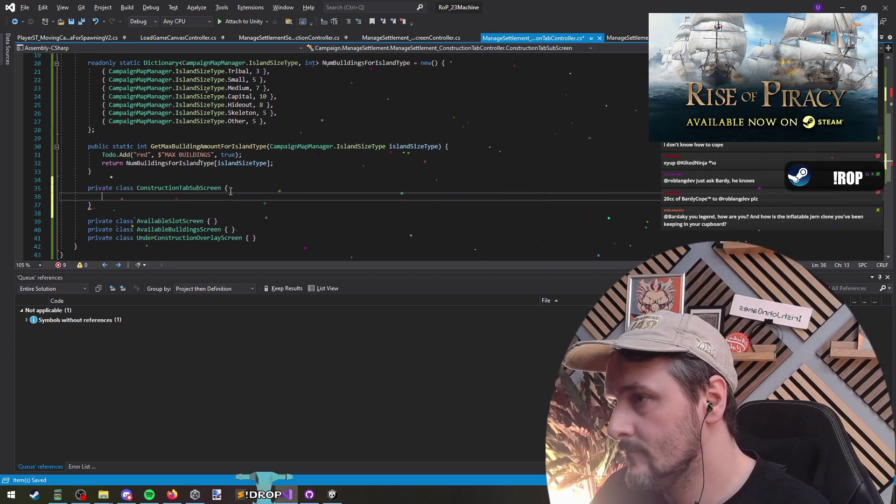
pyautogui.hotkey('ctrl', 'v')
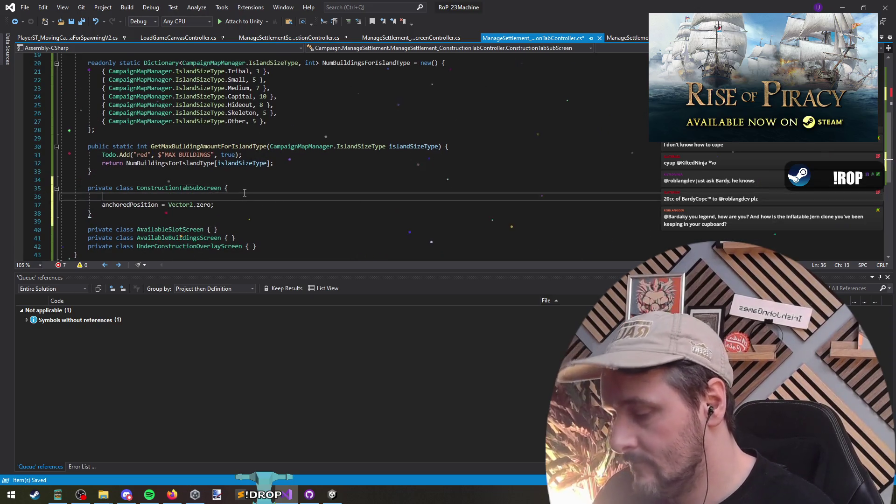
pyautogui.hotkey('ctrl', 'Return')
# - Give the class a [SerializeField] internal RectTransform rect field
pyautogui.write('p')
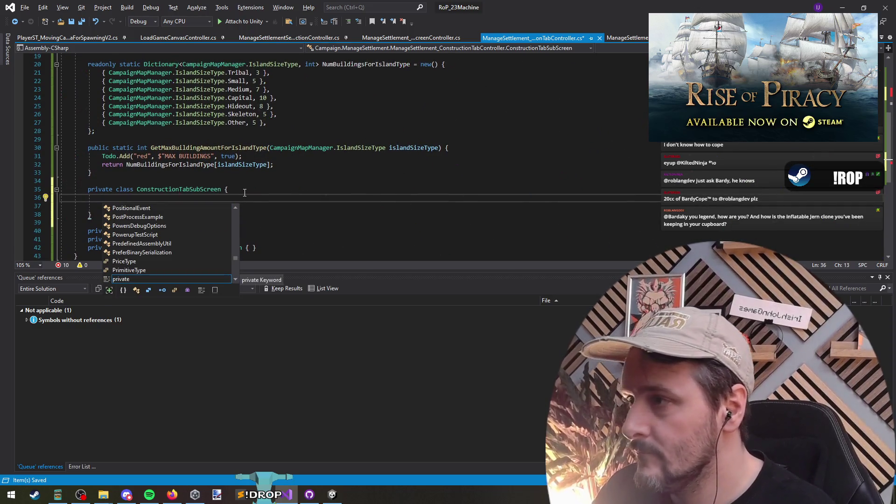
pyautogui.write('internal ')
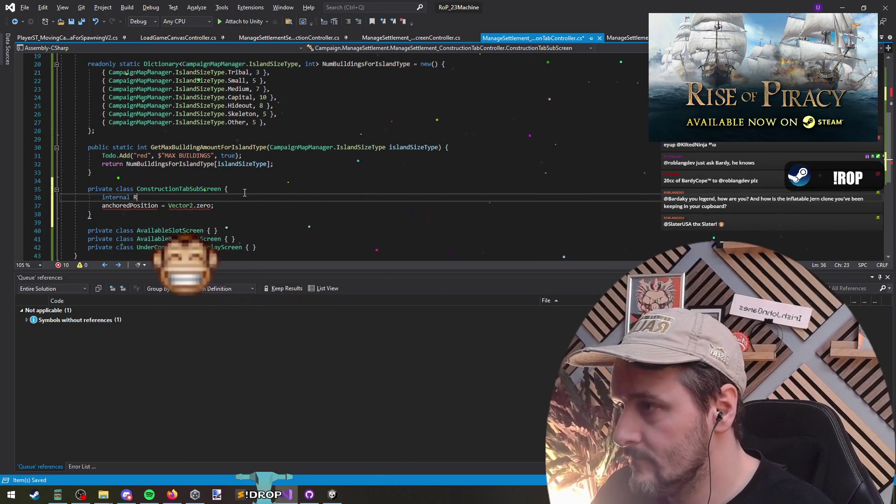
pyautogui.write('RectTransfo')
pyautogui.press('Tab')
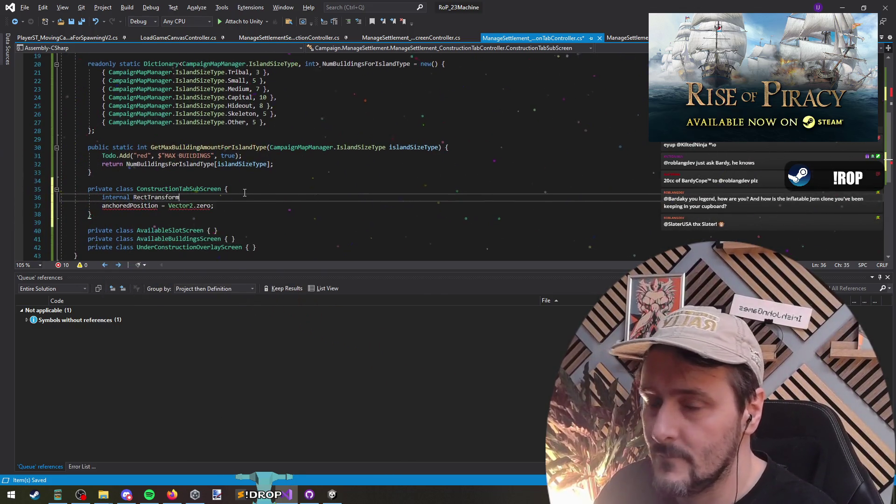
pyautogui.press('Escape')
pyautogui.write(';')
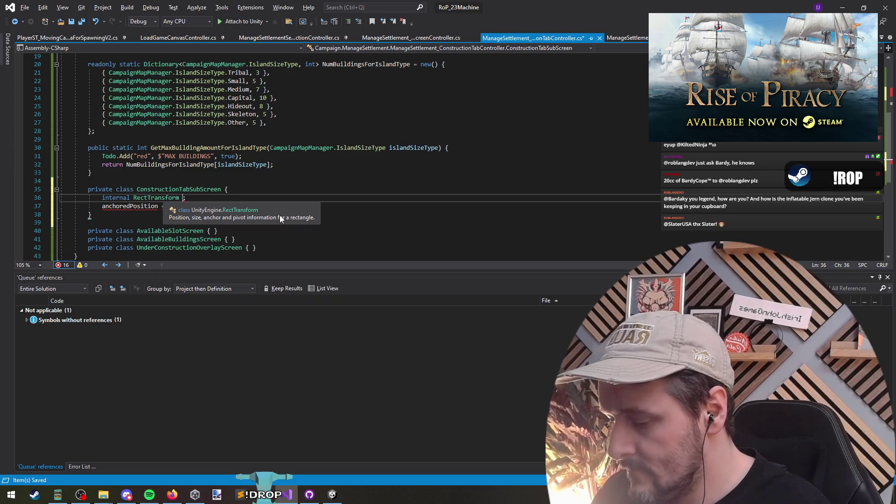
pyautogui.write('screen')
pyautogui.write('Rect')
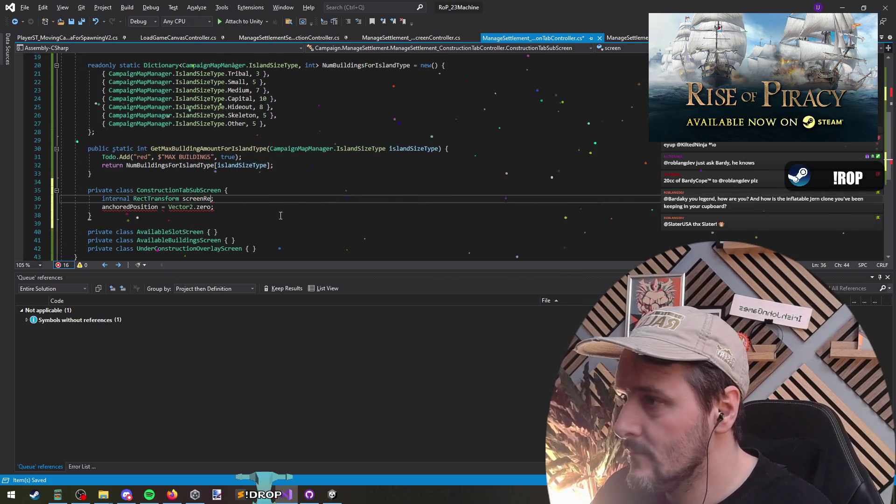
pyautogui.hotkey('ctrl', 'Left')
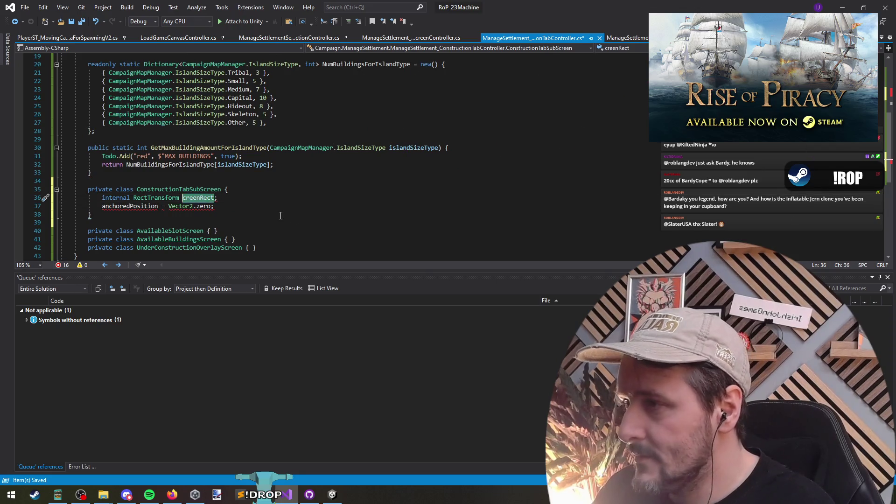
pyautogui.press('BackSpace')
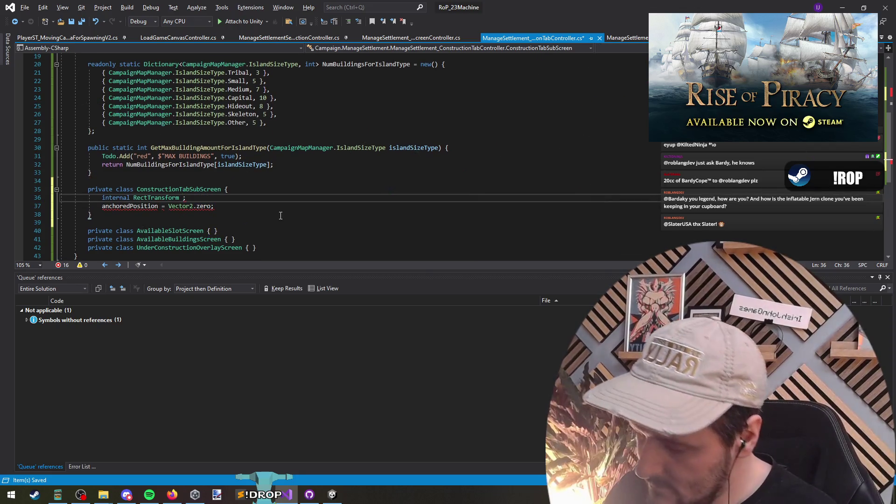
pyautogui.write('rect')
pyautogui.press('Home')
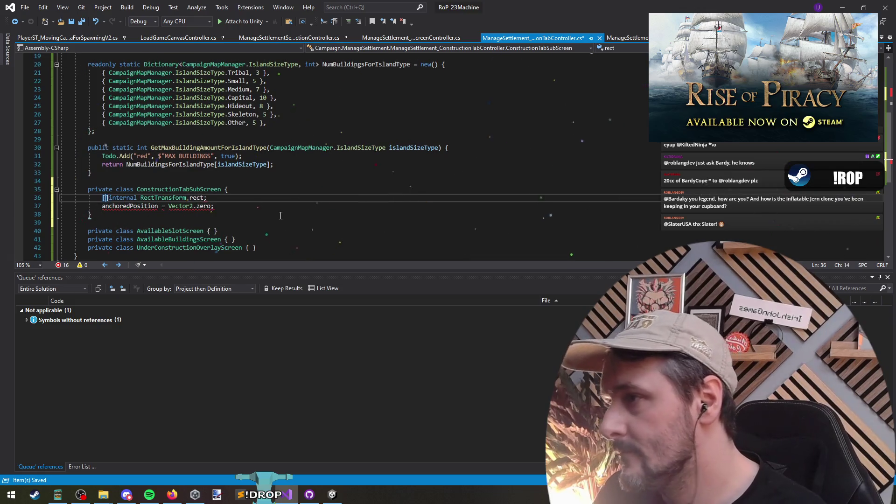
pyautogui.write('[SerializeField]')
# - Mark the ConstructionTabSubScreen class as [System.Serializable]
pyautogui.press('Up')
pyautogui.hotkey('ctrl', 'Return')
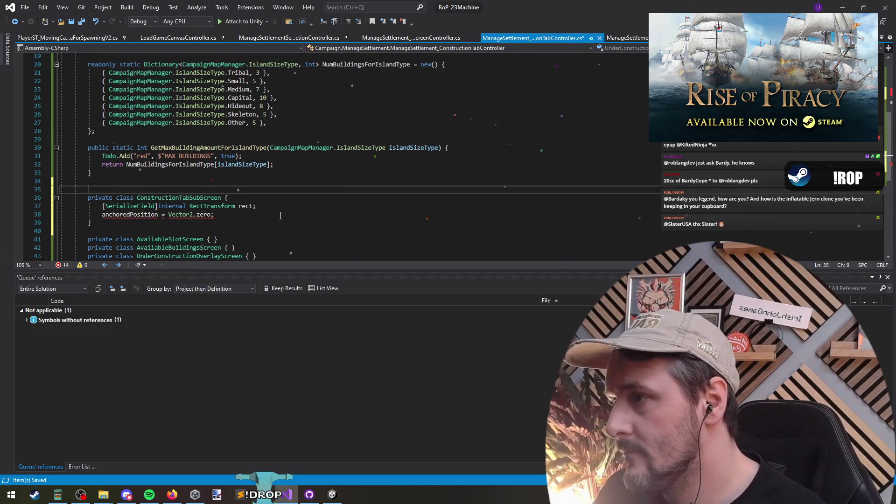
pyautogui.write('[System.')
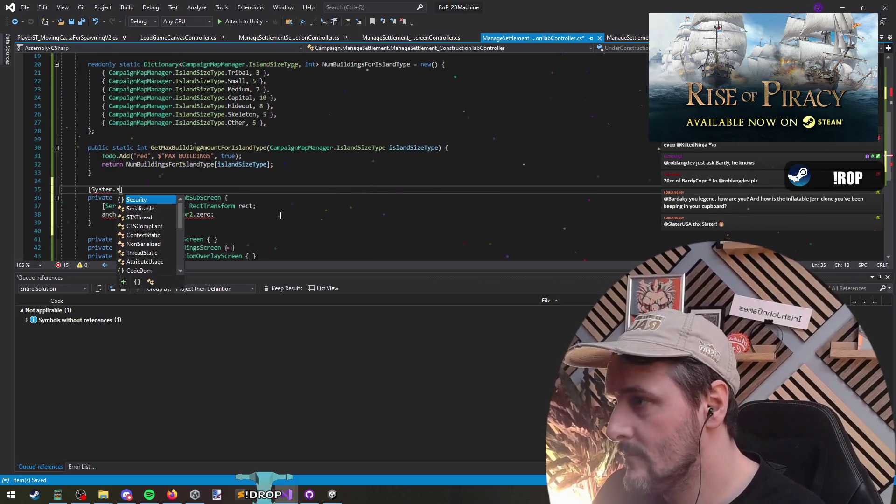
pyautogui.write('Serial')
pyautogui.press('Tab')
pyautogui.press('End')
pyautogui.press('Delete')
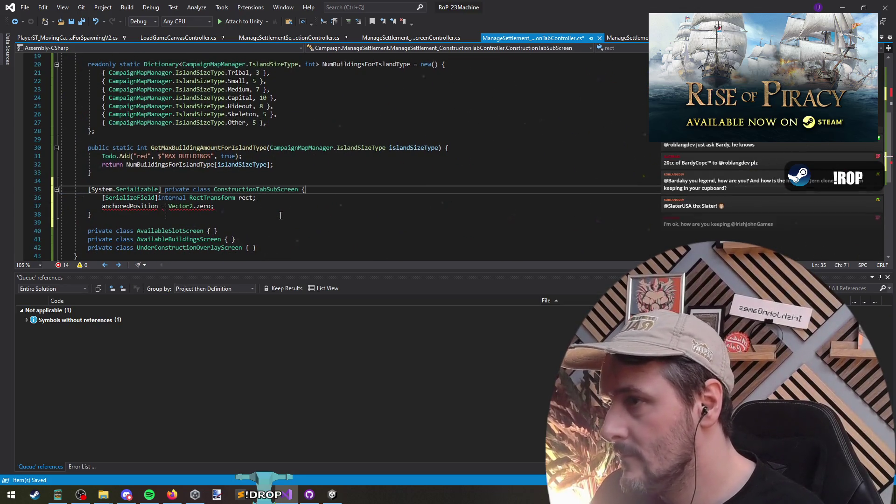
pyautogui.press('Down')
pyautogui.press('Down')
pyautogui.press('Down')
pyautogui.scroll(-2, 280, 215)
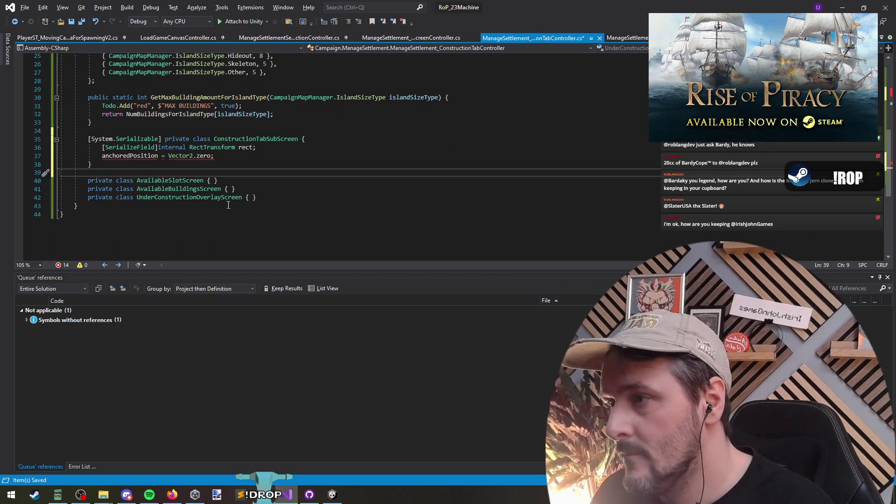
# - Append ': ConstructionTabSubScreen' to AvailableSlotScreen, AvailableBuildingsScreen and UnderConstructionOverlayScreen, undoing a stray LateUpdate snippet
pyautogui.write('late')
pyautogui.press('Tab')
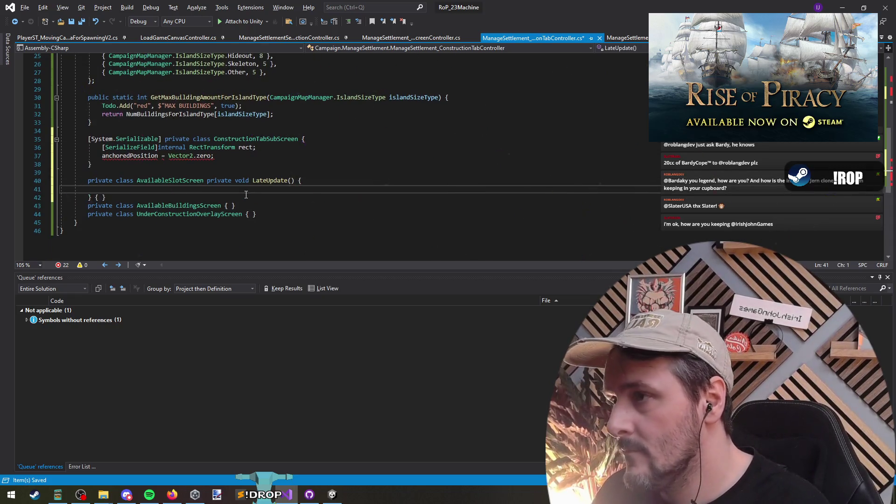
pyautogui.hotkey('ctrl', 'z')
pyautogui.hotkey('ctrl', 'z')
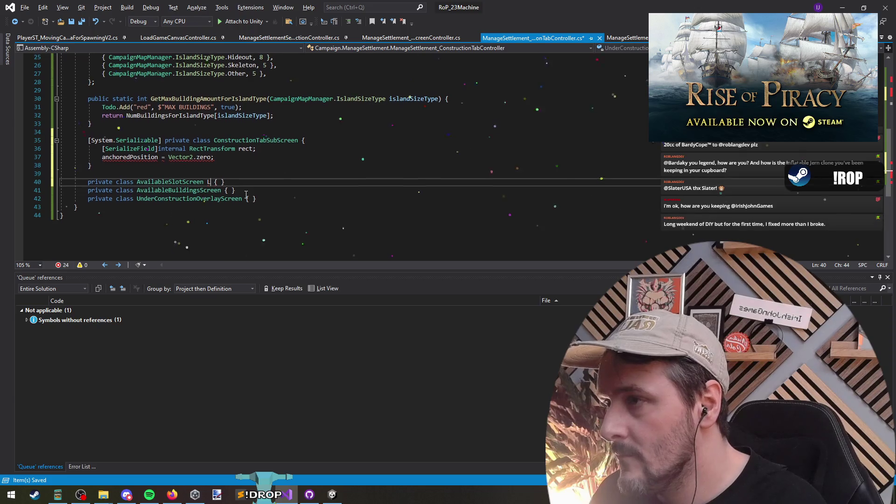
pyautogui.write(': ConstructionTabSubScreen')
pyautogui.press('Down')
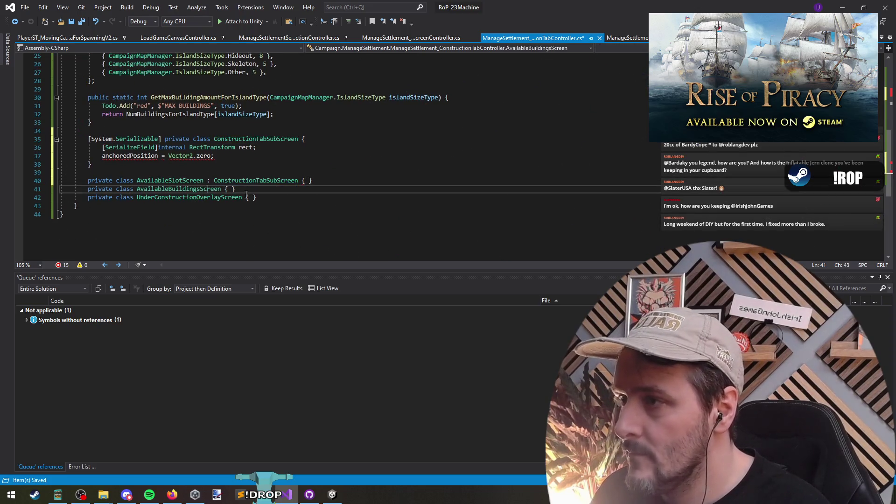
pyautogui.press('Left')
pyautogui.press('Left')
pyautogui.press('Left')
pyautogui.write(': ConstructionTabSubScreen')
pyautogui.press('Down')
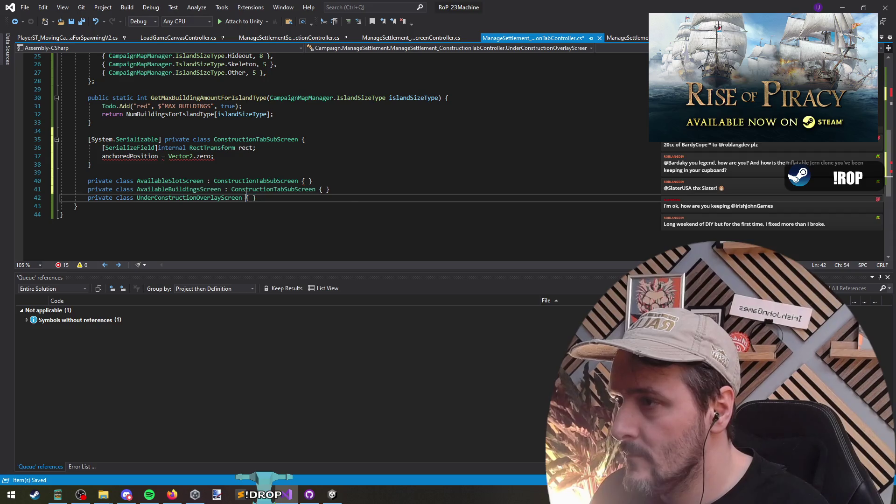
pyautogui.write(': ConstructionTabSubScreen')
pyautogui.press('Up')
pyautogui.press('Up')
pyautogui.press('Up')
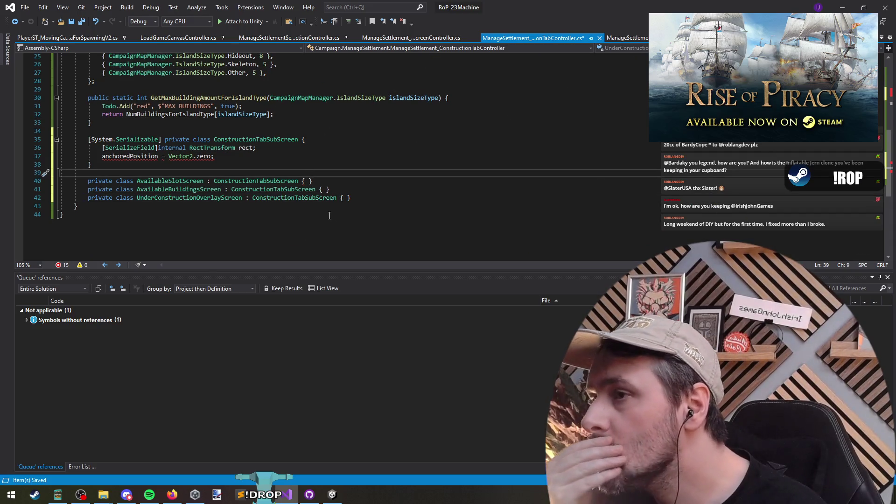
pyautogui.scroll(2, 281, 171)
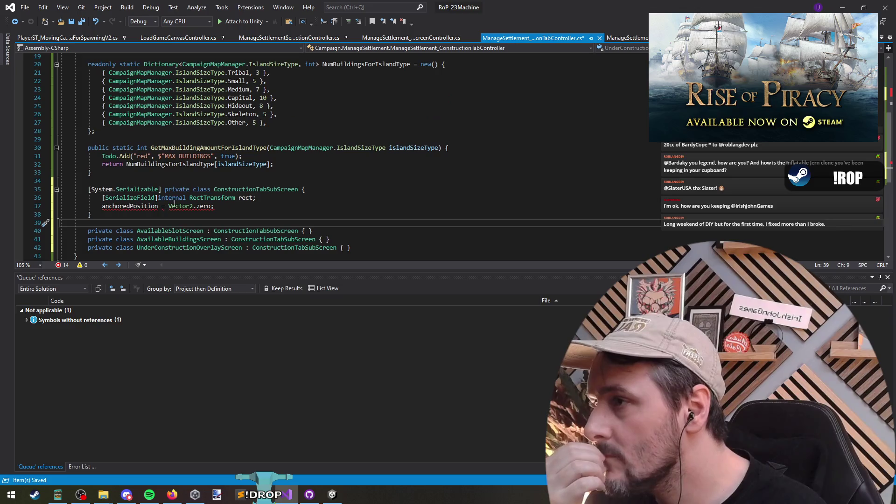
# - Add an internal SetInitialState() method below the rect field that sets rect.anchoredPosition to Vector2.zero
pyautogui.press('Up')
pyautogui.press('Up')
pyautogui.press('Up')
pyautogui.press('End')
pyautogui.press('Return')
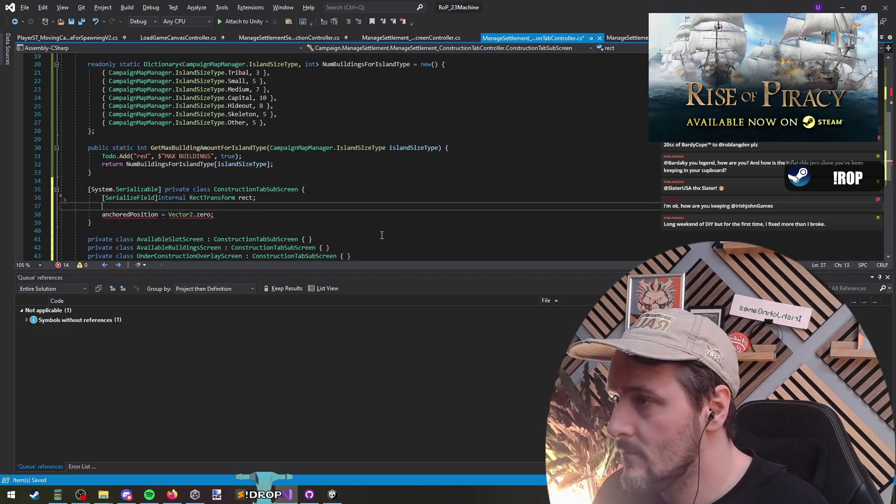
pyautogui.write('set')
pyautogui.press('BackSpace')
pyautogui.press('BackSpace')
pyautogui.press('BackSpace')
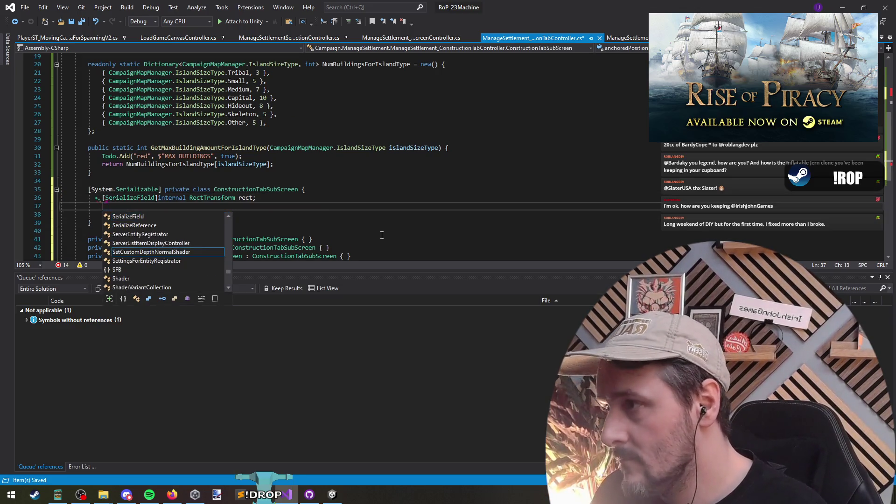
pyautogui.write('internal void Set')
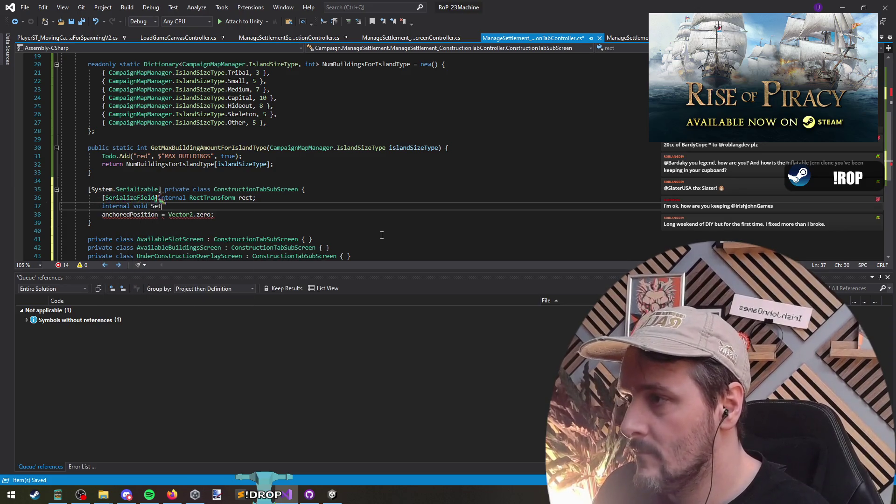
pyautogui.write('InitialState() {')
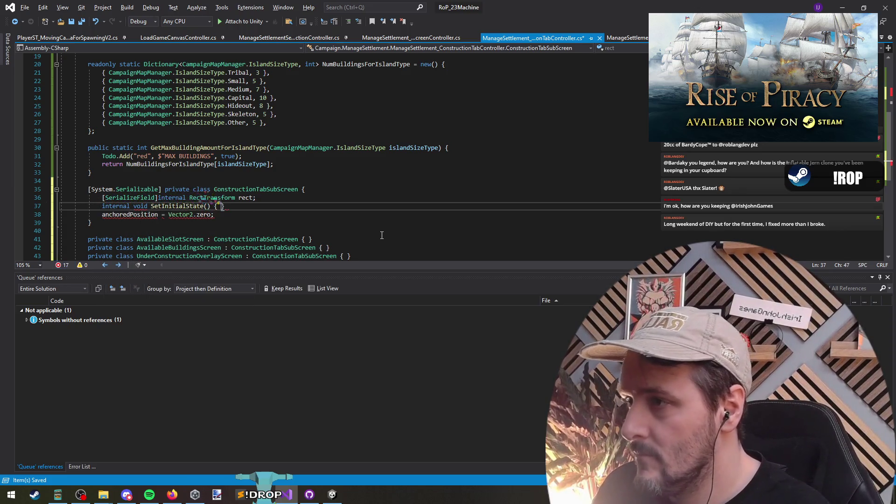
pyautogui.press('Return')
pyautogui.press('Down')
pyautogui.press('Down')
pyautogui.hotkey('alt', 'Up')
pyautogui.hotkey('alt', 'Up')
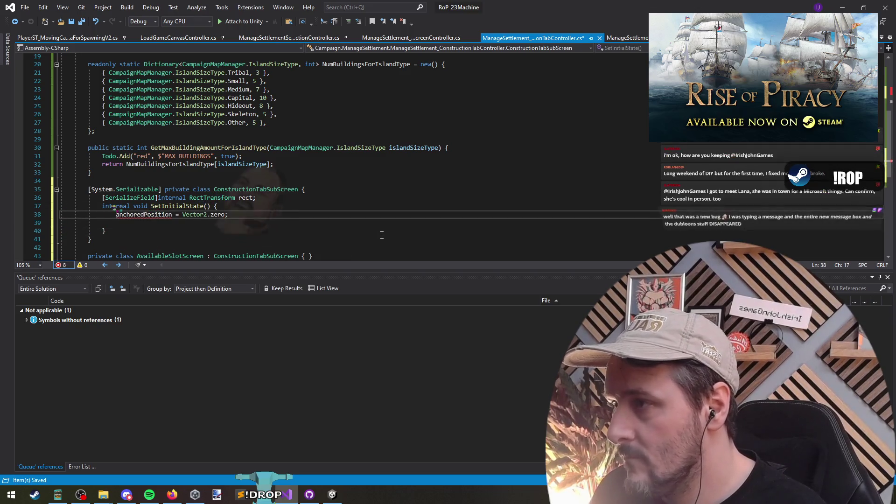
pyautogui.write('rect.')
pyautogui.press('Down')
pyautogui.hotkey('shift', 'Delete')
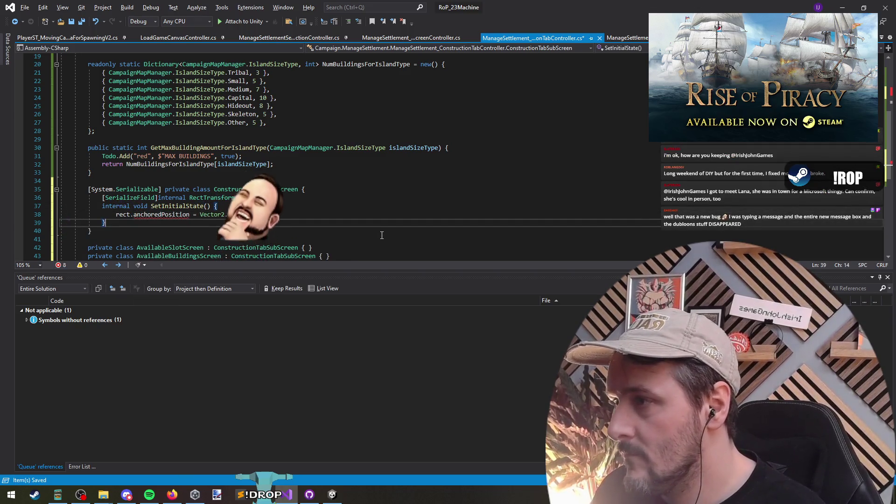
pyautogui.scroll(4, 327, 163)
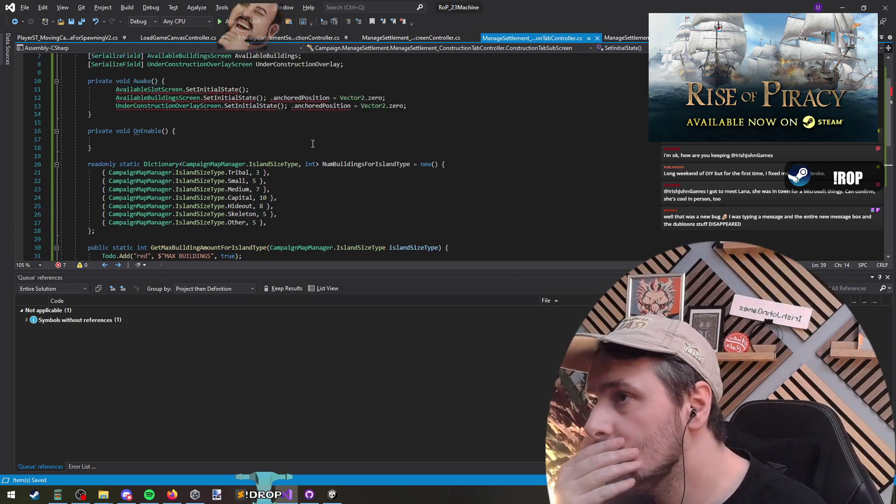
# - Delete the '.anchoredPosition = Vector2.zero;' tails on lines 12–13 and remove the extra indentation on lines 11–13
pyautogui.scroll(2, 313, 144)
pyautogui.click(267, 147)
pyautogui.hotkey('shift', 'End')
pyautogui.press('Delete')
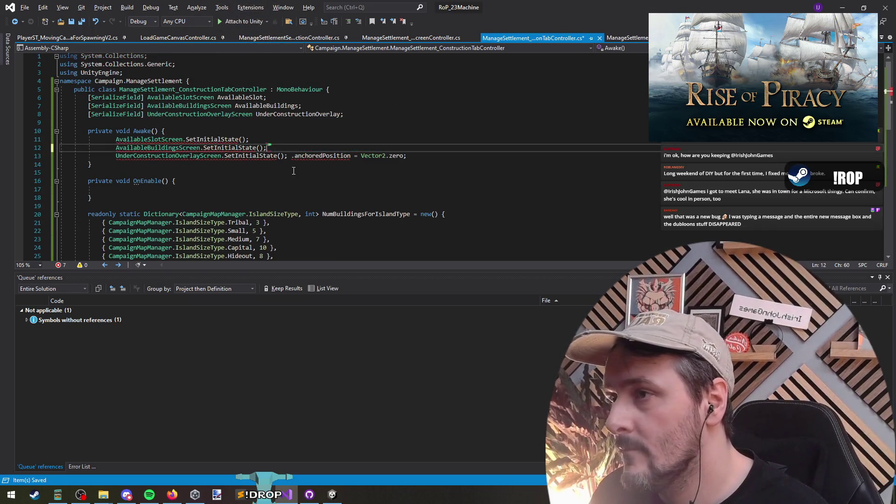
pyautogui.press('Down')
pyautogui.press('Right')
pyautogui.press('Right')
pyautogui.press('Right')
pyautogui.hotkey('shift', 'End')
pyautogui.press('Delete')
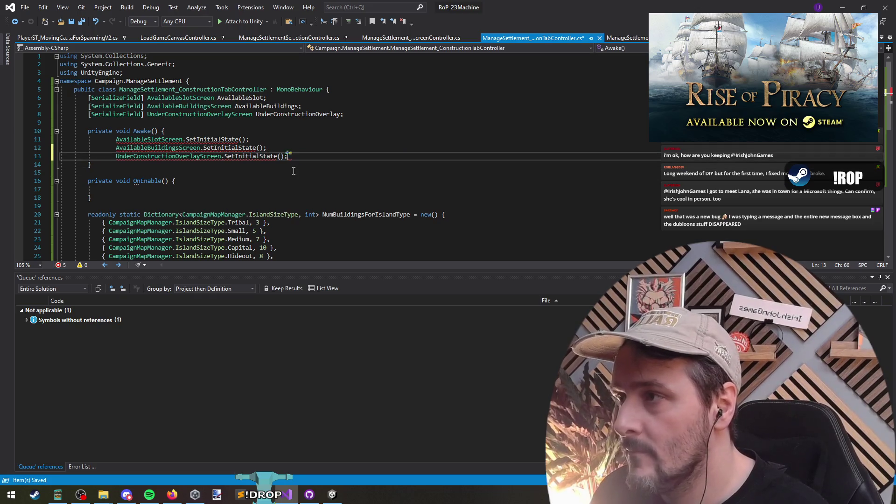
pyautogui.press('Home')
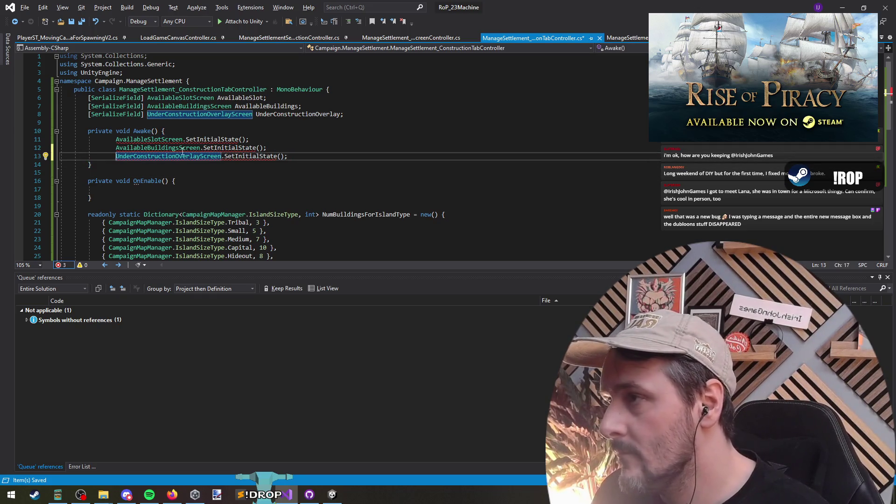
pyautogui.keyDown('alt'); pyautogui.moveTo(115, 139); pyautogui.dragTo(99, 159); pyautogui.keyUp('alt')
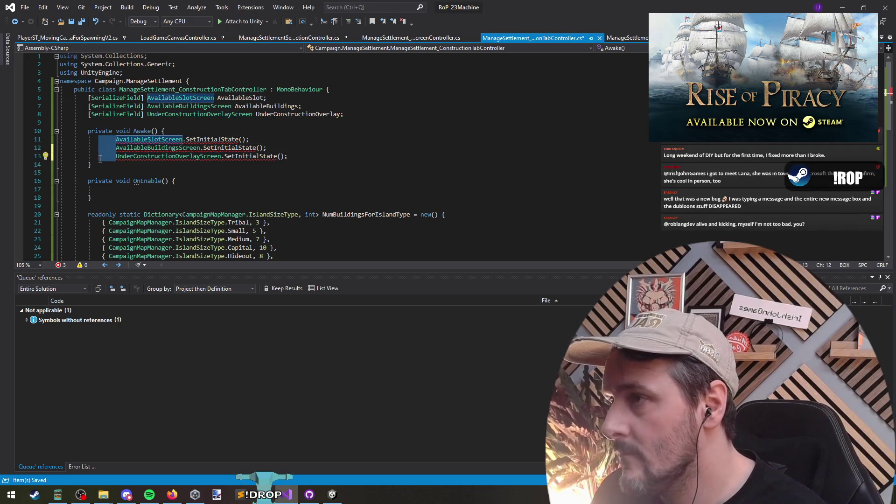
pyautogui.press('Delete')
pyautogui.press('Down')
pyautogui.press('Down')
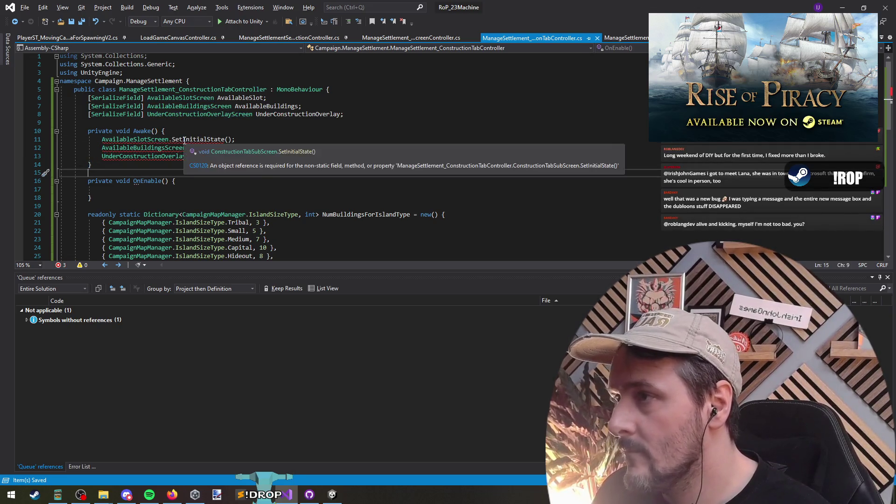
# - Make the Awake calls use the AvailableSlot, AvailableBuildings and UnderConstructionOverlay field names
pyautogui.click(182, 139)
pyautogui.press('F12')
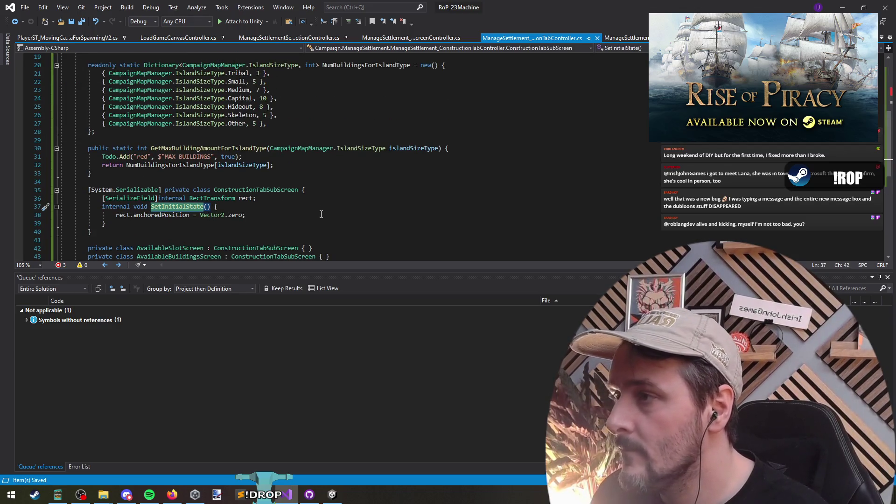
pyautogui.scroll(6, 321, 214)
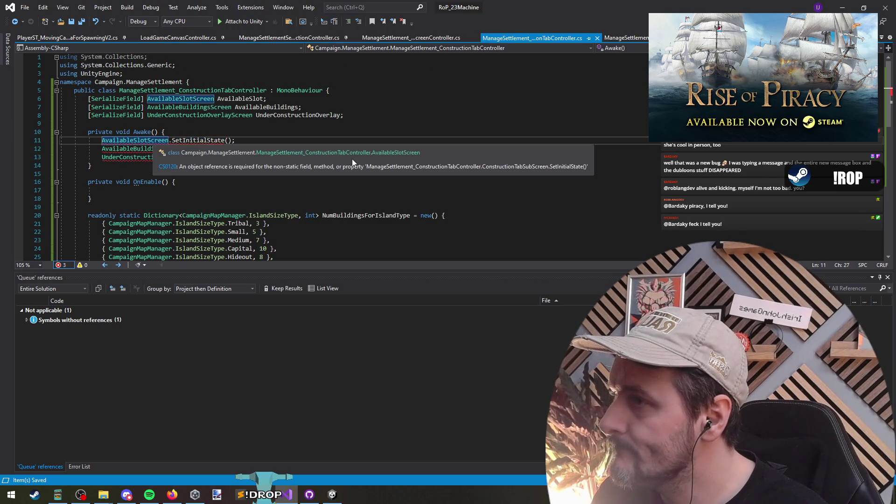
pyautogui.doubleClick(240, 98)
pyautogui.hotkey('ctrl', 'c')
pyautogui.doubleClick(150, 140)
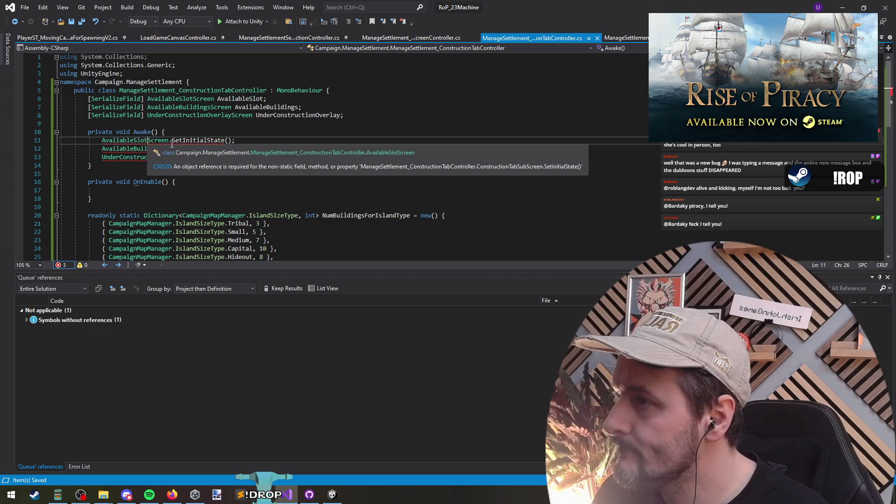
pyautogui.hotkey('ctrl', 'v')
pyautogui.click(165, 149)
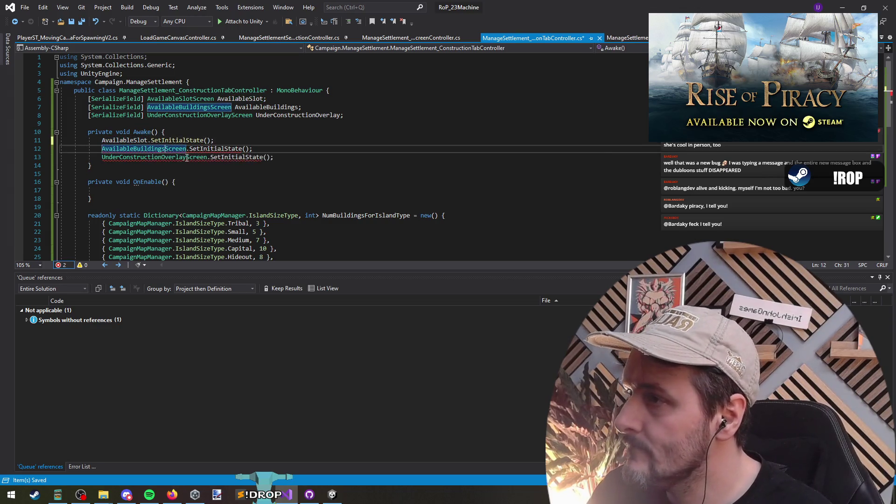
pyautogui.hotkey('ctrl', 'Delete')
pyautogui.click(186, 157)
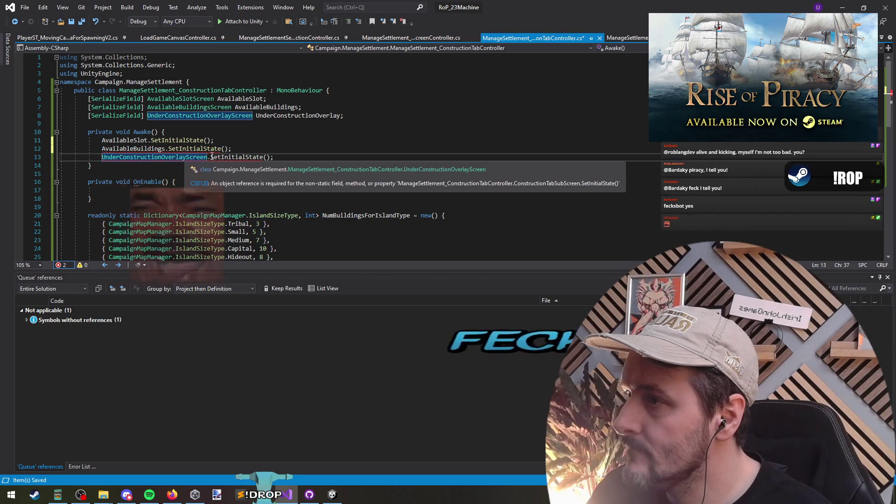
pyautogui.hotkey('ctrl', 'Delete')
pyautogui.click(281, 148)
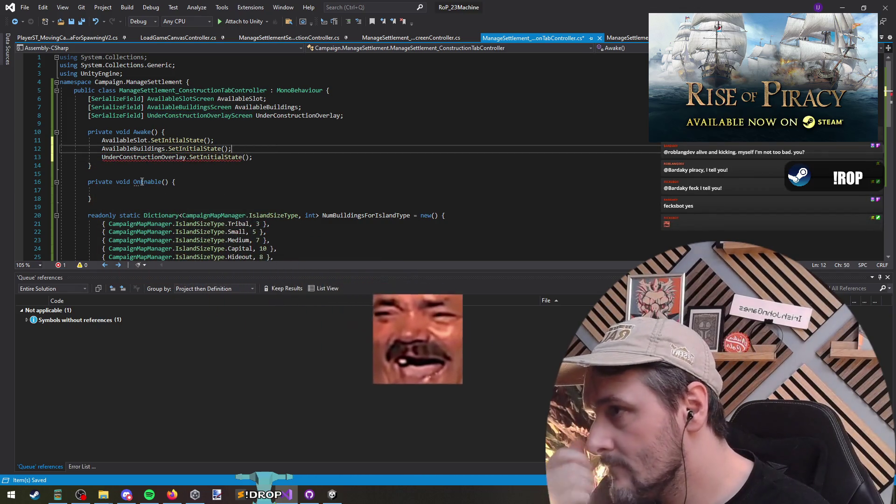
# - Save all changed files and hide Visual Studio to return to Unity
pyautogui.press('Down')
pyautogui.press('Down')
pyautogui.press('Down')
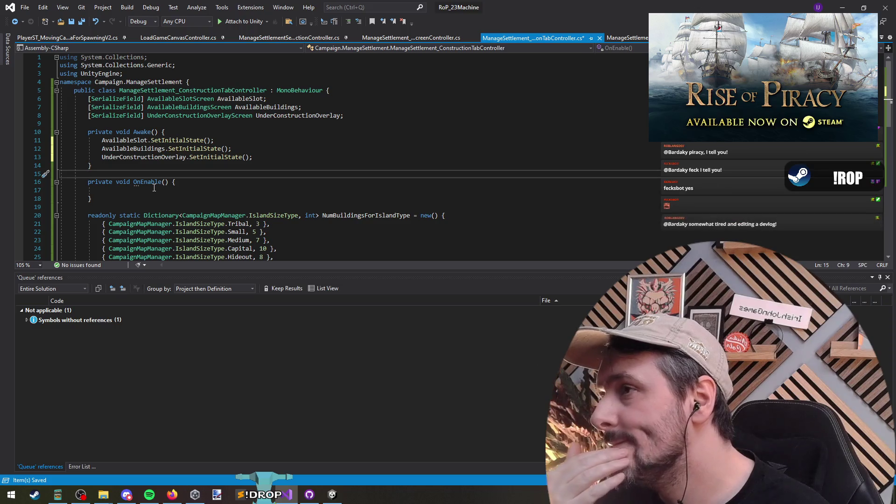
pyautogui.press('Up')
pyautogui.press('Up')
pyautogui.press('Up')
pyautogui.click(261, 174)
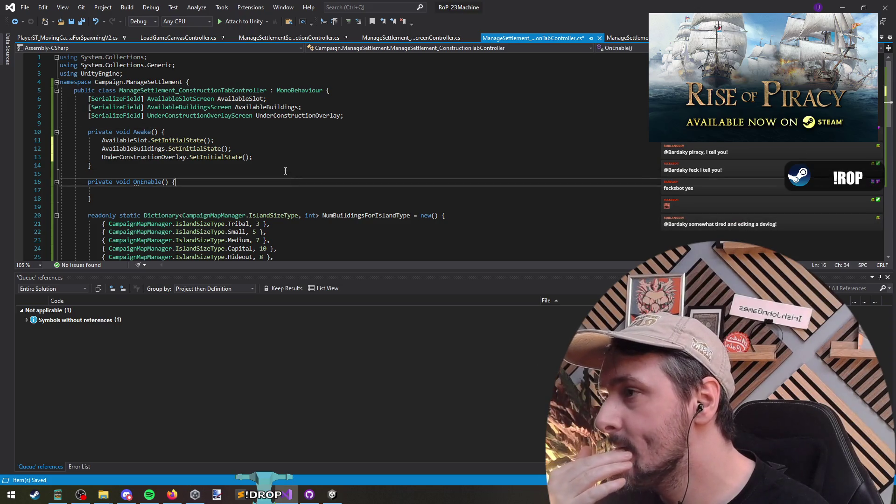
pyautogui.scroll(-7, 287, 187)
pyautogui.scroll(7, 286, 188)
pyautogui.click(221, 190)
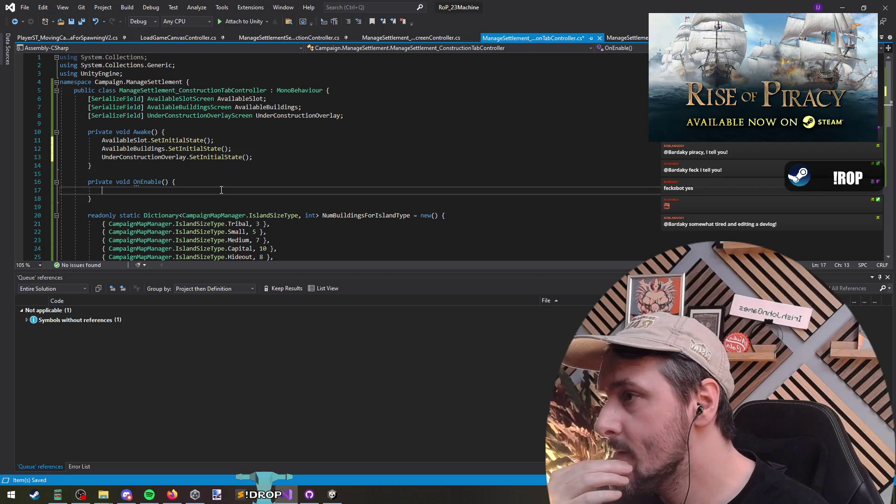
pyautogui.click(81, 22)
pyautogui.click(842, 8)
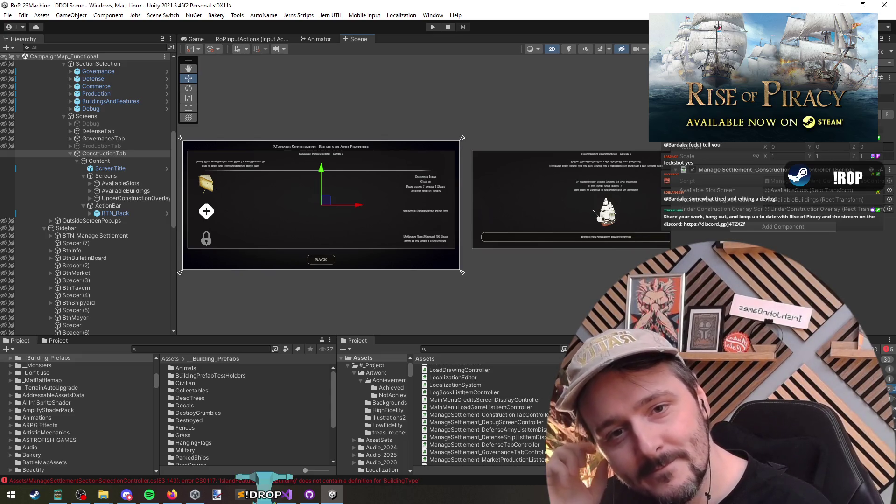
pyautogui.hotkey('alt', 'Tab')
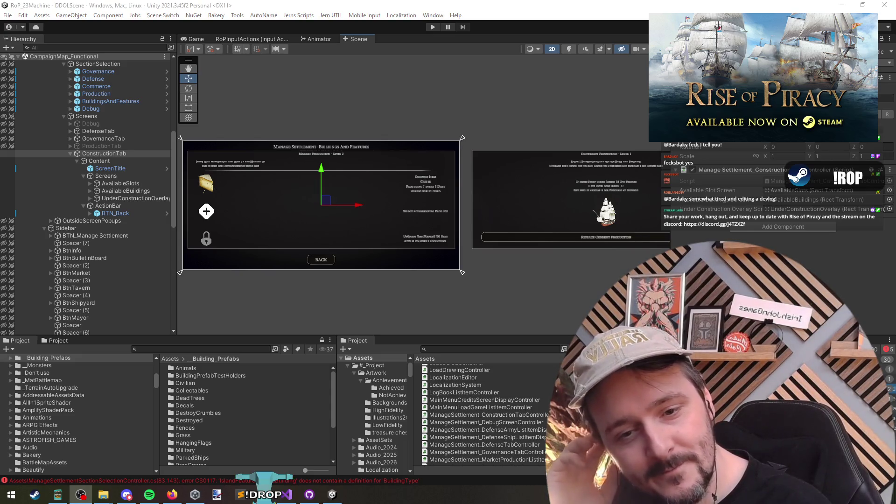
pyautogui.hotkey('alt', 'Tab')
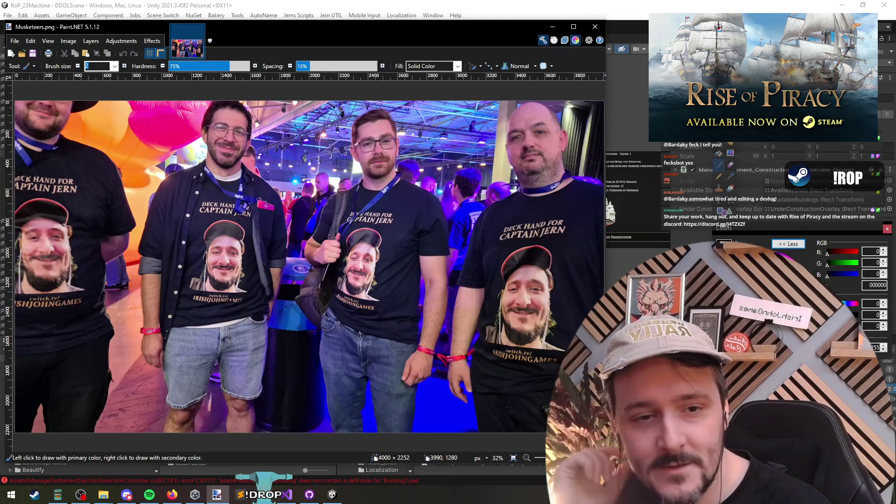
# - Close Musketeers.png in Paint.NET with Don't Save, discarding the stray brush mark
pyautogui.hotkey('alt', 'Tab')
pyautogui.hotkey('alt', 'Tab')
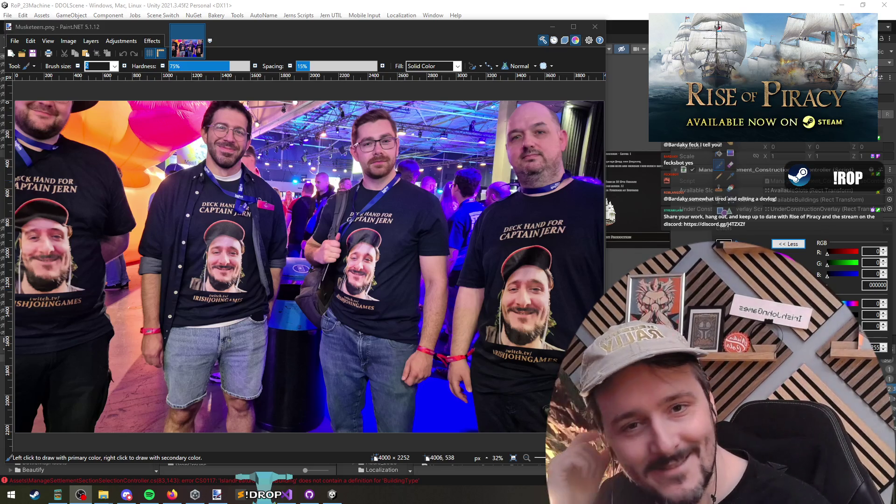
pyautogui.hotkey('alt', 'Tab')
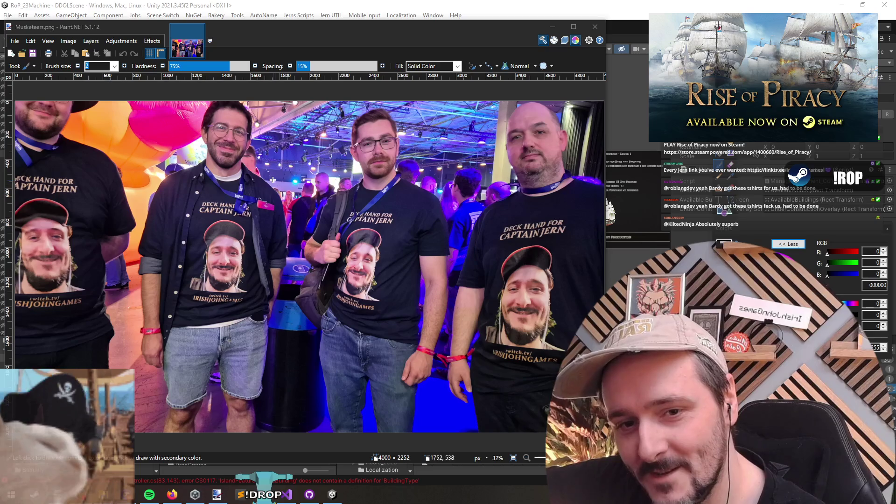
pyautogui.click(279, 144)
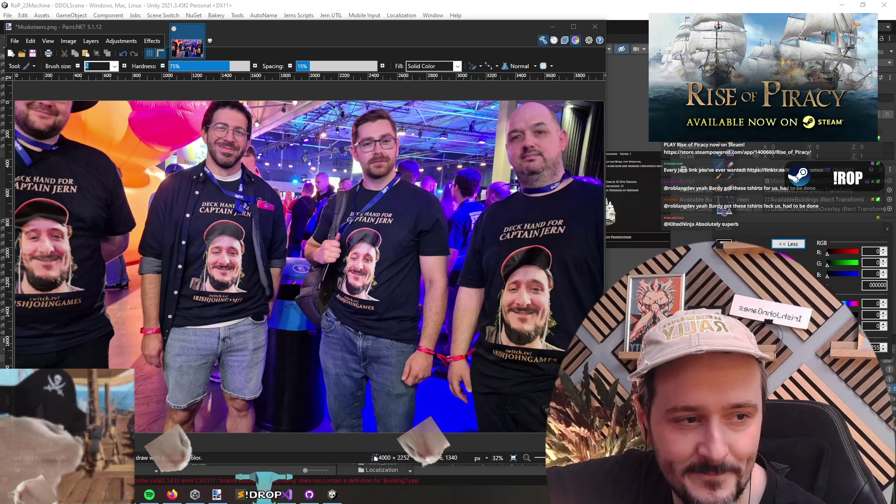
pyautogui.click(591, 29)
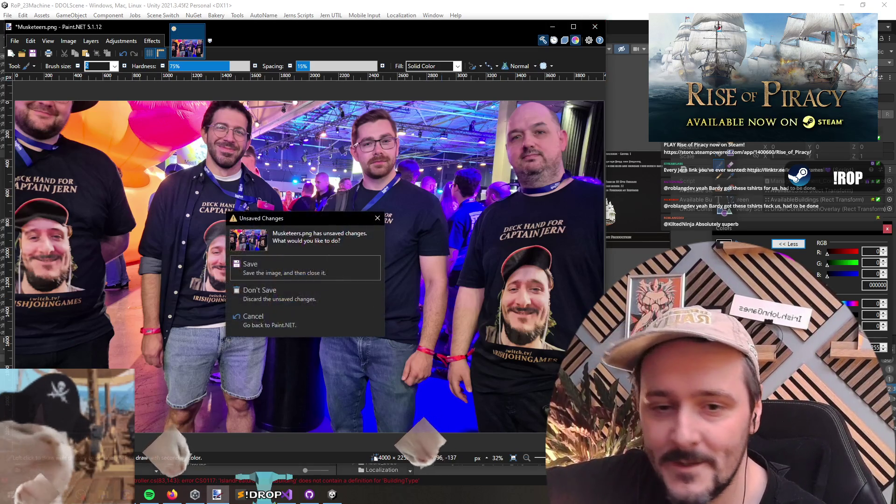
pyautogui.click(254, 293)
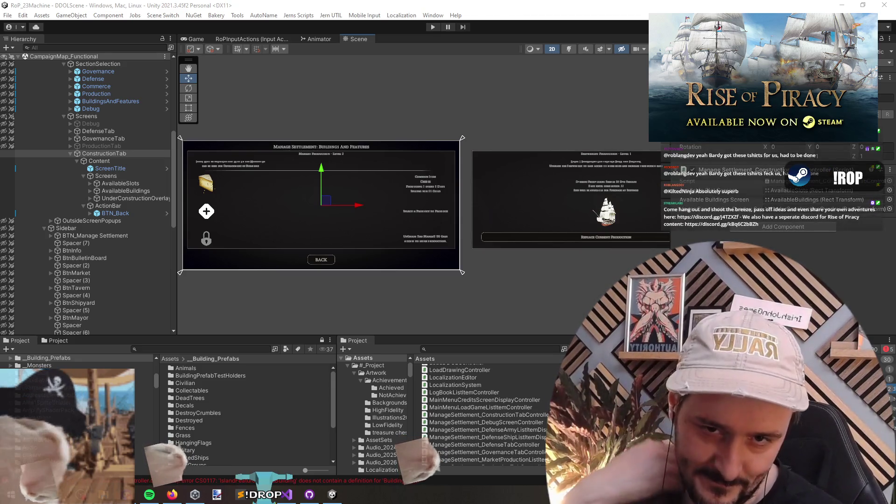
# - Check the AvailableSlots, AvailableBuildings and ConstructionTab objects, ping the AvailableSlots field's target, and go back to Visual Studio
pyautogui.click(185, 200)
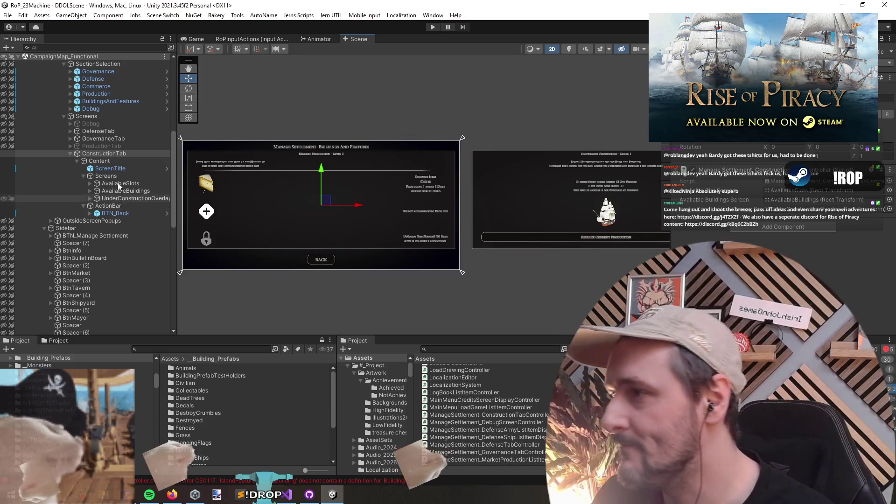
pyautogui.click(123, 184)
pyautogui.click(132, 191)
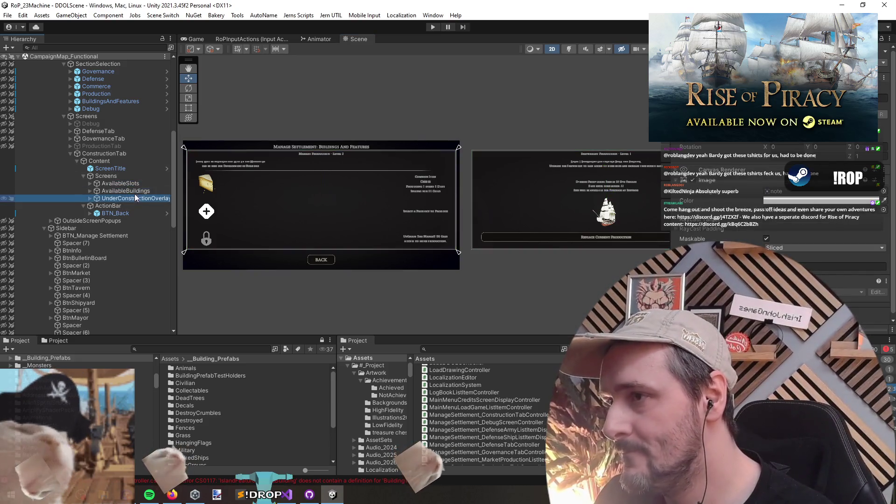
pyautogui.click(121, 161)
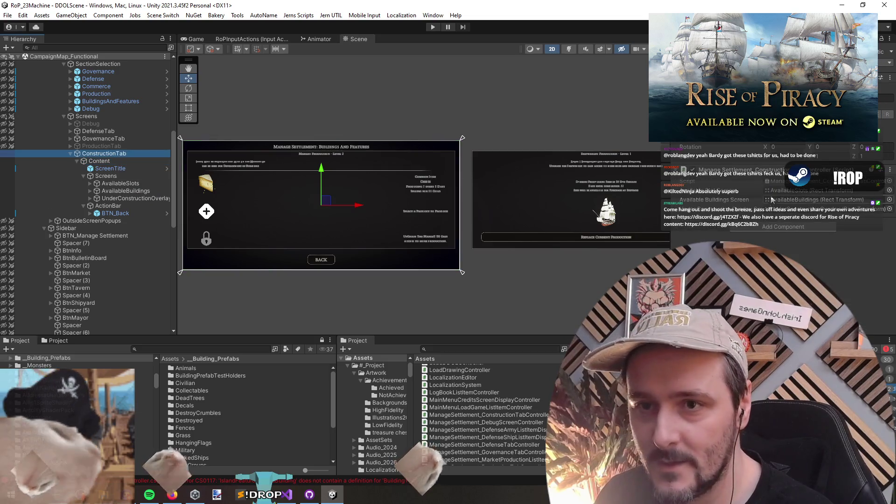
pyautogui.click(812, 190)
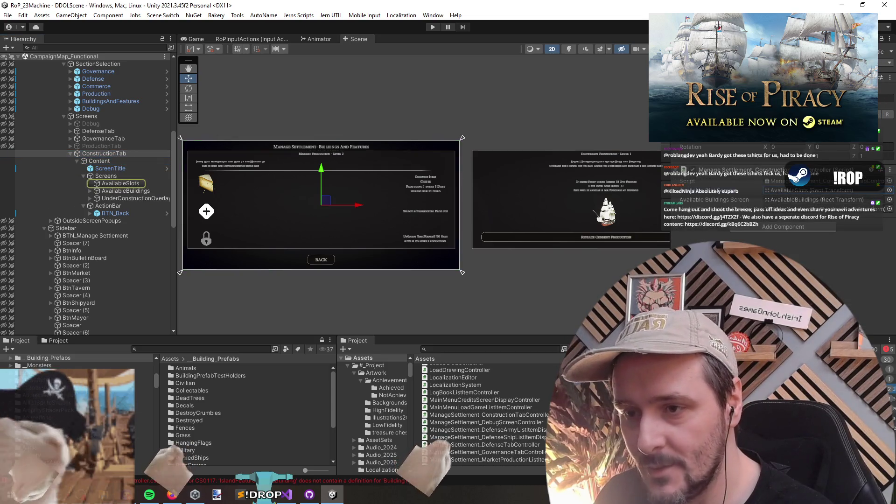
pyautogui.hotkey('alt', 'Tab')
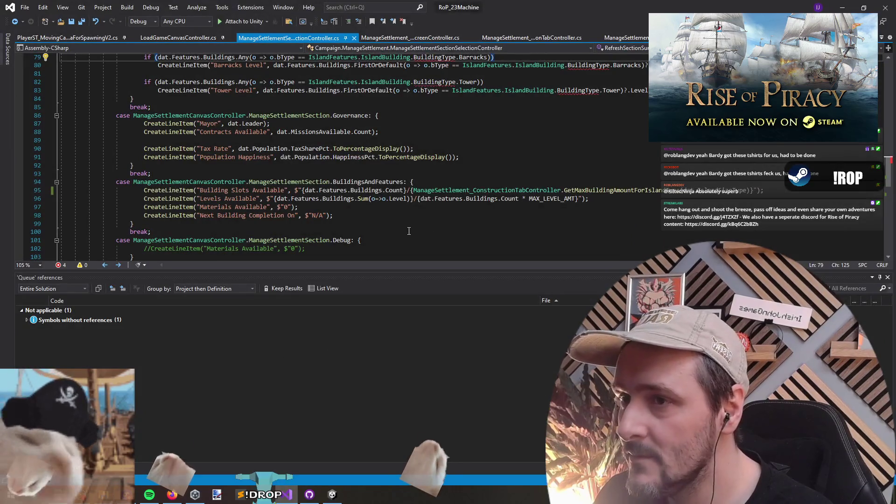
# - Remove the IslandBuilding qualifiers on lines 79 and 82 and BuildingType from the Barracks and Tower lines
pyautogui.scroll(4, 526, 226)
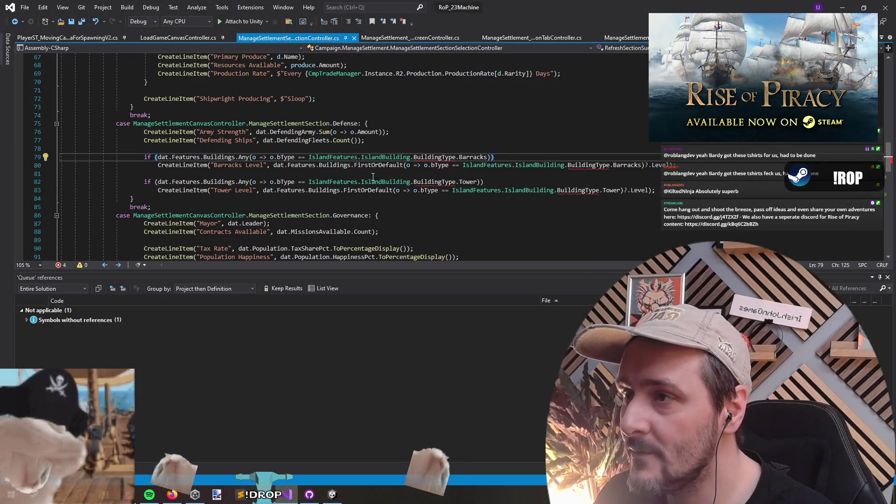
pyautogui.doubleClick(385, 157)
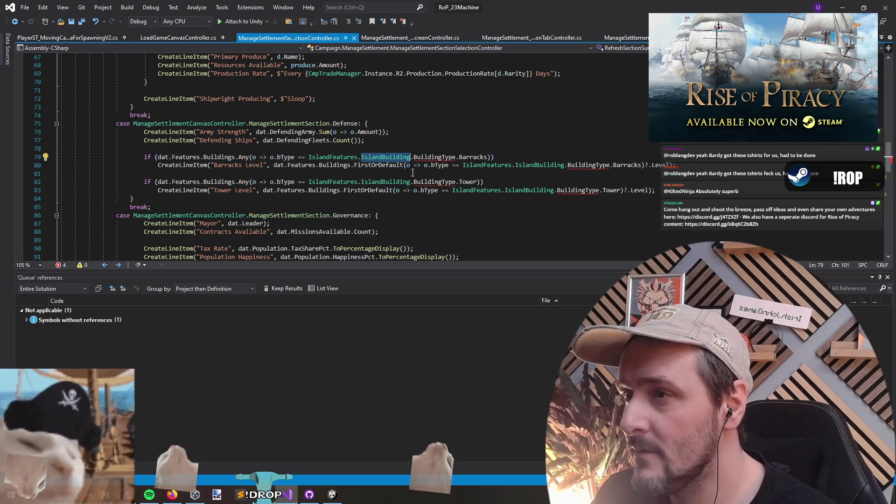
pyautogui.press('BackSpace')
pyautogui.press('BackSpace')
pyautogui.doubleClick(386, 182)
pyautogui.press('BackSpace')
pyautogui.press('BackSpace')
pyautogui.doubleClick(579, 191)
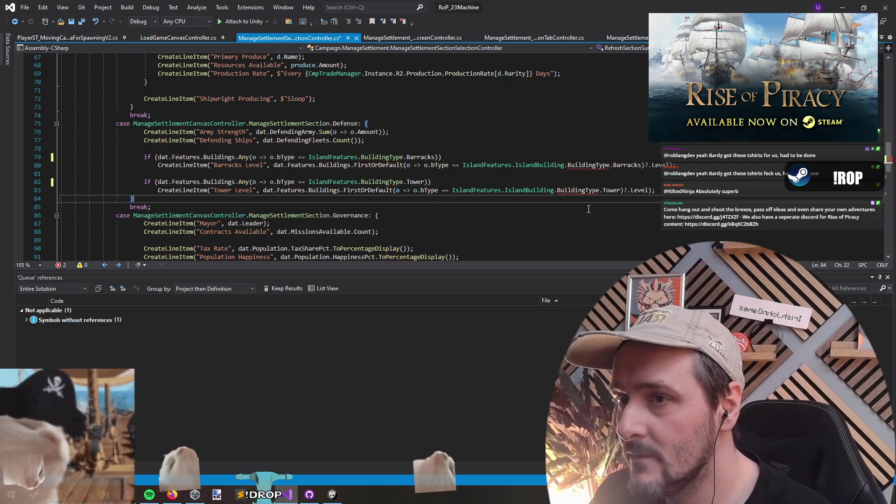
pyautogui.press('BackSpace')
pyautogui.press('BackSpace')
pyautogui.doubleClick(588, 165)
pyautogui.press('BackSpace')
pyautogui.press('BackSpace')
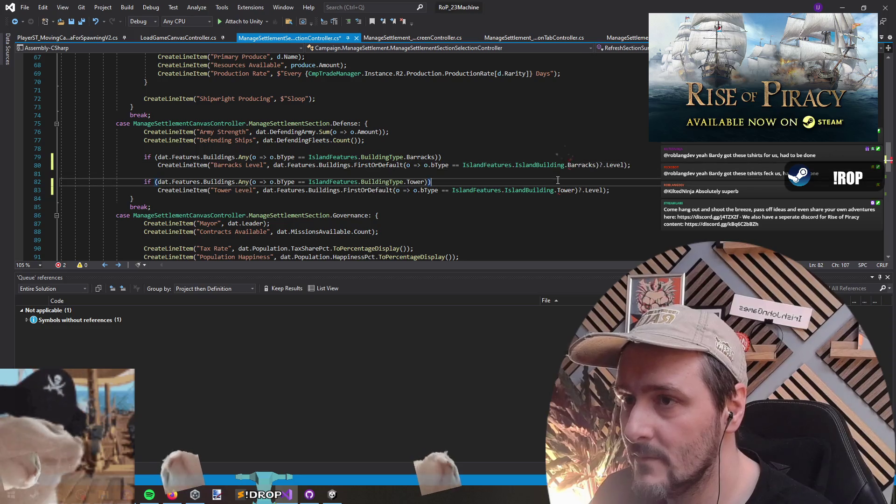
pyautogui.click(544, 175)
# - Restore BuildingType and drop IslandBuilding so lines 80 and 83 use IslandFeatures.BuildingType.Barracks and Tower
pyautogui.click(547, 166)
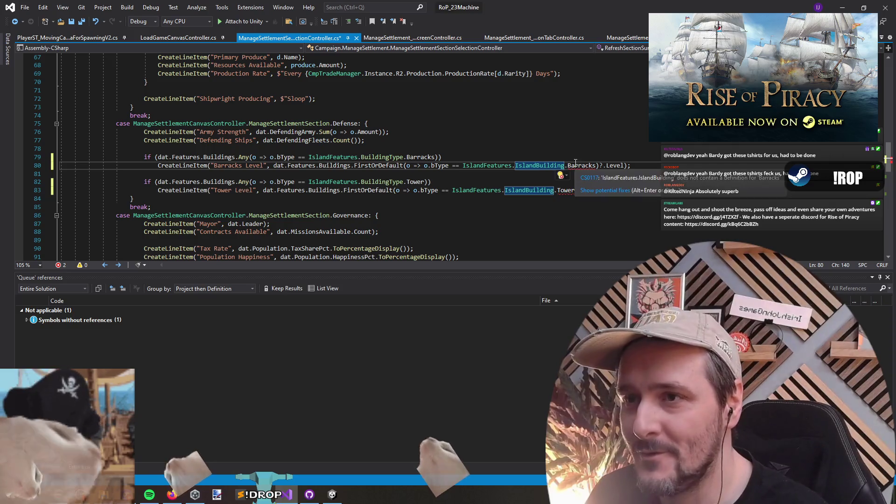
pyautogui.hotkey('ctrl', 'z')
pyautogui.hotkey('ctrl', 'z')
pyautogui.click(557, 190)
pyautogui.hotkey('ctrl', 'v')
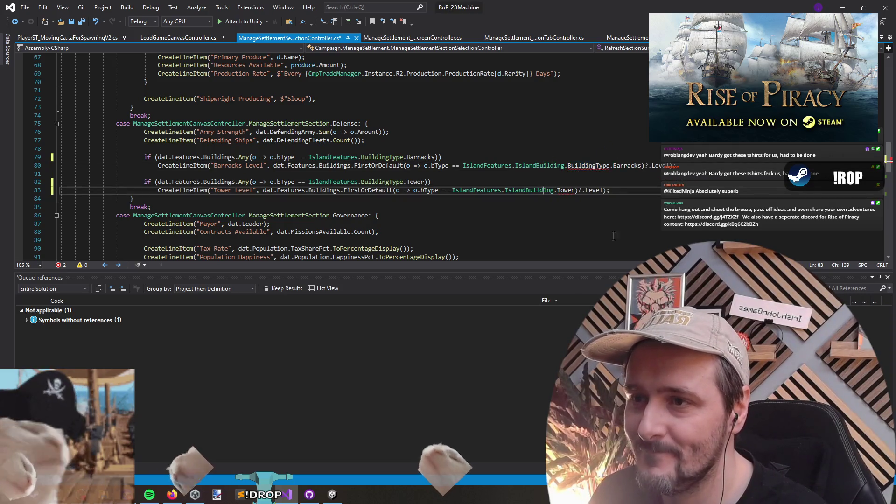
pyautogui.press('Down')
pyautogui.doubleClick(523, 190)
pyautogui.press('Delete')
pyautogui.press('Delete')
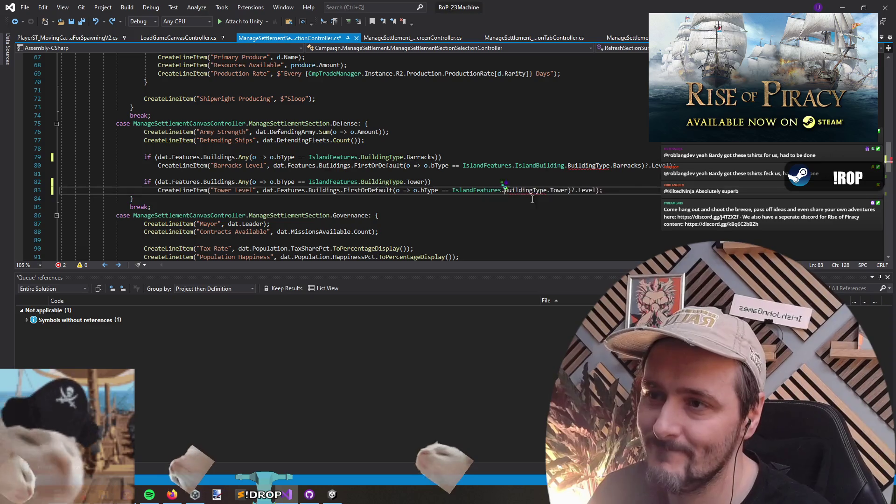
pyautogui.doubleClick(537, 166)
pyautogui.press('Delete')
pyautogui.press('Delete')
pyautogui.click(515, 173)
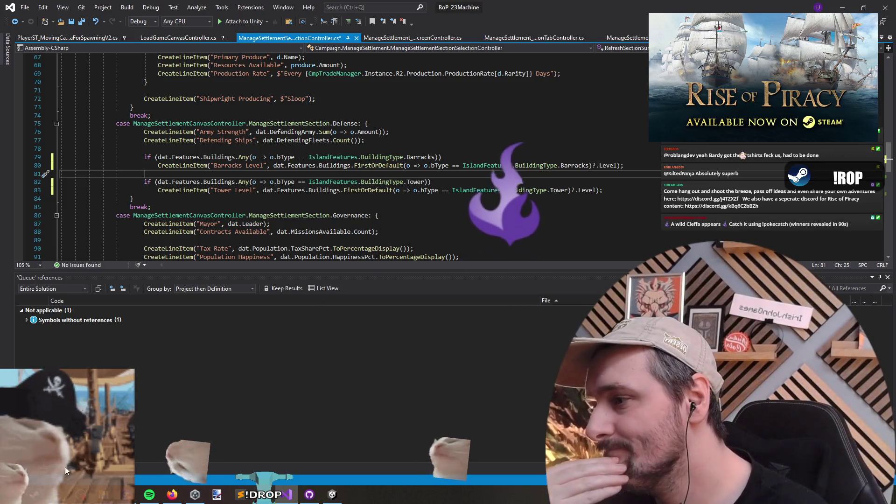
# - List all references to Buildings, confirm the Error List shows 0 errors, and minimize Visual Studio
pyautogui.click(47, 470)
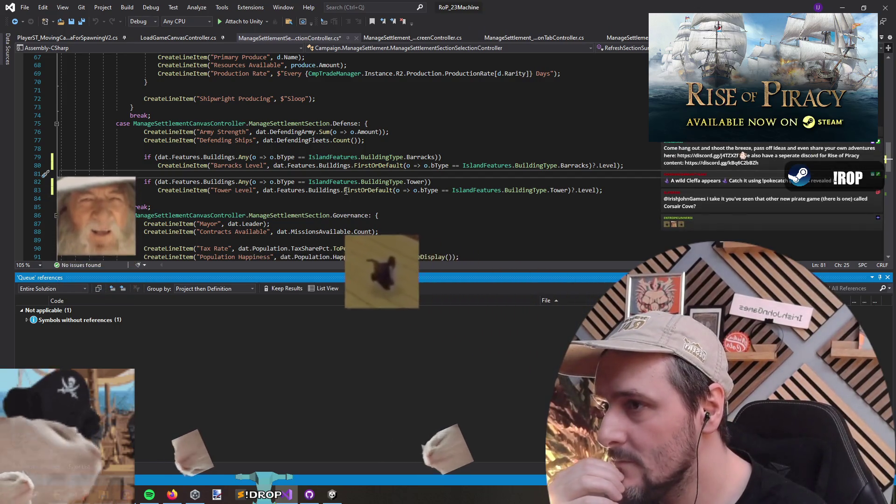
pyautogui.rightClick(336, 167)
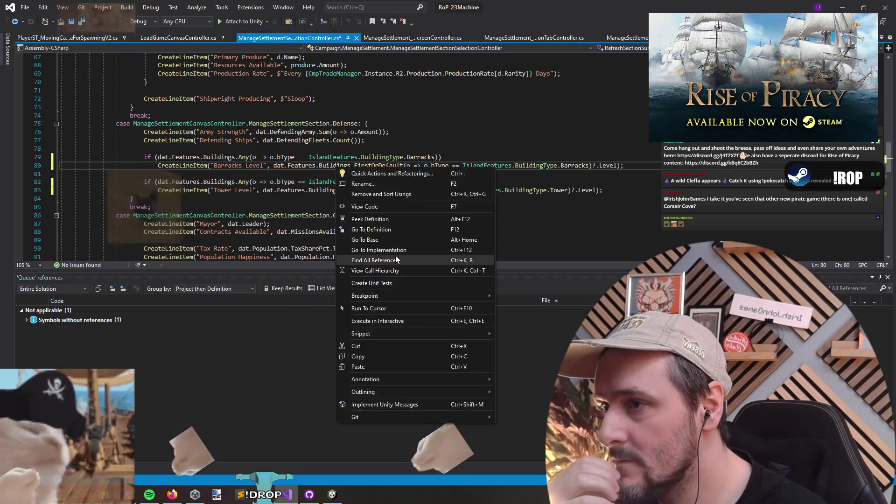
pyautogui.click(395, 255)
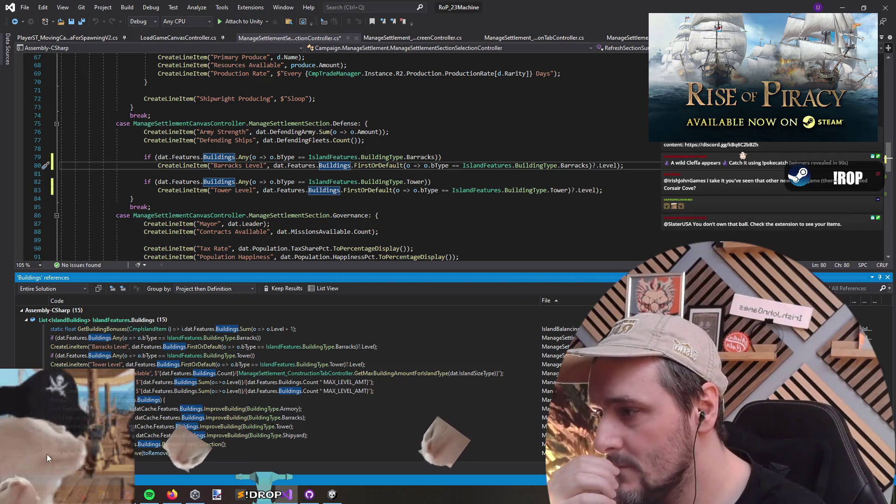
pyautogui.click(106, 470)
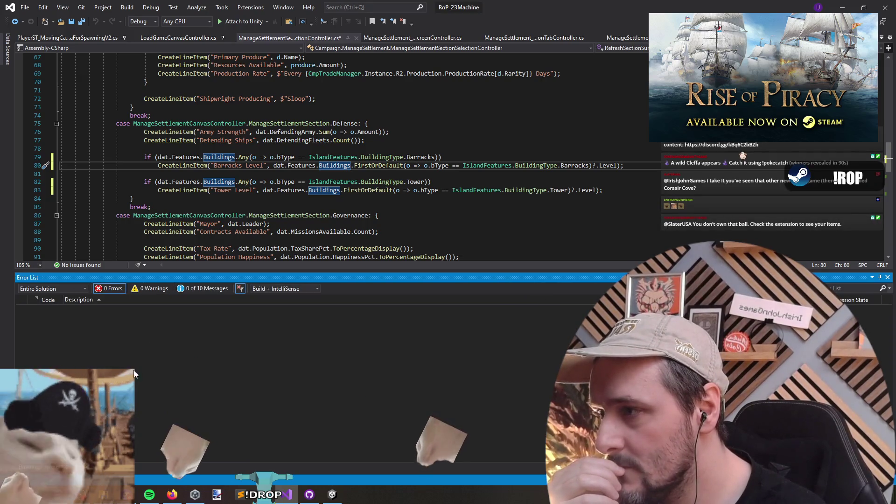
pyautogui.click(297, 478)
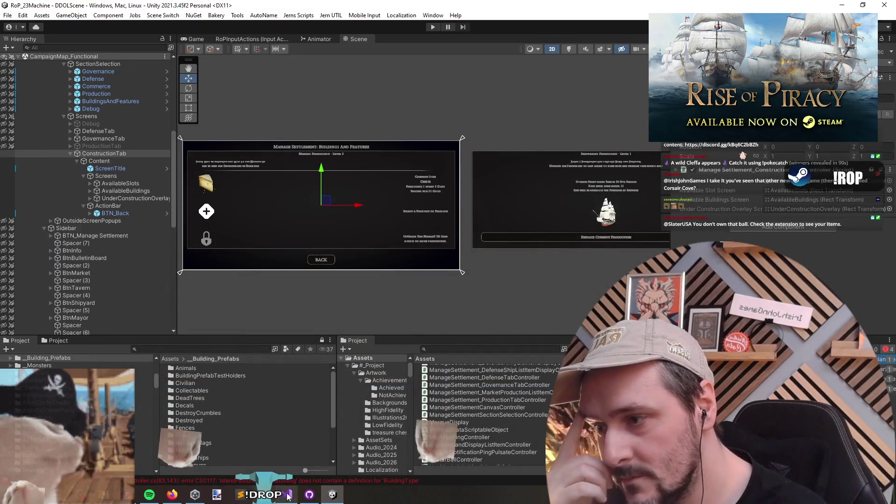
# - Return to Unity so the updated scripts recompile, and survey the neighbouring scene panels
pyautogui.hotkey('alt', 'Tab')
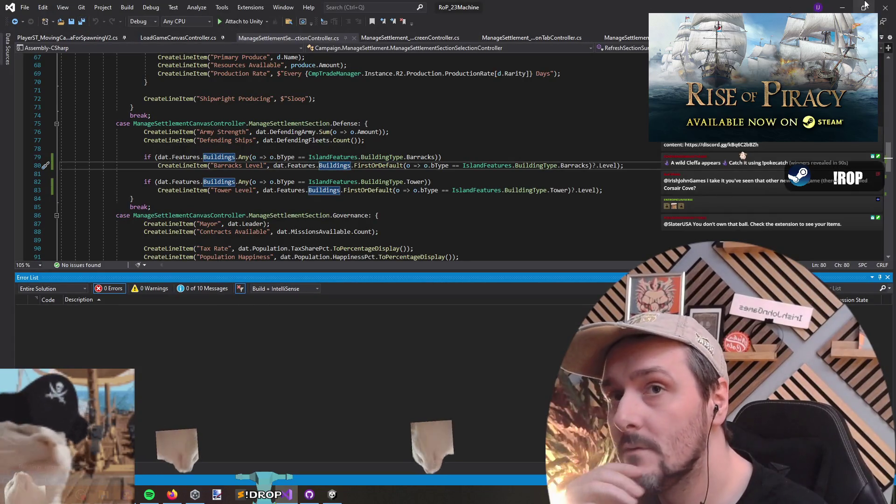
pyautogui.hotkey('alt', 'Tab')
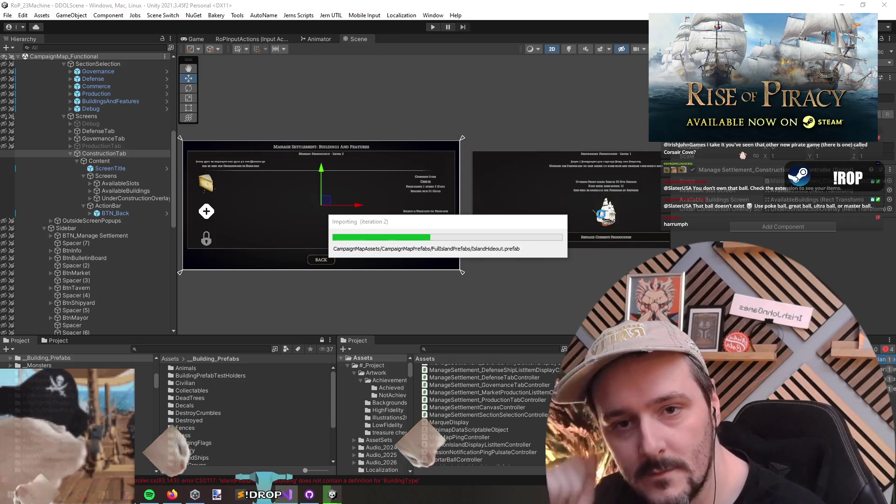
pyautogui.click(477, 102)
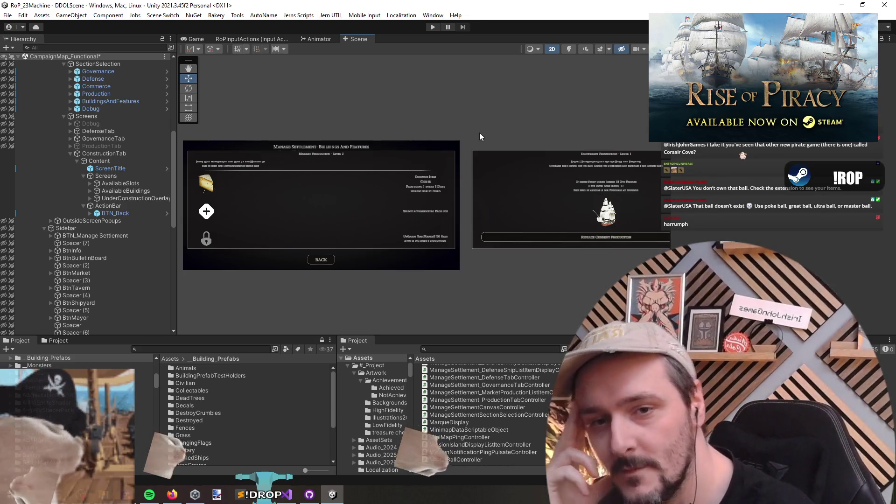
pyautogui.moveTo(336, 208); pyautogui.dragTo(354, 216)
pyautogui.scroll(-5, 354, 216)
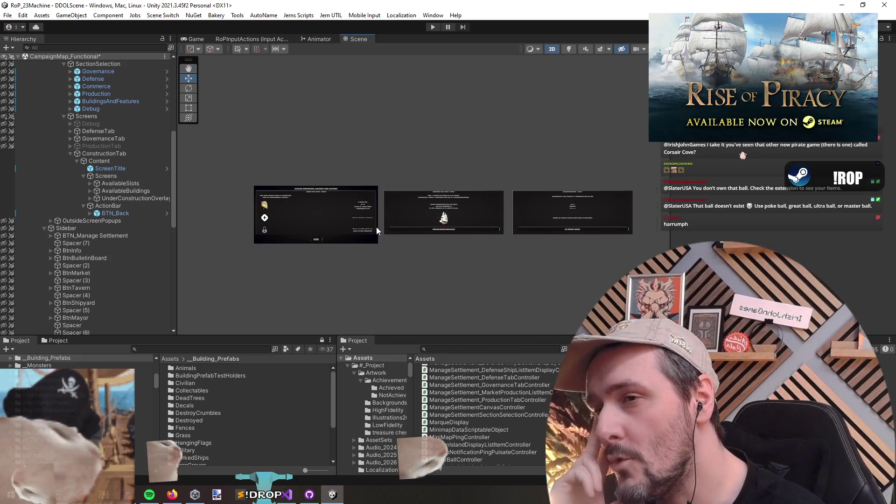
pyautogui.scroll(4, 376, 226)
pyautogui.scroll(3, 382, 233)
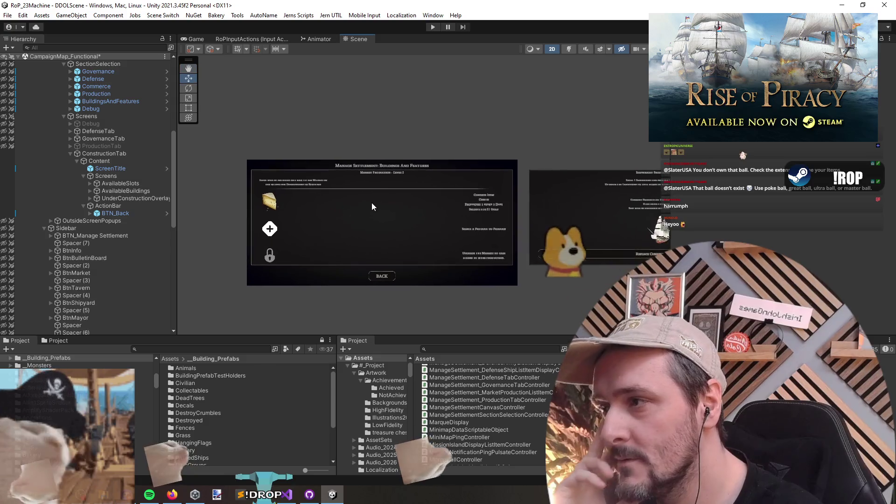
# - Collapse the ItemProduction group and frame PopulationTitle (1) and (2) in the scene
pyautogui.click(368, 208)
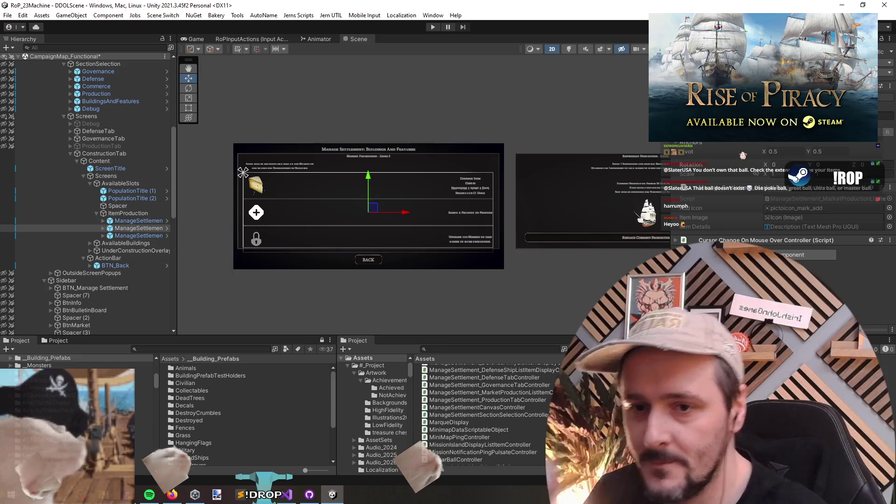
pyautogui.click(138, 221)
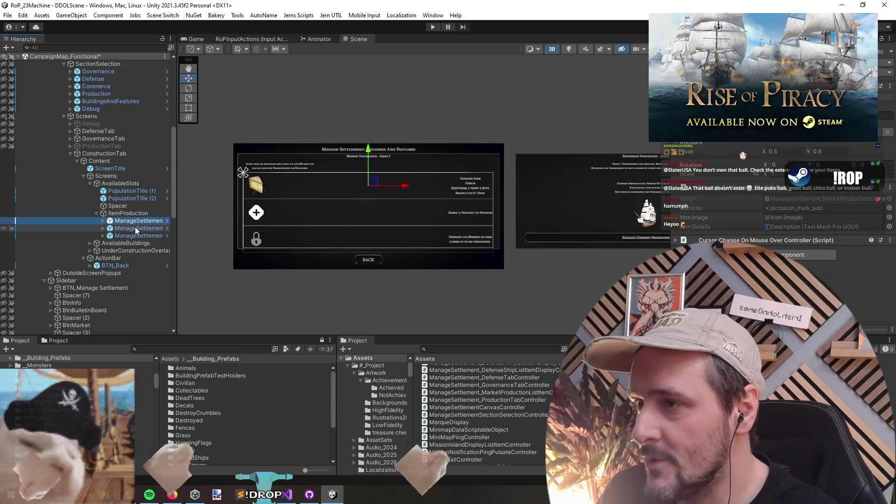
pyautogui.click(129, 213)
pyautogui.press('Left')
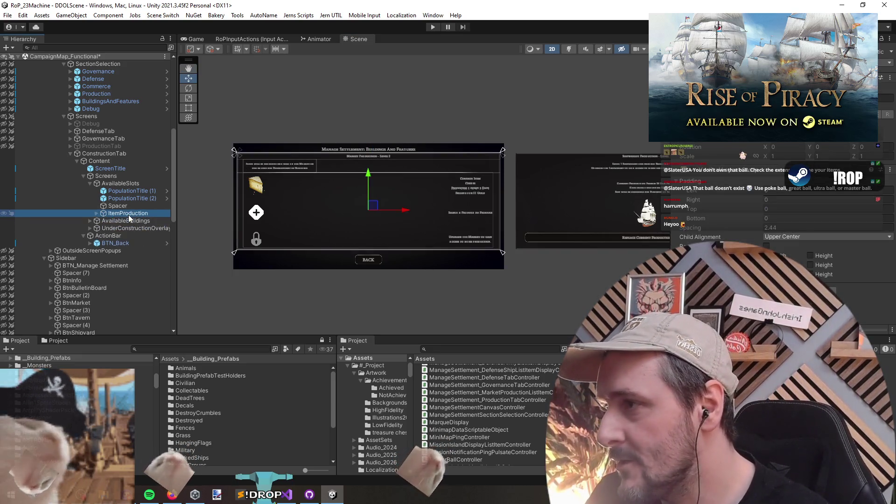
pyautogui.click(132, 191)
pyautogui.click(136, 198)
pyautogui.press('f')
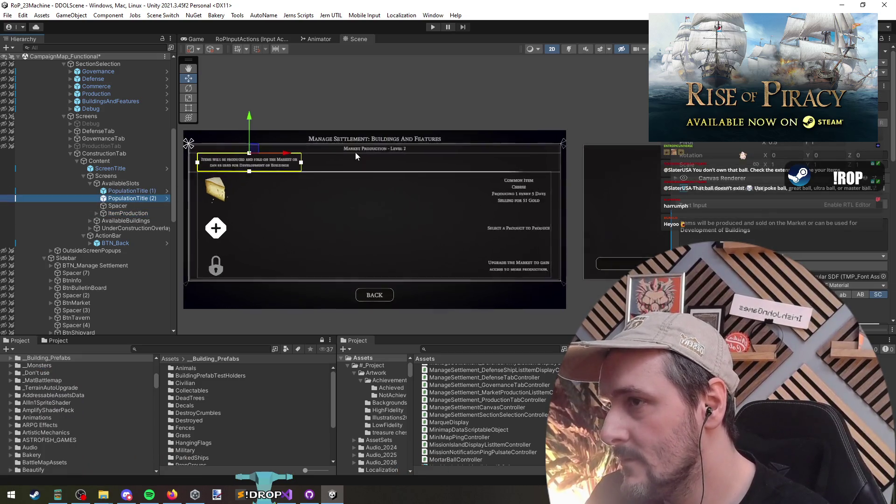
pyautogui.scroll(2, 354, 154)
# - Select the AvailableSlots titles, Spacer and ItemProduction rows and delete them
pyautogui.click(121, 183)
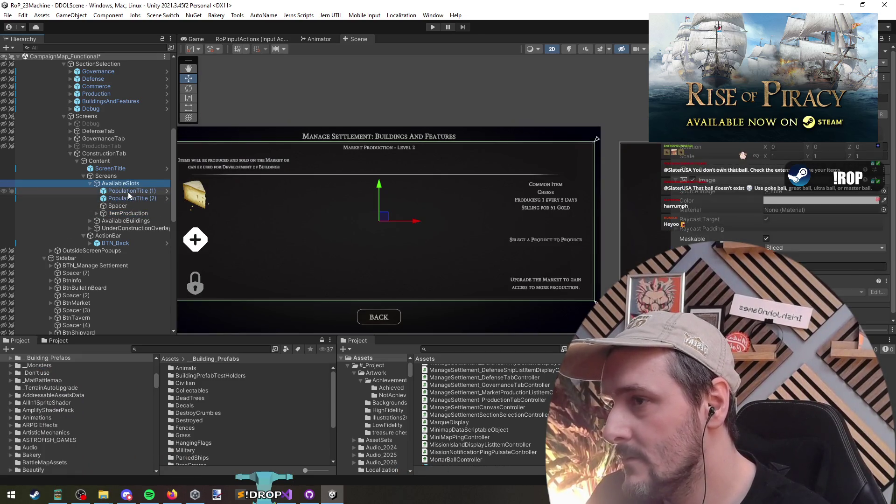
pyautogui.click(128, 192)
pyautogui.press('Left')
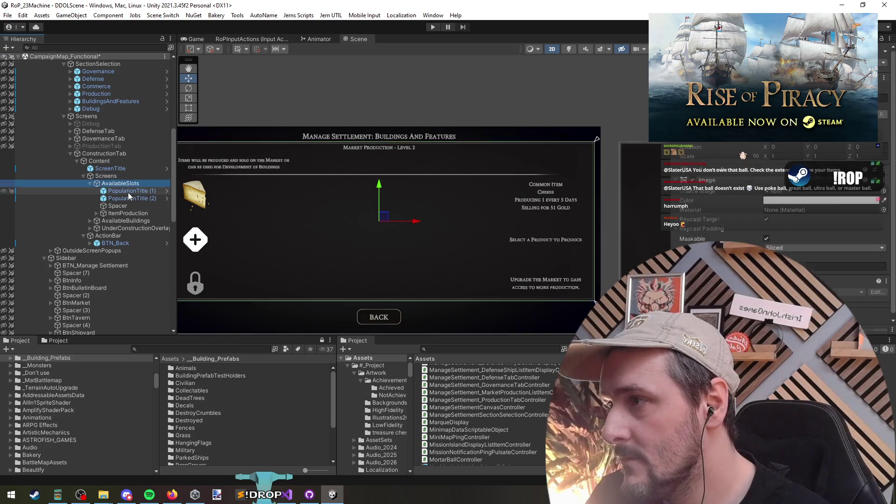
pyautogui.click(129, 192)
pyautogui.press('Left')
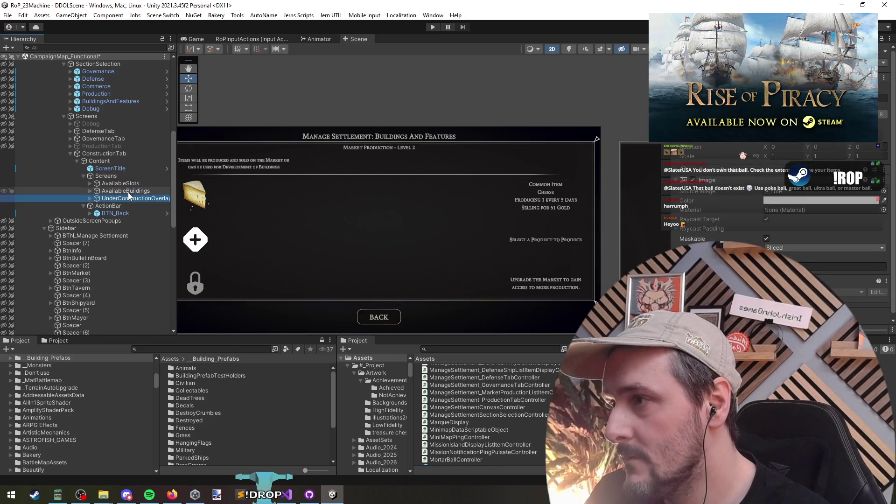
pyautogui.click(129, 198)
pyautogui.click(222, 216)
pyautogui.scroll(-2, 322, 238)
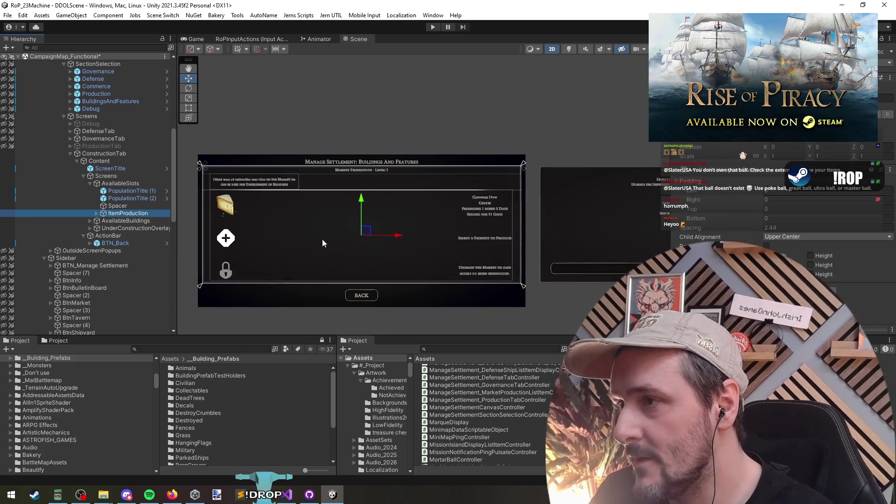
pyautogui.press('Left')
pyautogui.press('Left')
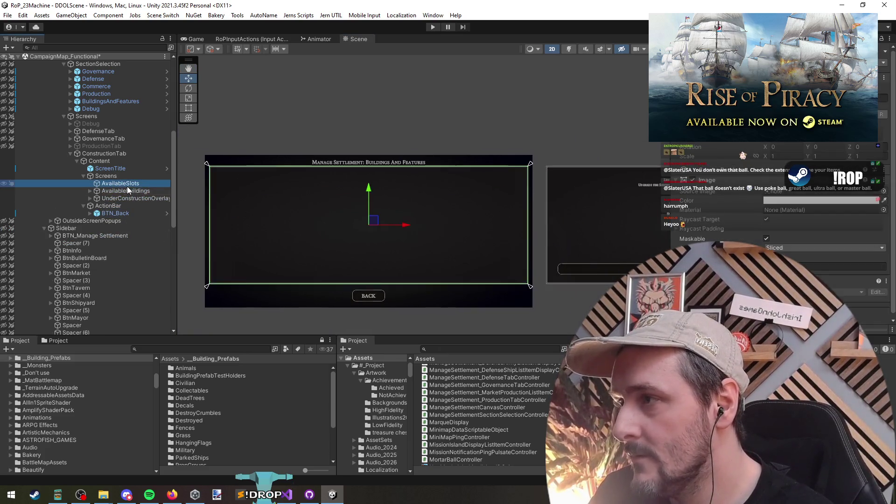
# - Add a UI Image named Image under AvailableSlots
pyautogui.rightClick(127, 185)
pyautogui.moveTo(168, 321)
pyautogui.click(271, 345)
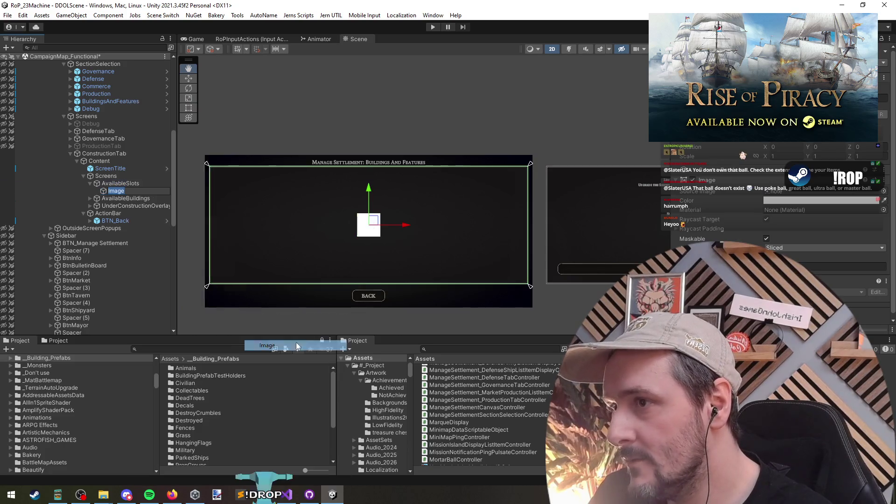
pyautogui.press('Return')
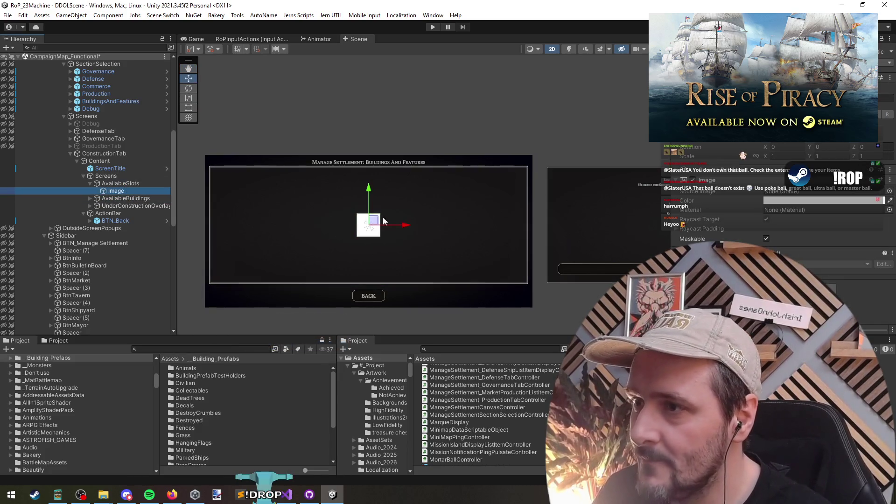
pyautogui.rightClick(114, 185)
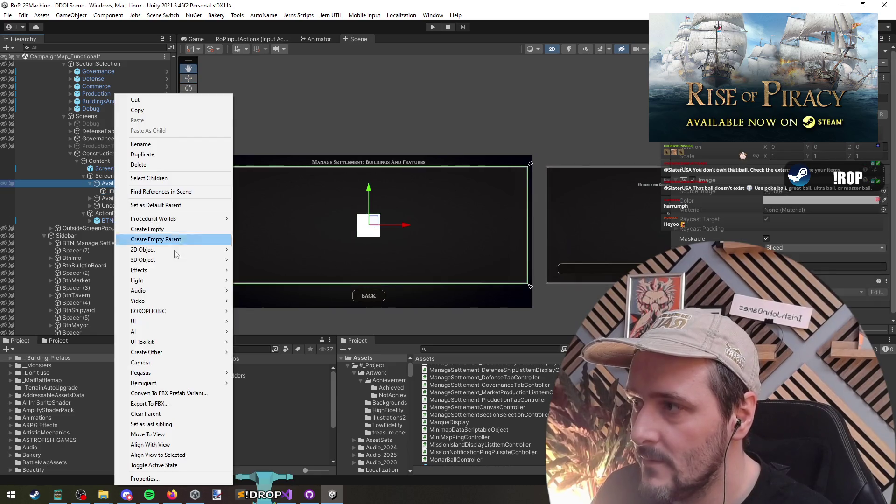
pyautogui.moveTo(178, 321)
pyautogui.press('Escape')
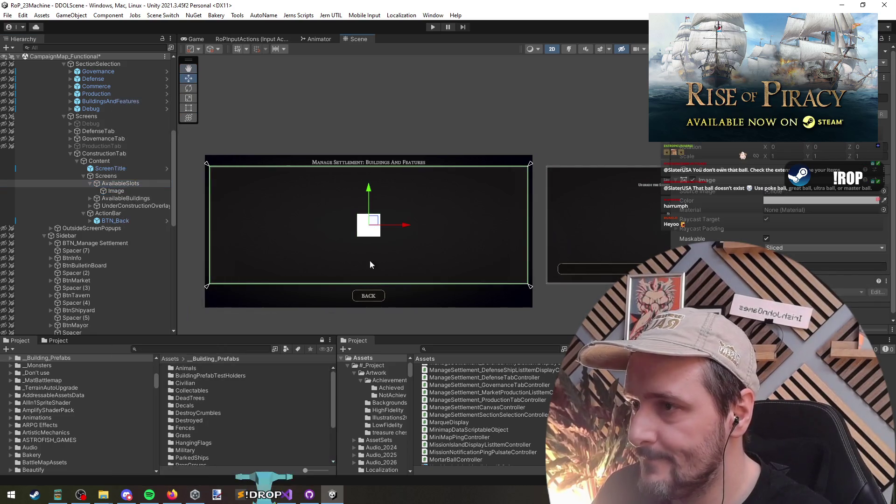
# - Stretch the Image across the panel width, shorten the bar and inspect the sibling screens
pyautogui.click(117, 191)
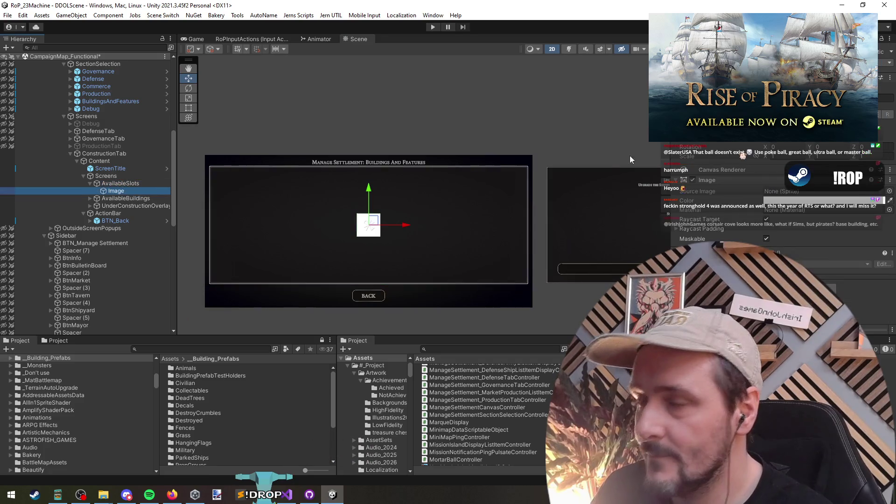
pyautogui.keyDown('alt'); pyautogui.keyDown('shift'); pyautogui.click(791, 174); pyautogui.keyUp('shift'); pyautogui.keyUp('alt')
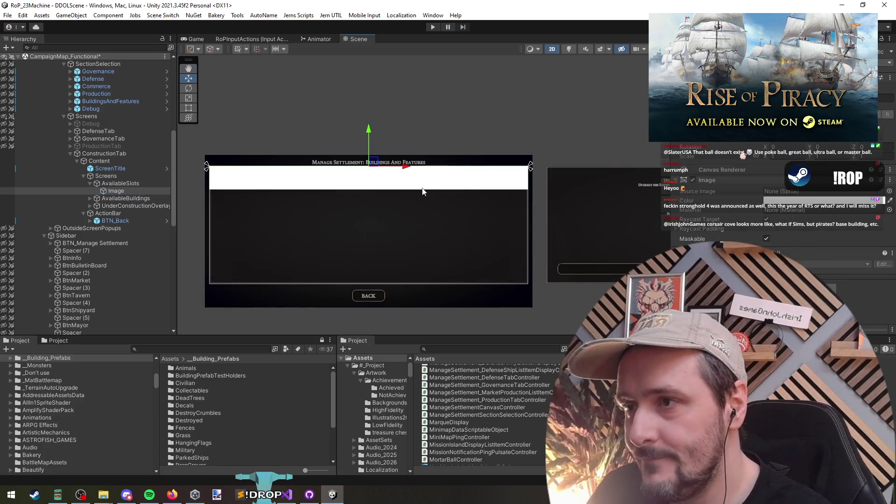
pyautogui.moveTo(419, 187); pyautogui.dragTo(420, 177)
pyautogui.scroll(2, 240, 174)
pyautogui.moveTo(239, 174); pyautogui.dragTo(296, 204)
pyautogui.scroll(2, 299, 227)
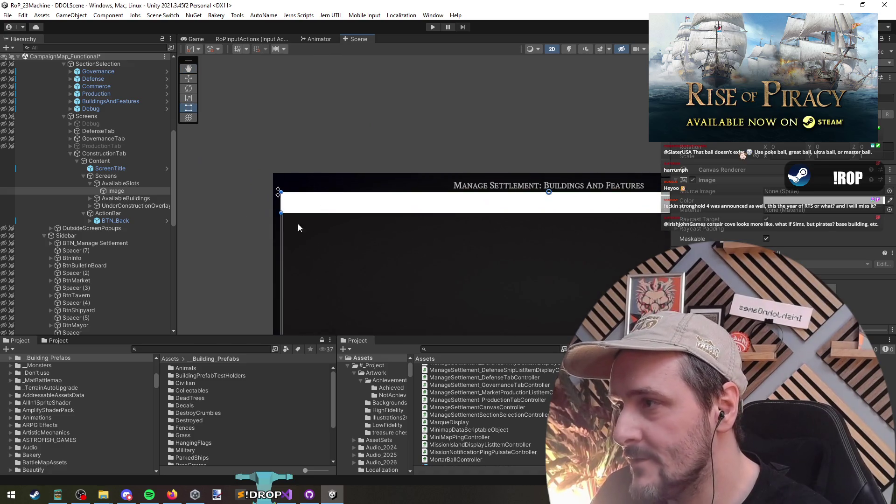
pyautogui.click(127, 199)
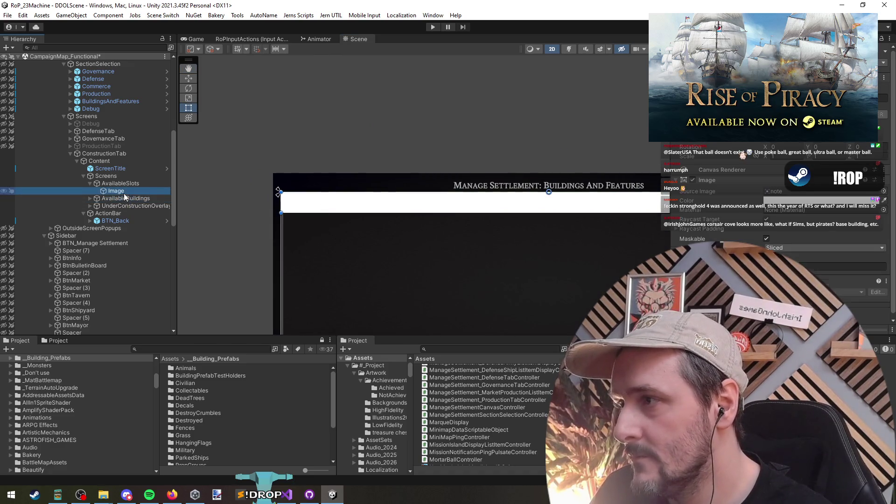
pyautogui.click(90, 205)
pyautogui.click(90, 198)
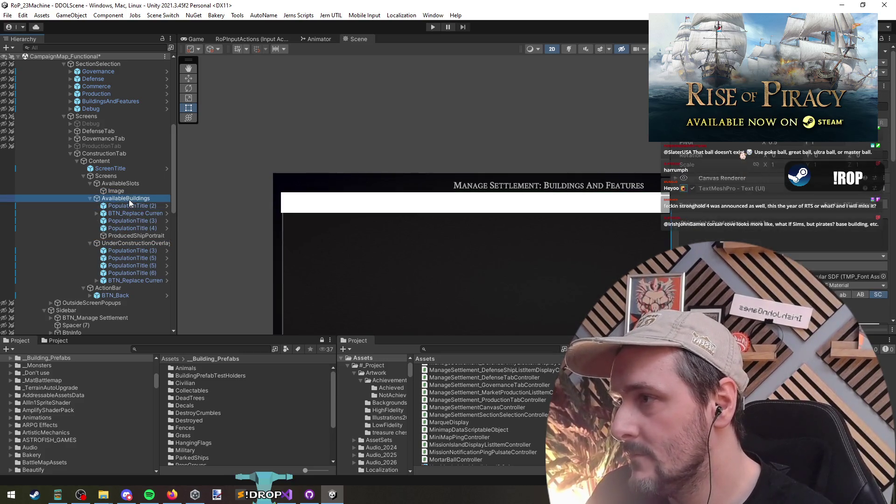
pyautogui.click(116, 191)
pyautogui.scroll(-4, 266, 211)
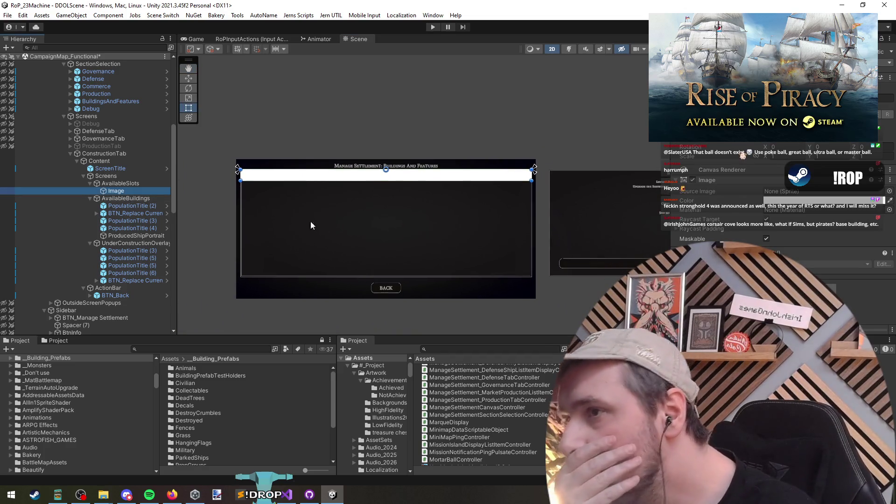
# - Delete that Image and add a fresh one under AvailableSlots with a horizontal-stretch anchor
pyautogui.press('Delete')
pyautogui.rightClick(130, 184)
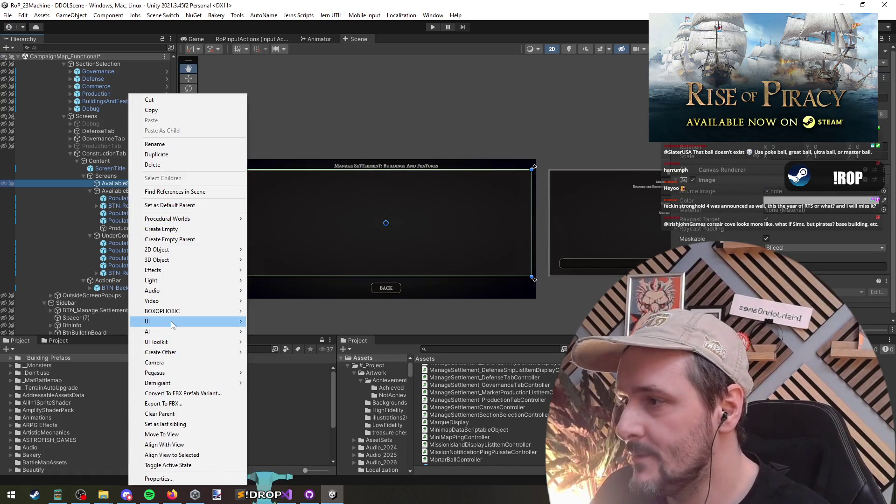
pyautogui.moveTo(210, 321)
pyautogui.click(268, 345)
pyautogui.click(690, 145)
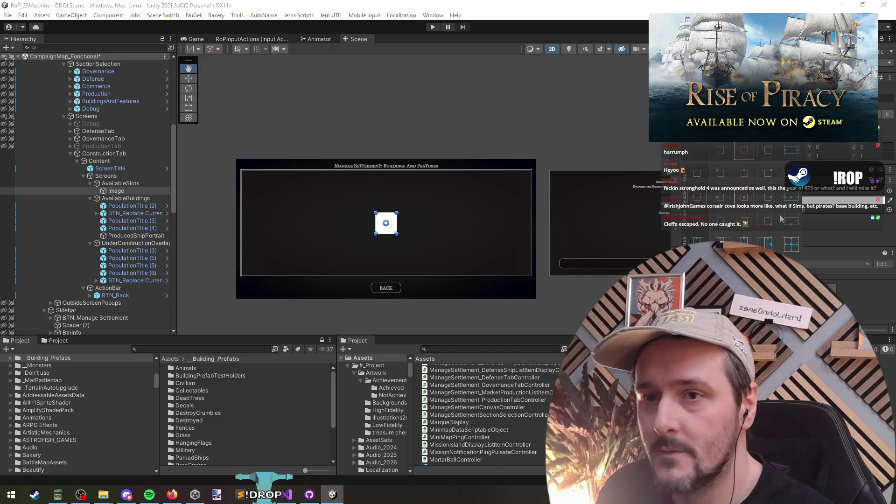
pyautogui.keyDown('alt'); pyautogui.click(791, 197); pyautogui.keyUp('alt')
pyautogui.press('f')
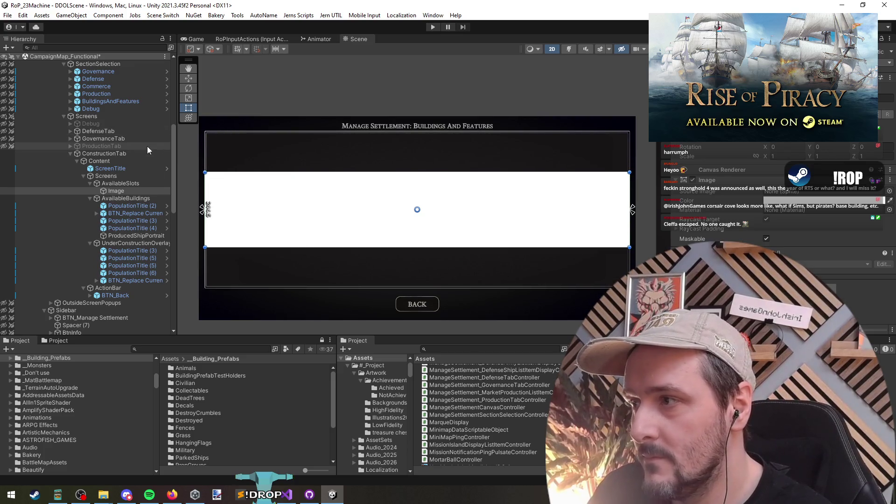
pyautogui.click(120, 192)
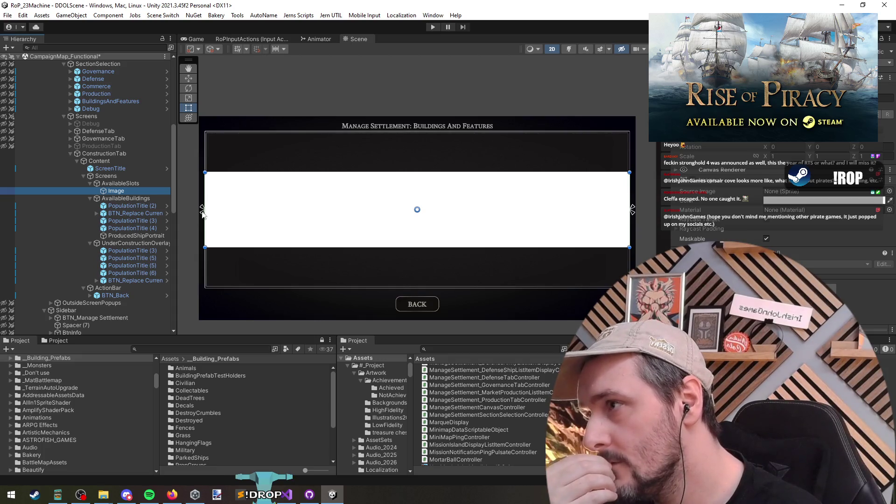
pyautogui.scroll(3, 129, 146)
pyautogui.click(98, 120)
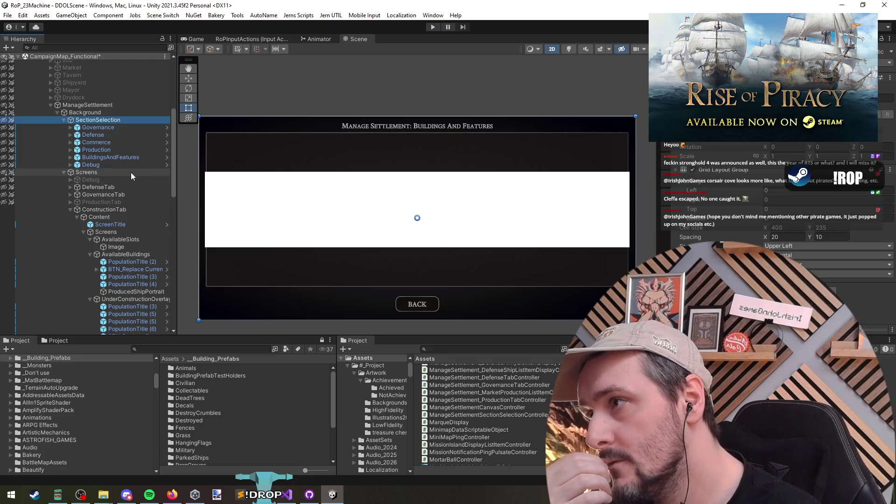
# - Duplicate the SectionSelection grid and move the copy inside AvailableSlots
pyautogui.scroll(-2, 131, 178)
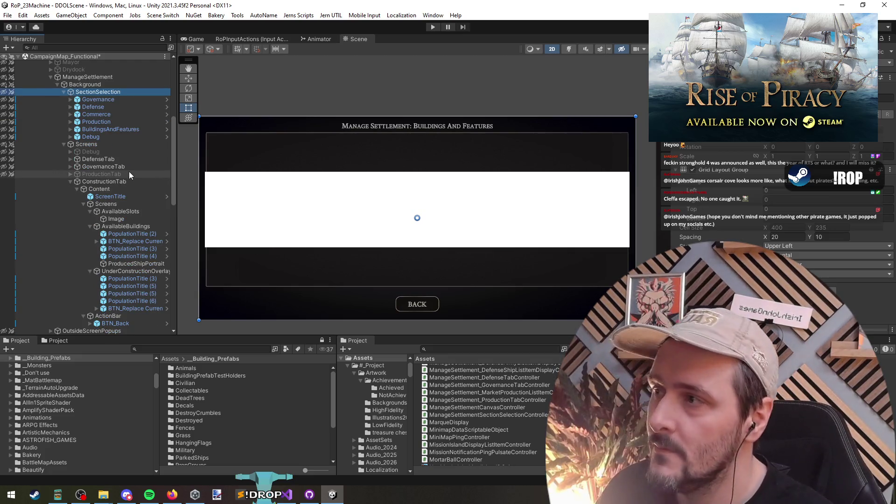
pyautogui.hotkey('ctrl', 'd')
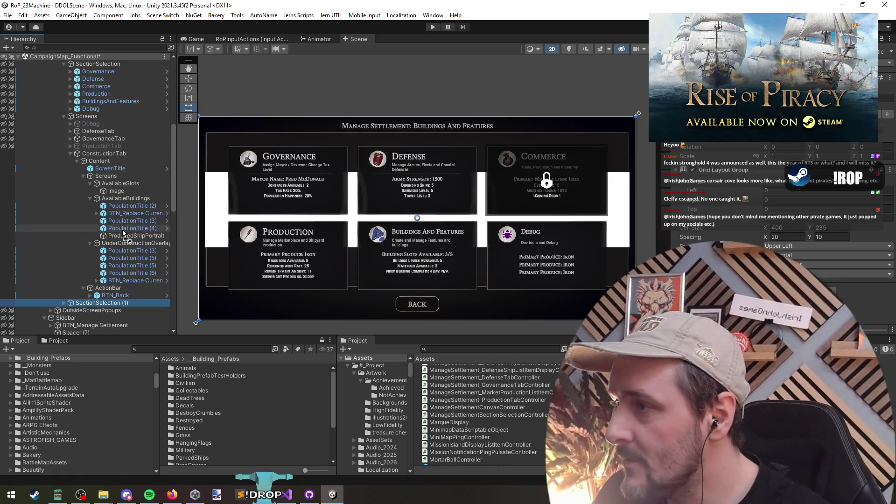
pyautogui.moveTo(123, 231)
pyautogui.mouseDown()
pyautogui.moveTo(121, 184)
pyautogui.moveTo(126, 192)
pyautogui.mouseUp()
pyautogui.click(130, 191)
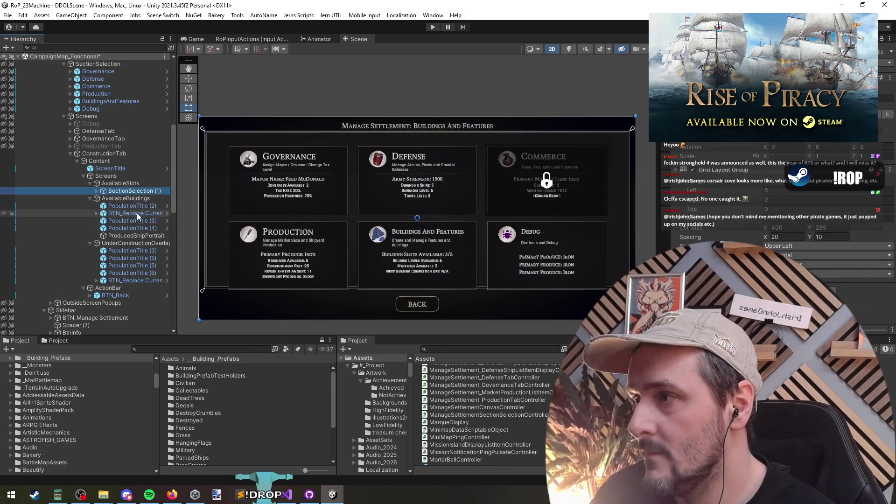
# - Add six duplicate Governance cards to the SectionSelection (1) copy
pyautogui.press('Right')
pyautogui.press('Down')
pyautogui.hotkey('ctrl', 'd')
pyautogui.hotkey('ctrl', 'd')
pyautogui.hotkey('ctrl', 'd')
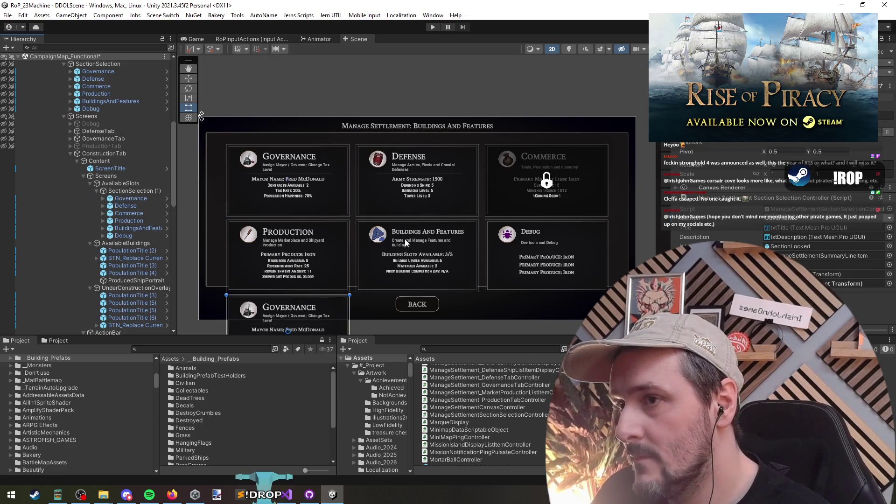
pyautogui.scroll(-2, 405, 242)
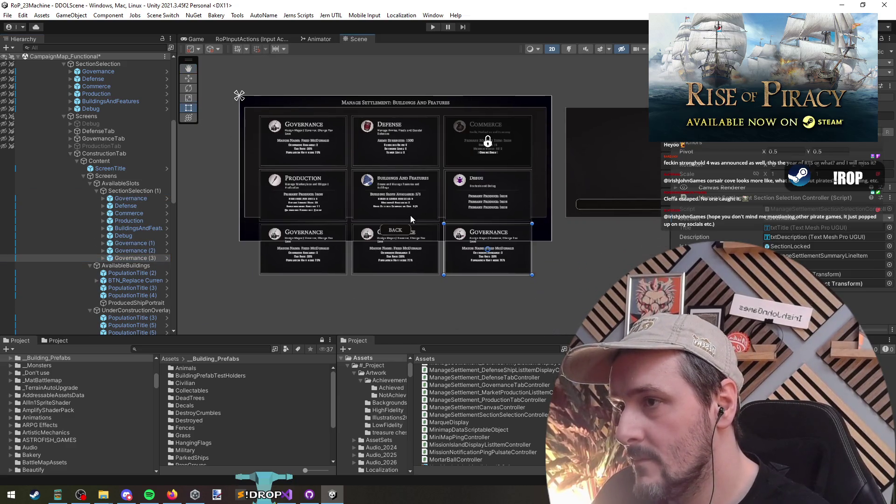
pyautogui.hotkey('ctrl', 'd')
pyautogui.hotkey('ctrl', 'd')
pyautogui.hotkey('ctrl', 'd')
pyautogui.moveTo(341, 224); pyautogui.dragTo(335, 252)
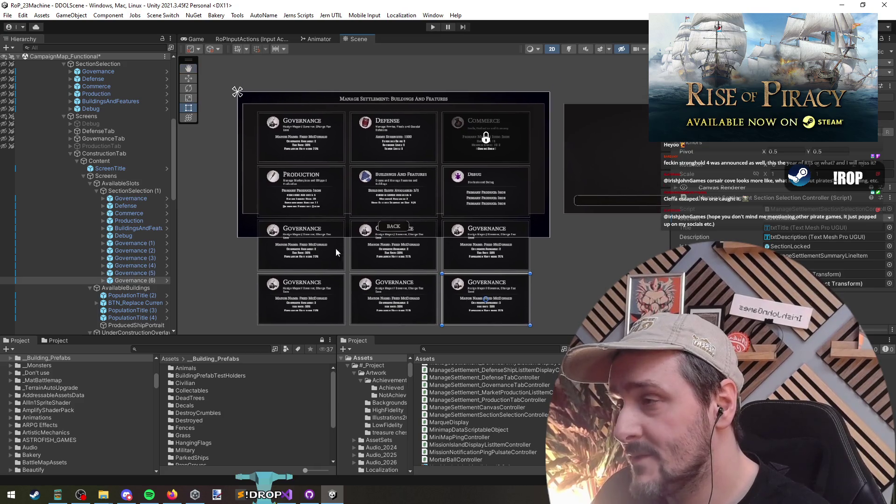
pyautogui.click(141, 192)
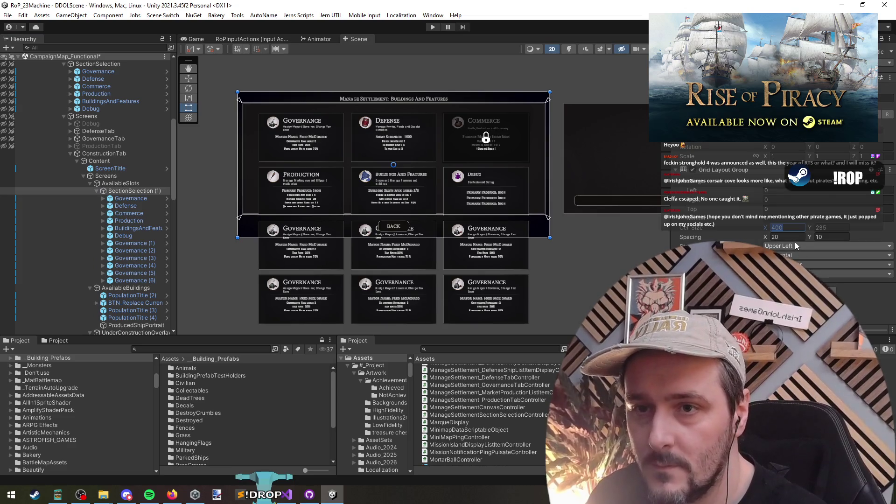
# - Set the SectionSelection (1) Grid Layout Group cell size to 300 by 150
pyautogui.write('200')
pyautogui.scroll(2, 359, 100)
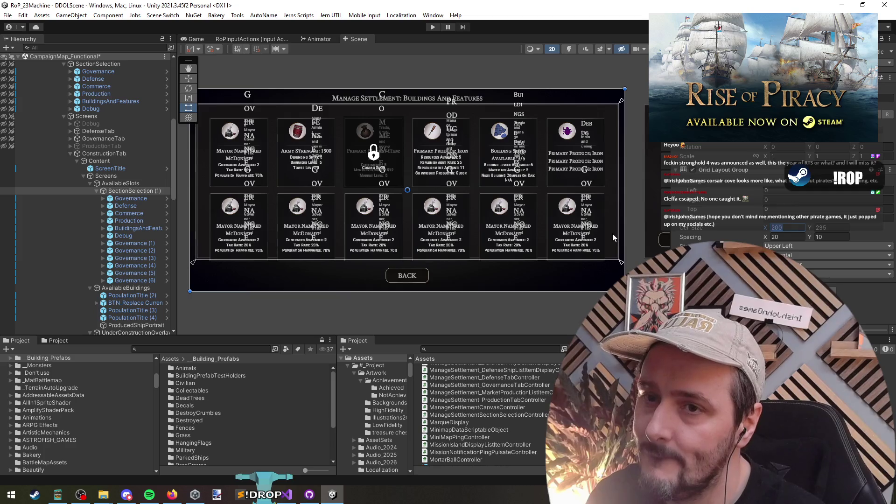
pyautogui.write('500')
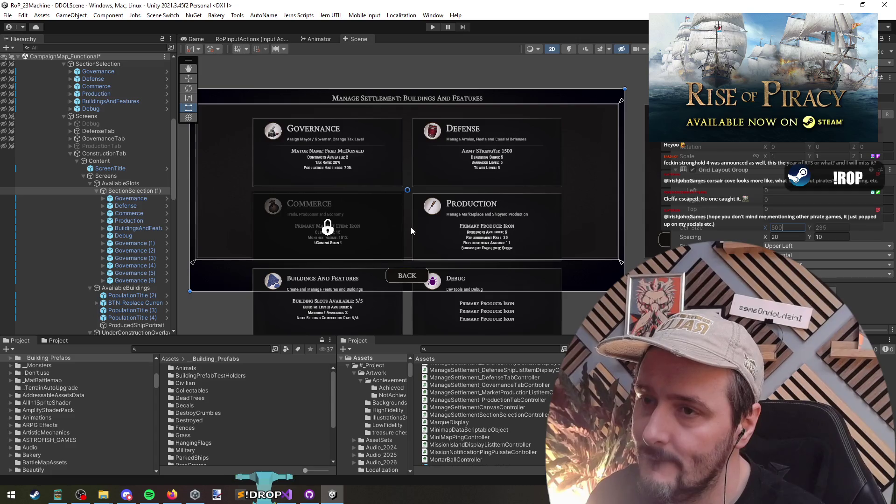
pyautogui.scroll(-2, 434, 233)
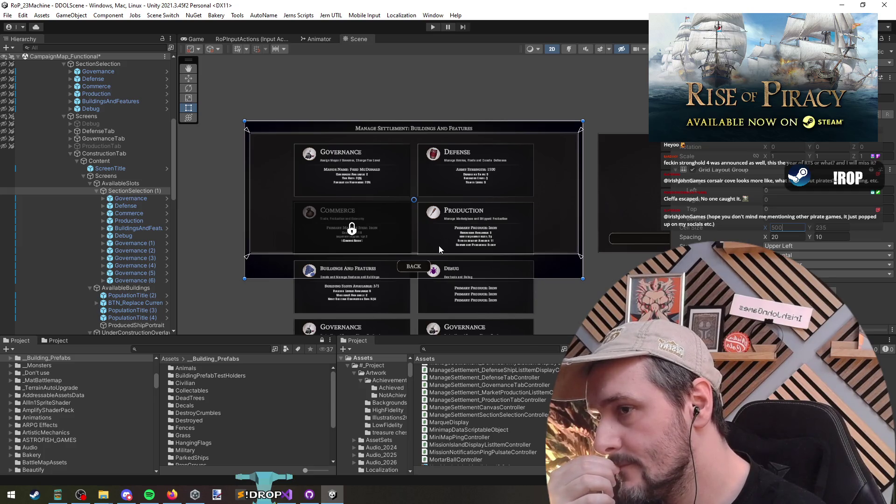
pyautogui.scroll(-3, 439, 240)
pyautogui.scroll(5, 465, 251)
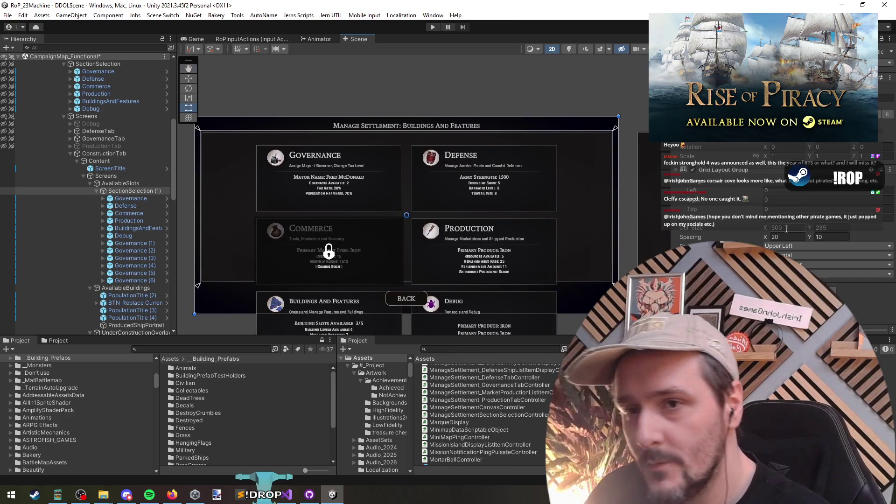
pyautogui.press('BackSpace')
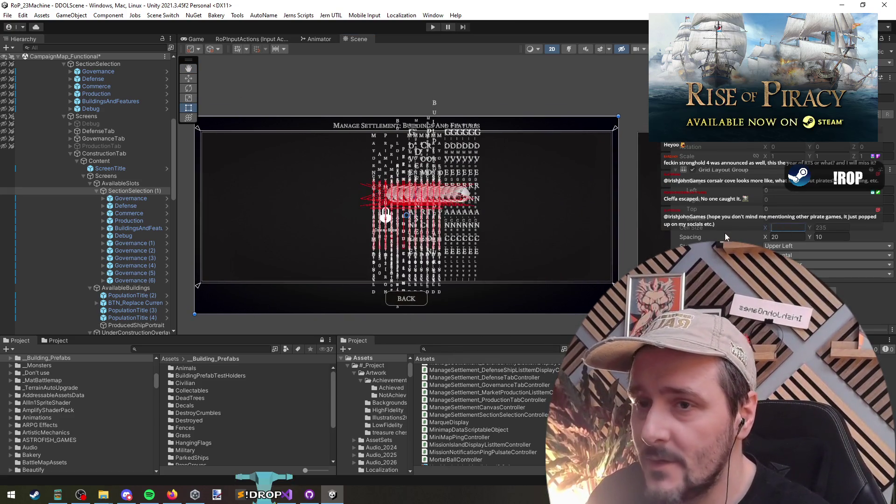
pyautogui.write('3')
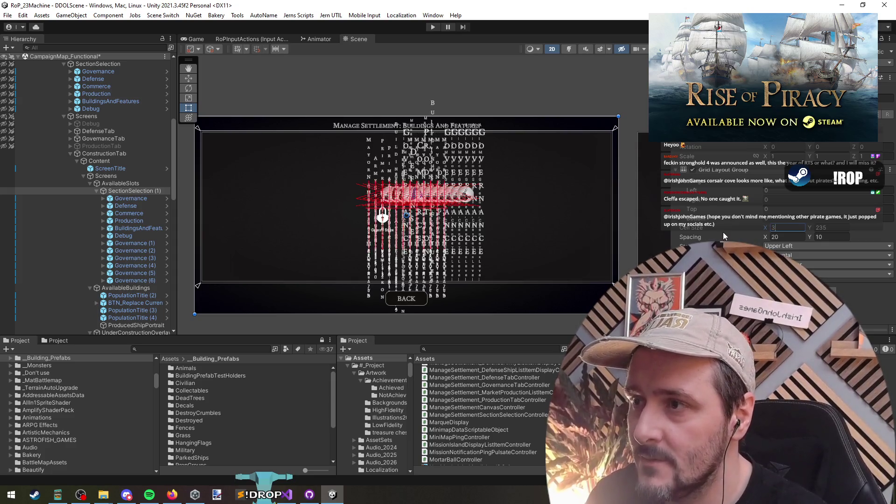
pyautogui.write('00')
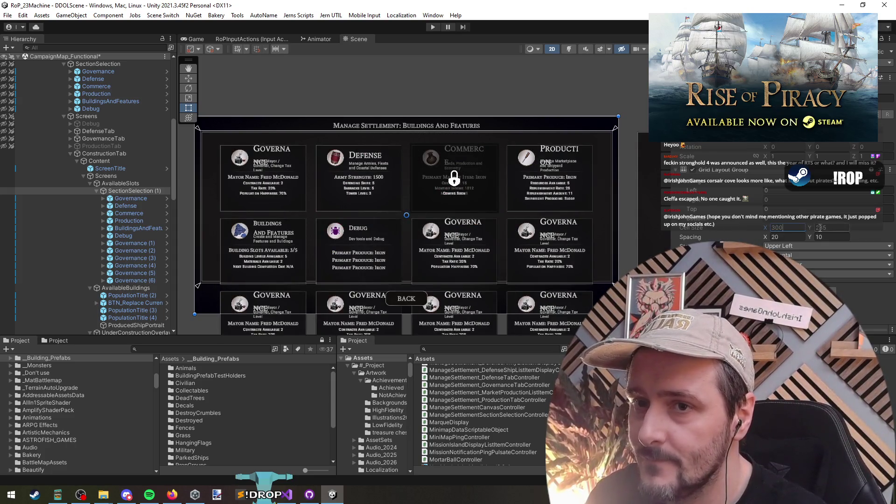
pyautogui.click(820, 227)
pyautogui.write('150')
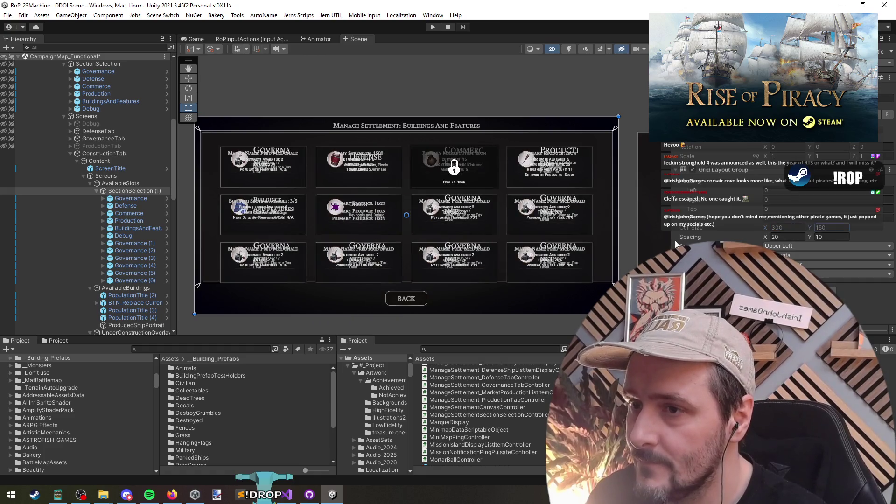
pyautogui.press('Return')
# - Reselect SectionSelection (1) and return to the Rect tool to check the four-column layout
pyautogui.scroll(1, 396, 264)
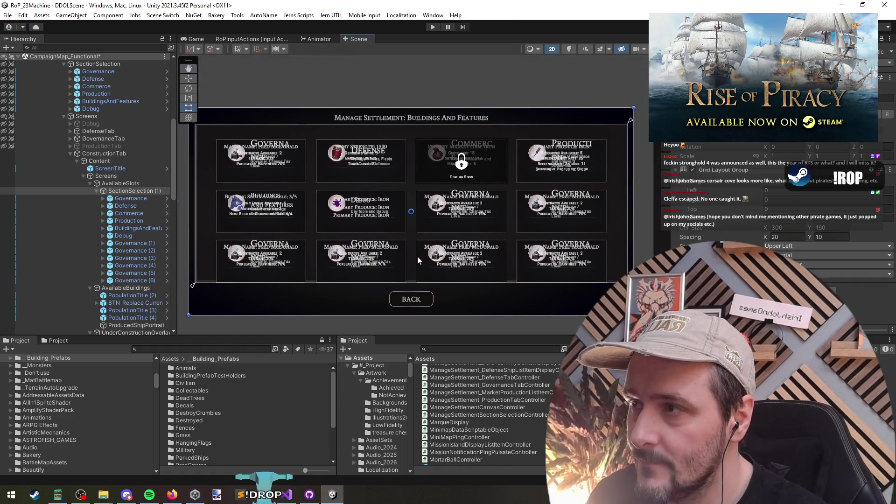
pyautogui.scroll(-2, 418, 260)
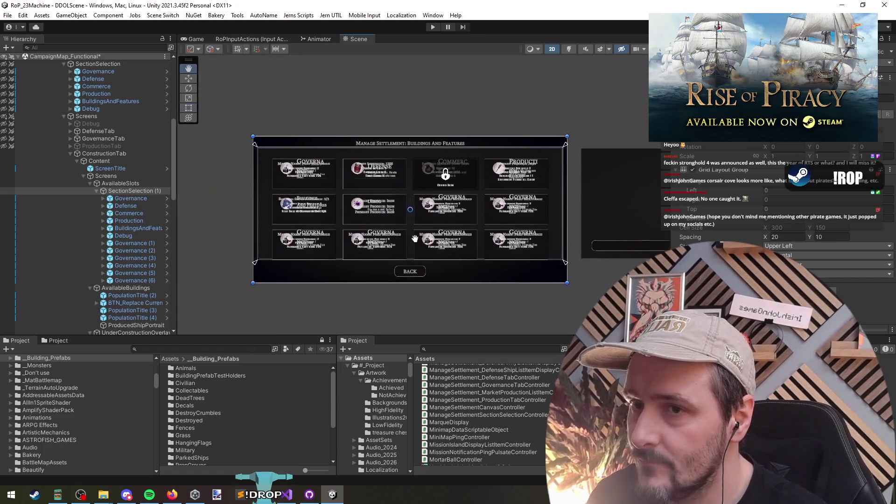
pyautogui.click(120, 186)
pyautogui.click(124, 190)
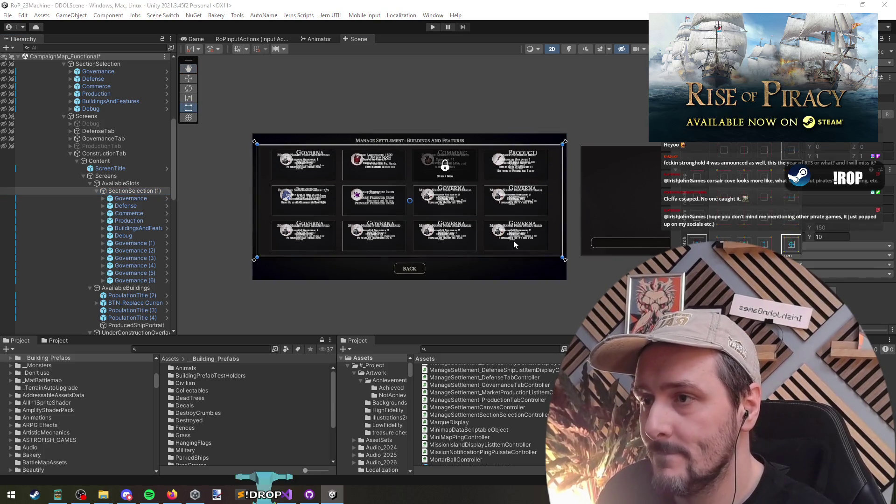
pyautogui.scroll(3, 405, 260)
pyautogui.scroll(-2, 404, 260)
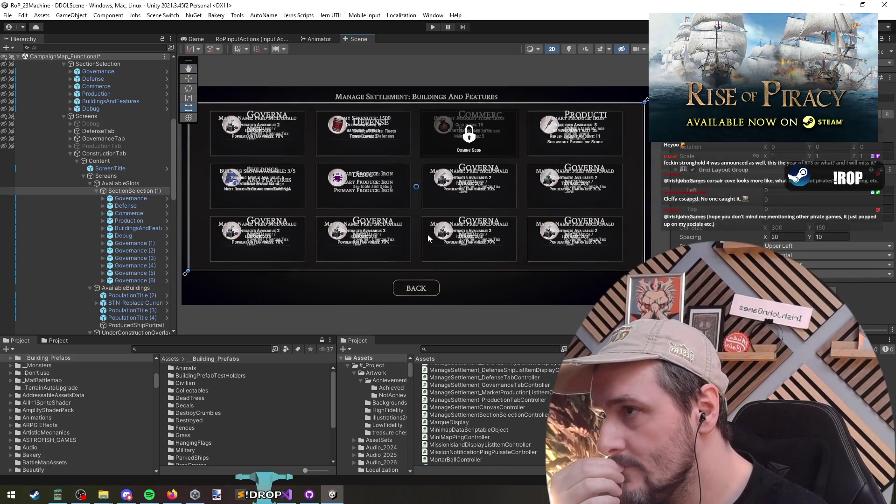
pyautogui.press('t')
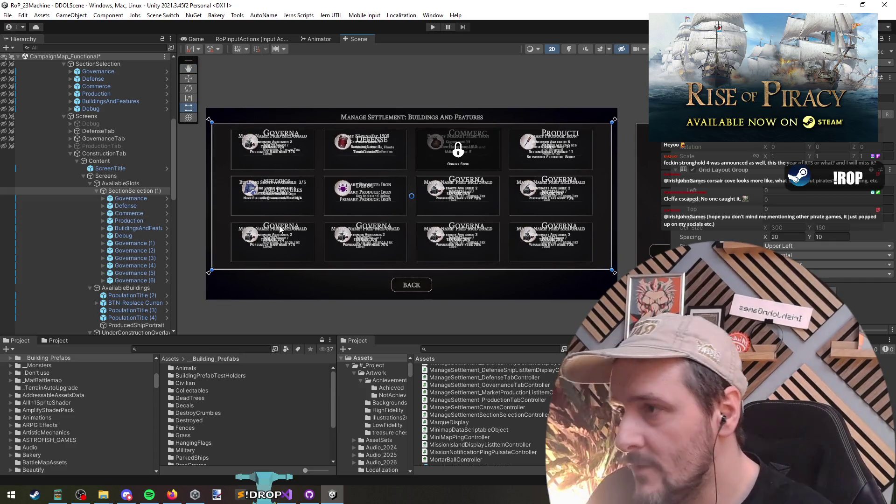
pyautogui.click(146, 282)
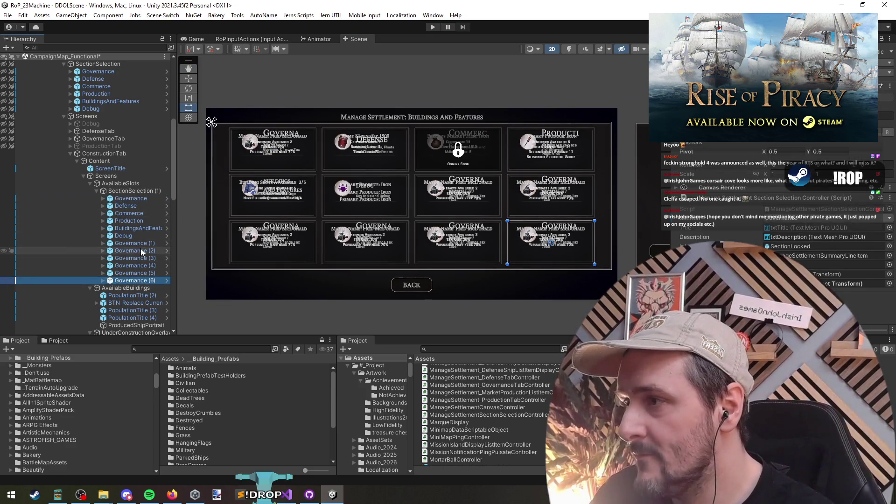
# - Inspect the Governance and Commerce slots in the SectionSelection (1) grid
pyautogui.keyDown('shift'); pyautogui.click(142, 243); pyautogui.keyUp('shift')
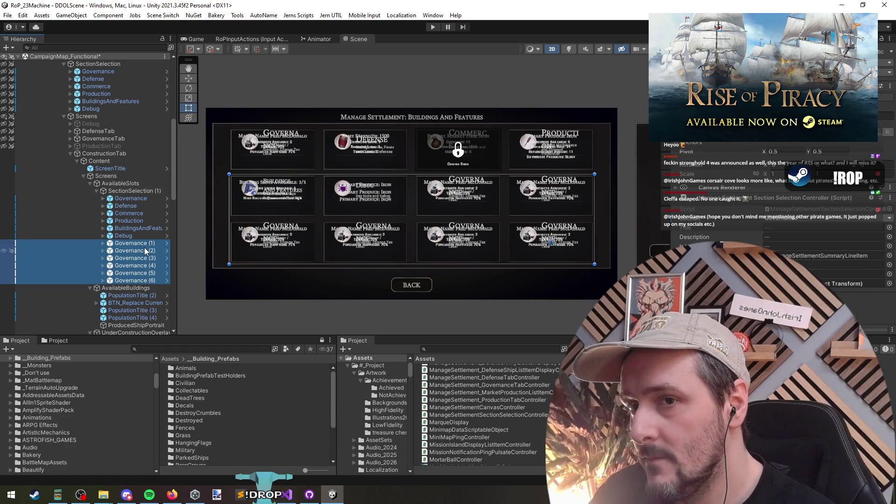
pyautogui.click(144, 248)
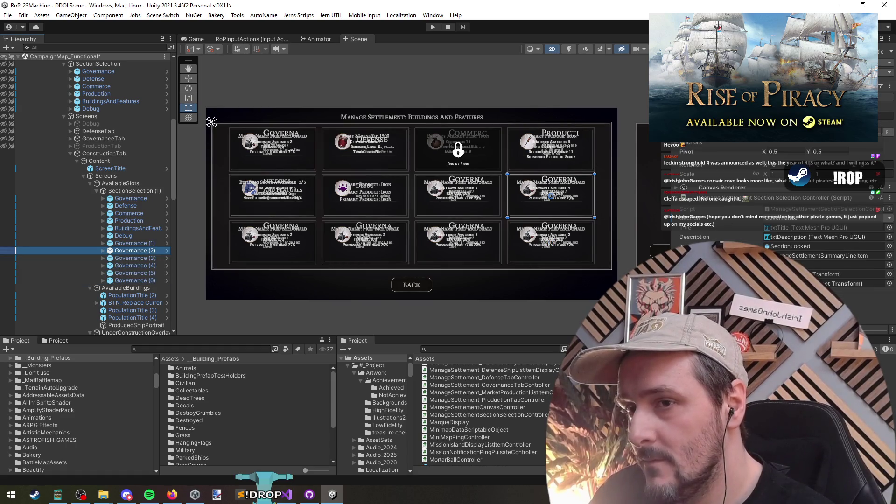
pyautogui.click(133, 198)
pyautogui.keyDown('shift'); pyautogui.click(141, 280); pyautogui.keyUp('shift')
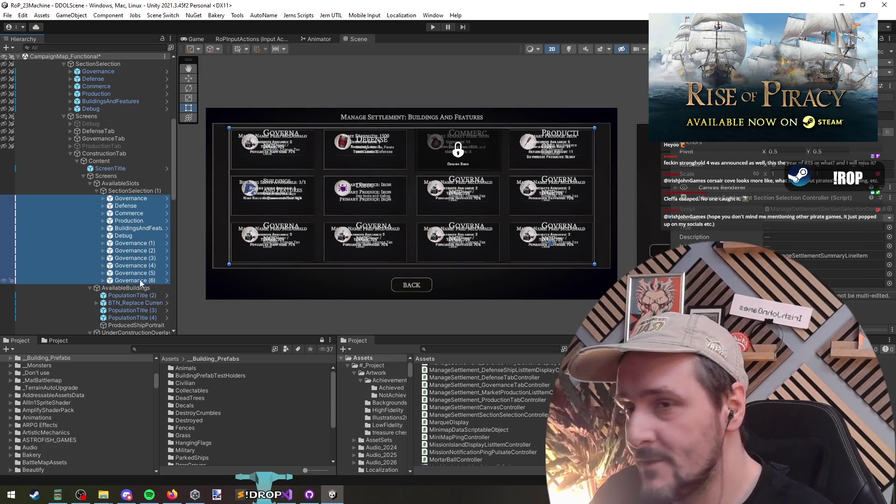
pyautogui.click(134, 191)
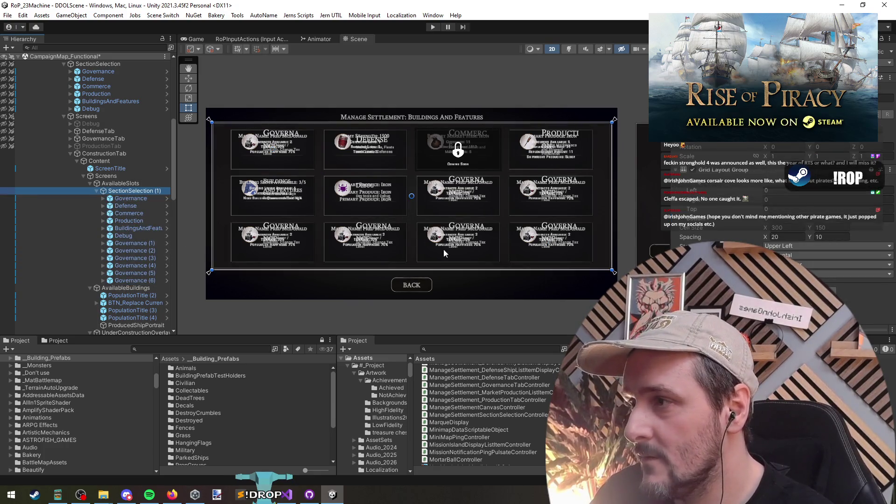
pyautogui.click(132, 214)
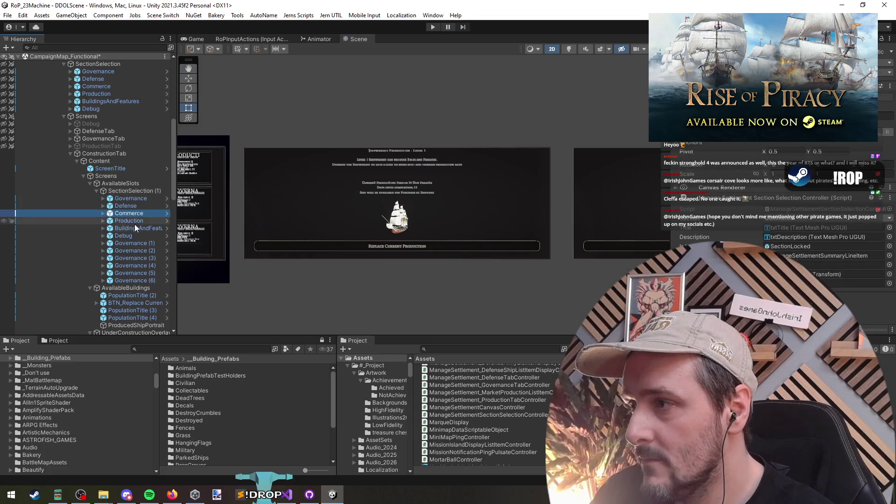
# - Frame the AvailableBuildings panel and its Replace Current Production button in the scene
pyautogui.doubleClick(134, 288)
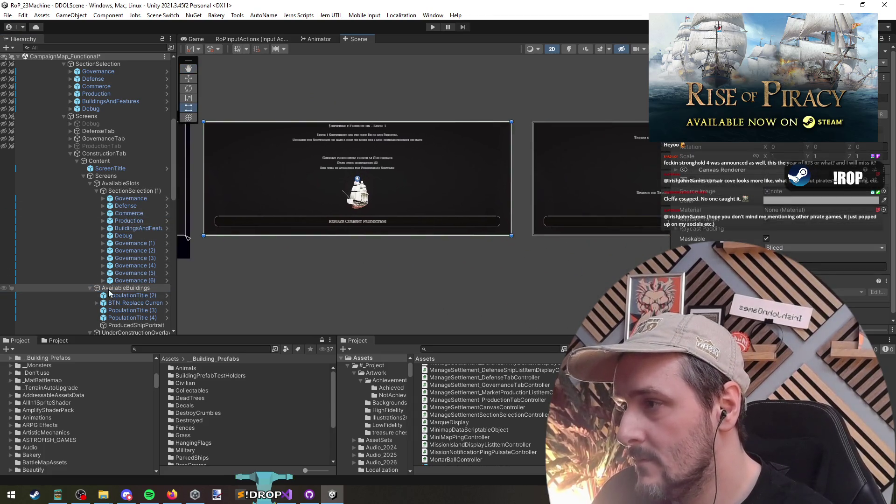
pyautogui.click(140, 303)
pyautogui.moveTo(271, 259); pyautogui.dragTo(569, 294)
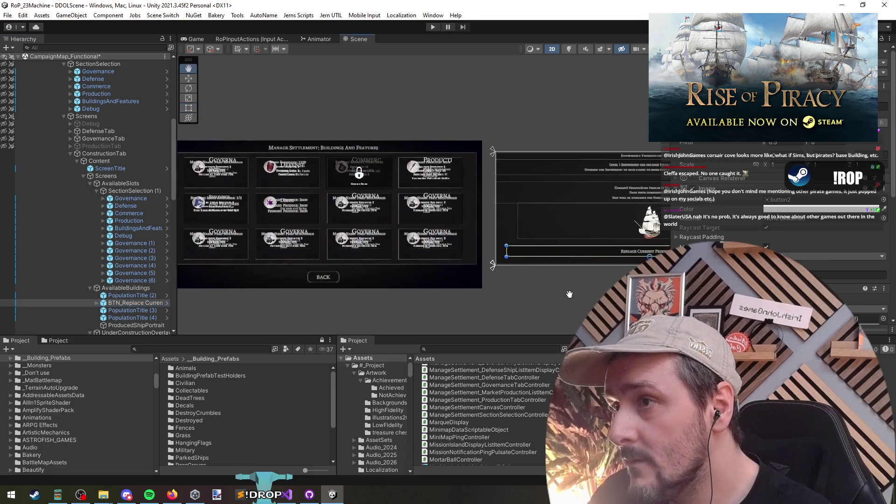
# - Change the PopulationTitle (2) text to 'Available Buildings'
pyautogui.press('f')
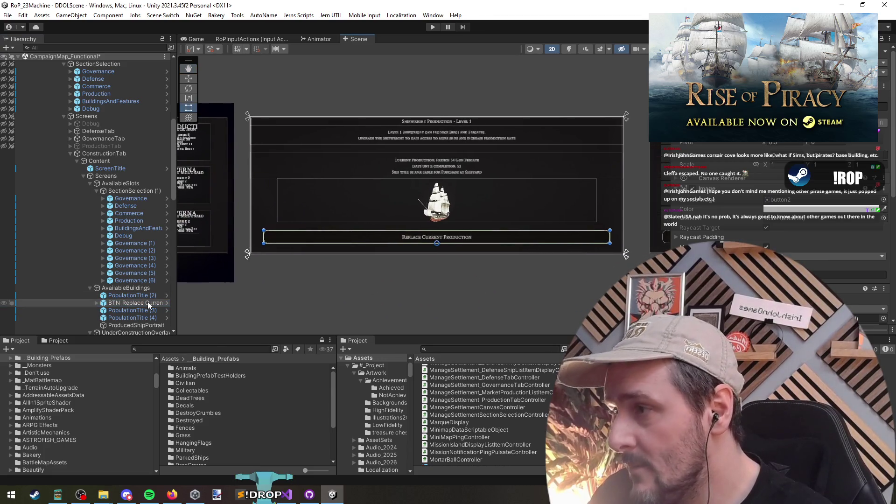
pyautogui.click(136, 295)
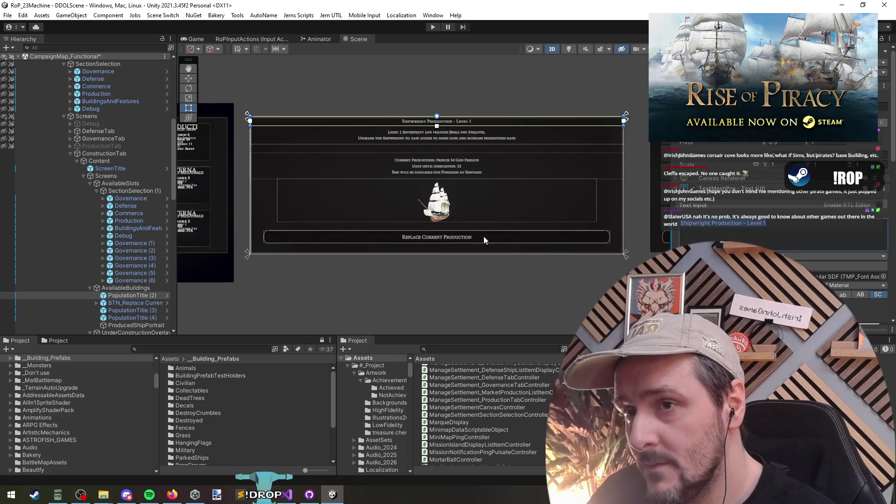
pyautogui.press('f')
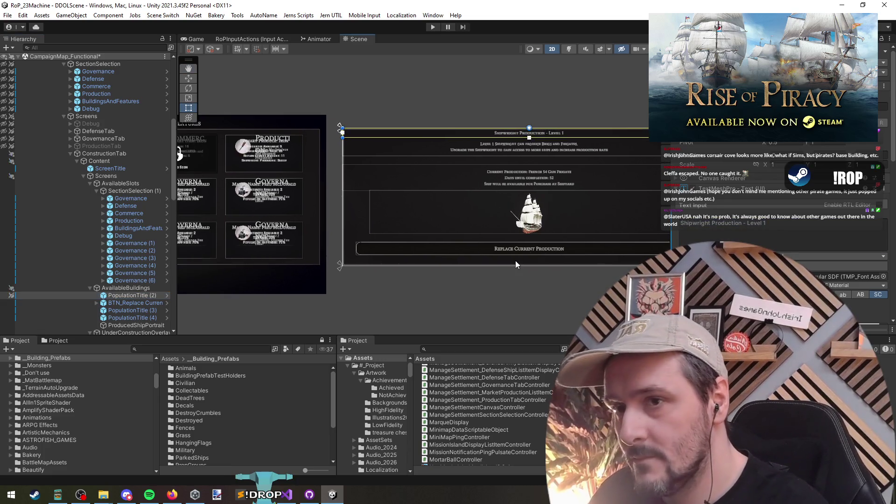
pyautogui.press('e')
pyautogui.click(749, 239)
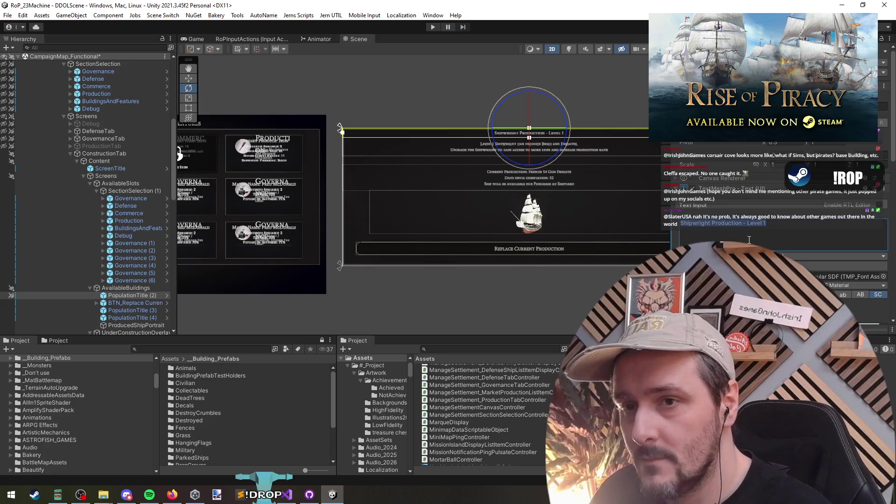
pyautogui.write('Available Buildings')
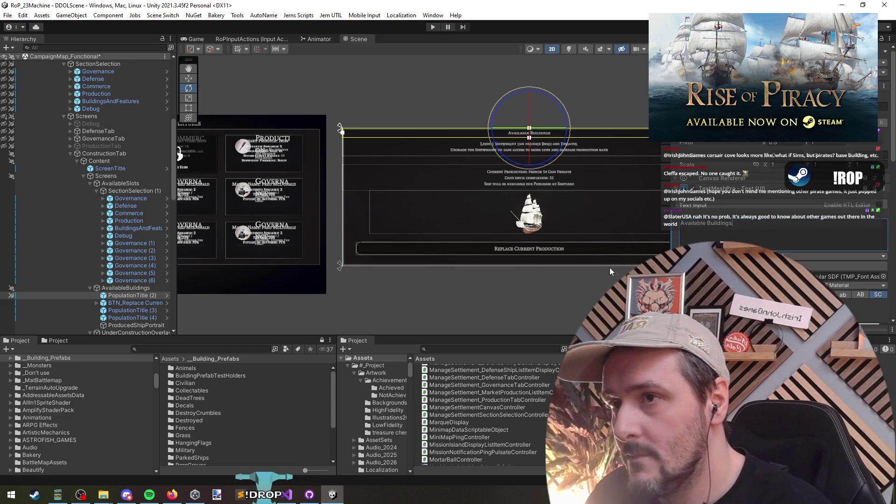
pyautogui.click(578, 280)
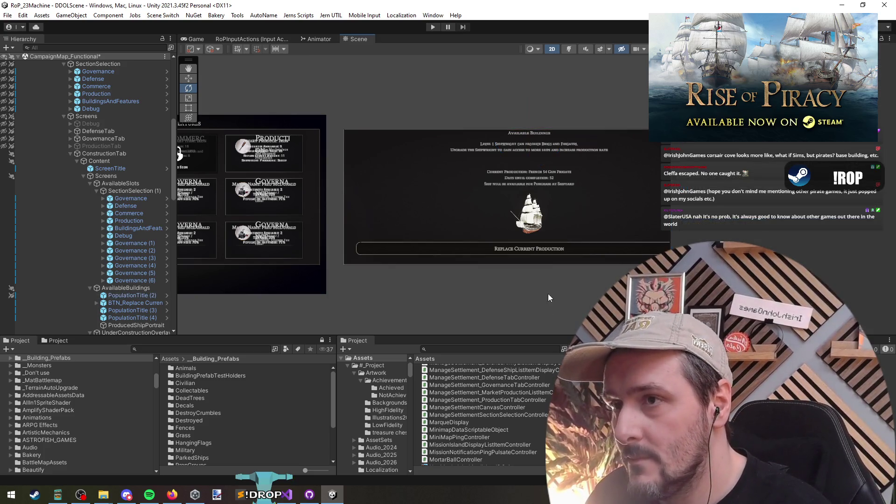
# - Delete the PopulationTitle (3) and (4) description texts below the title
pyautogui.click(140, 303)
pyautogui.press('f')
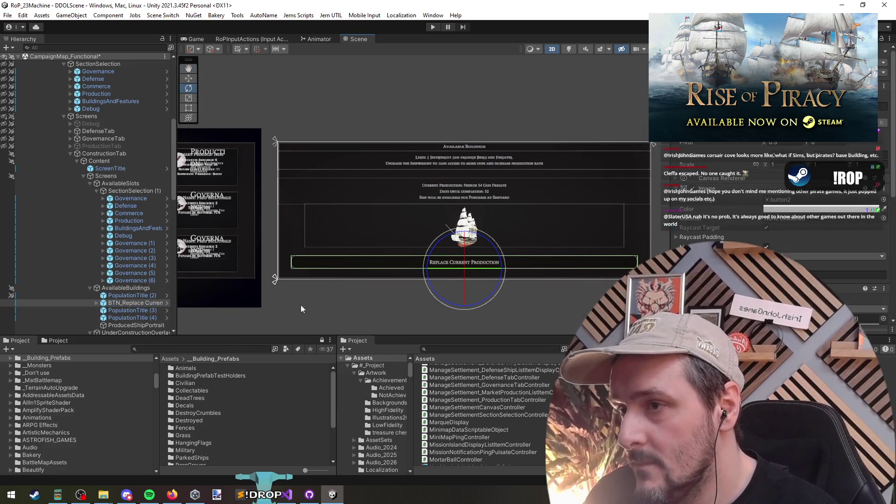
pyautogui.click(138, 317)
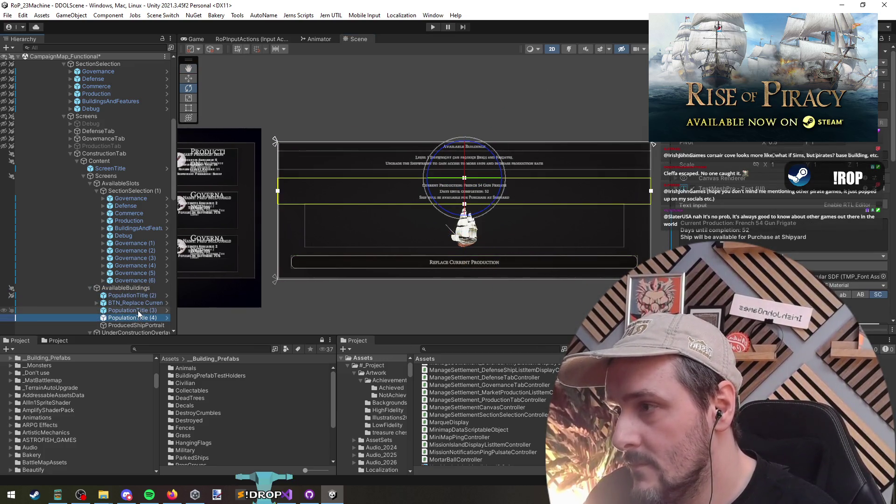
pyautogui.keyDown('ctrl'); pyautogui.click(138, 310); pyautogui.keyUp('ctrl')
pyautogui.press('f')
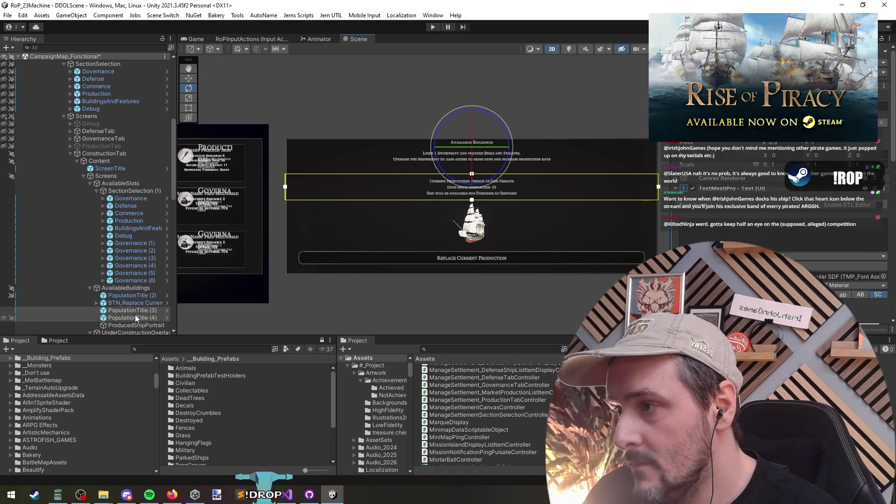
pyautogui.keyDown('shift'); pyautogui.click(136, 316); pyautogui.keyUp('shift')
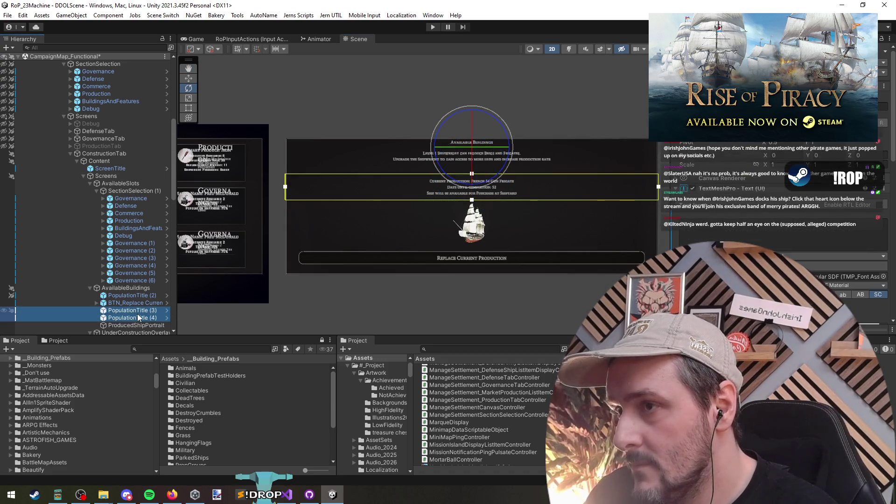
pyautogui.press('Delete')
pyautogui.click(137, 303)
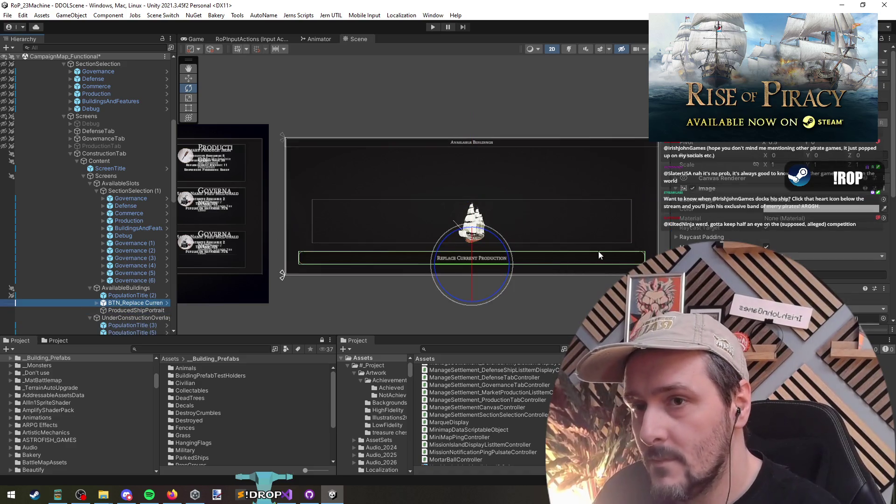
pyautogui.scroll(-1, 598, 251)
pyautogui.scroll(1, 493, 246)
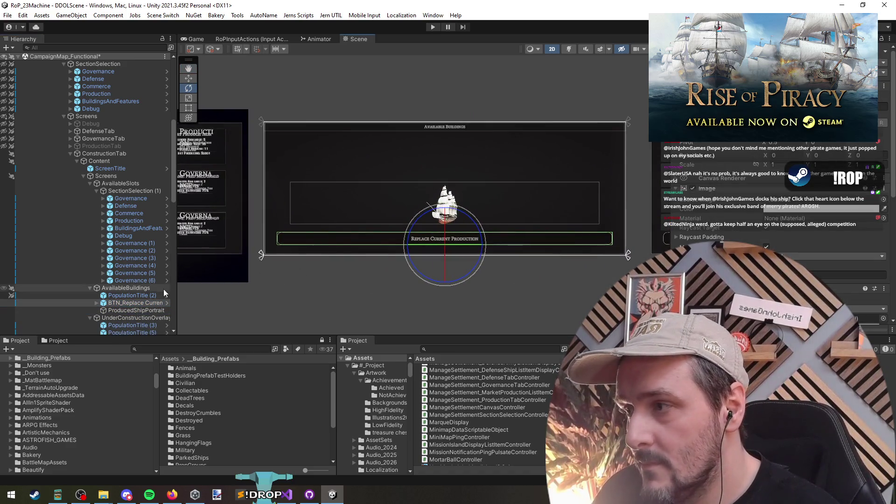
# - Reselect the title and the SectionSelection (1) grid while bringing the panel into view
pyautogui.click(134, 297)
pyautogui.click(121, 274)
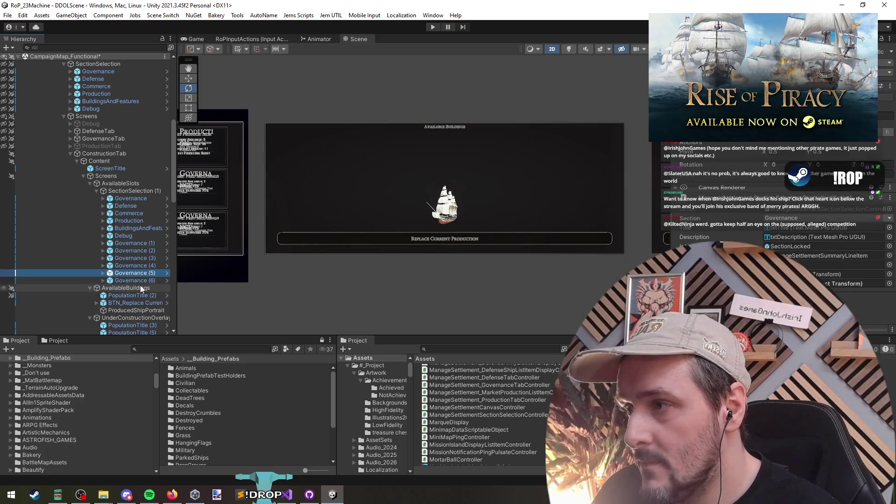
pyautogui.click(140, 287)
pyautogui.click(133, 190)
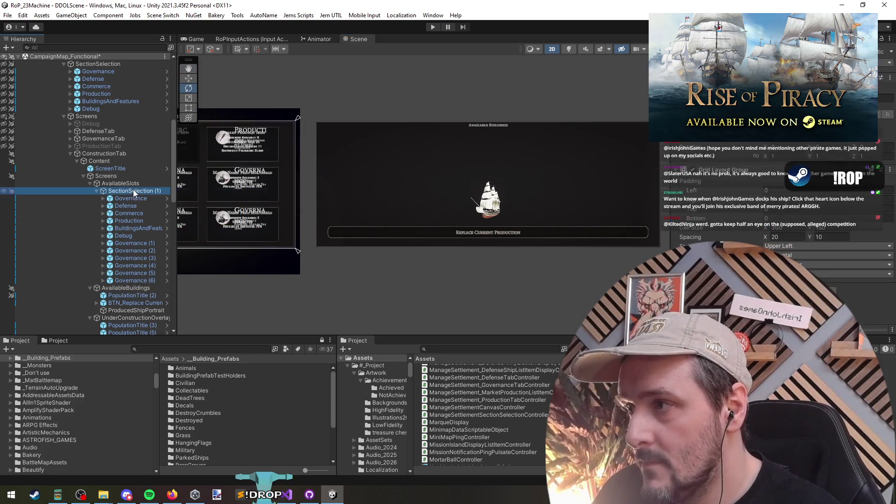
pyautogui.scroll(5, 127, 182)
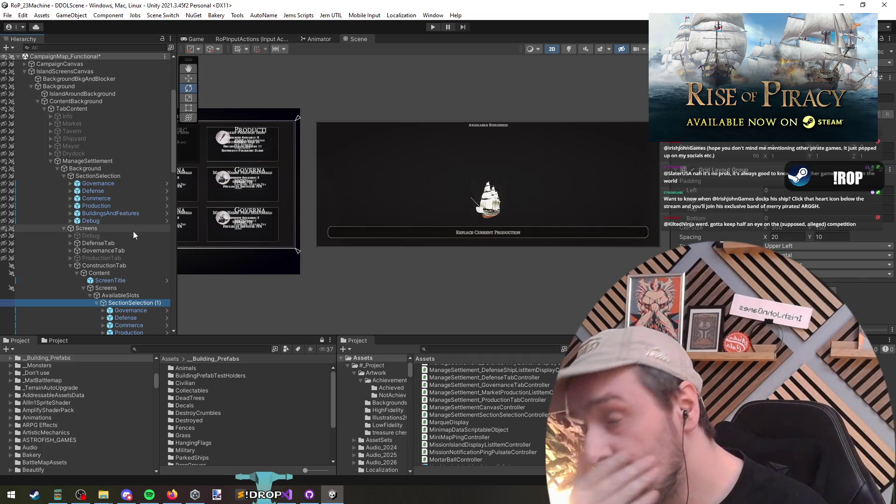
pyautogui.scroll(-6, 132, 234)
pyautogui.scroll(-2, 365, 243)
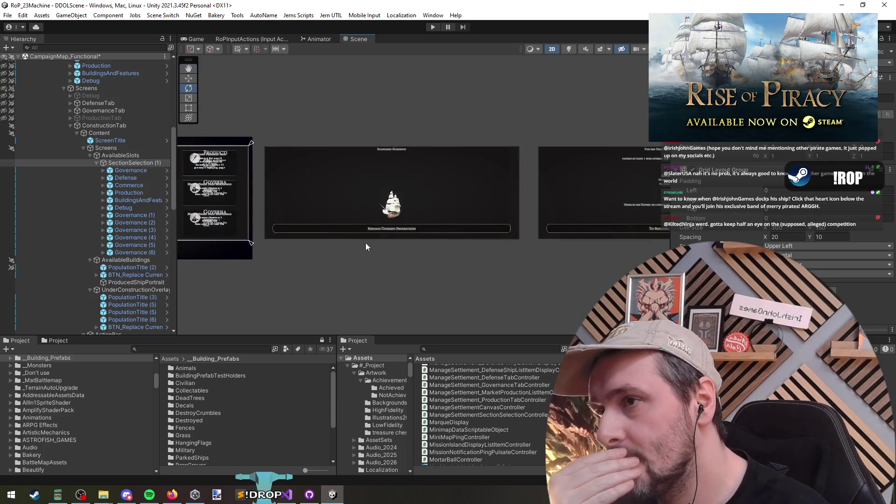
pyautogui.scroll(2, 364, 228)
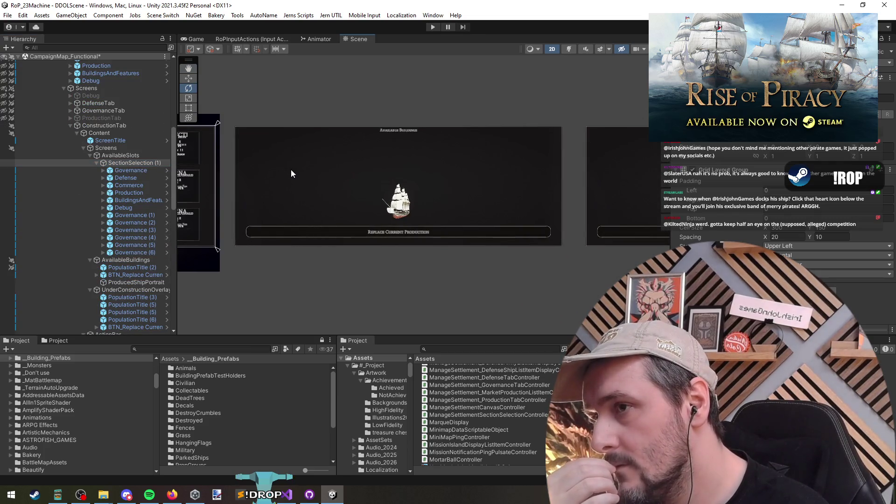
# - Delete the ProducedShipPortrait ship image from the panel
pyautogui.click(378, 211)
pyautogui.click(127, 283)
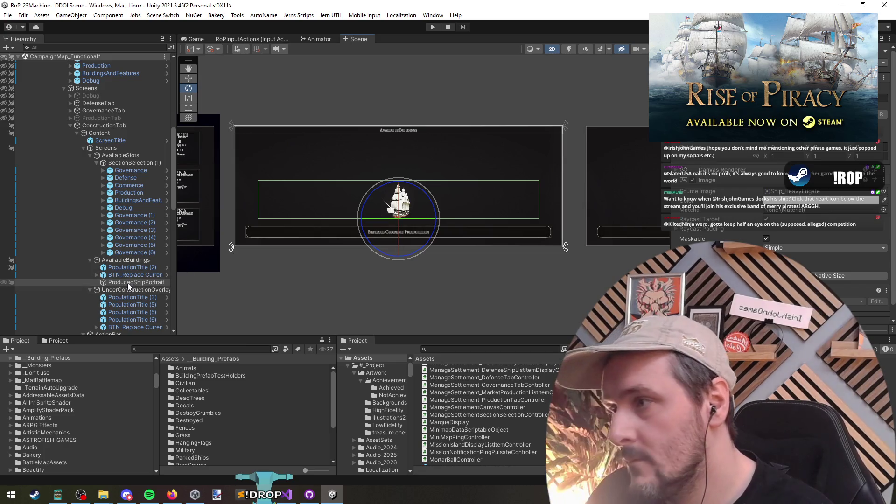
pyautogui.press('Delete')
pyautogui.click(127, 274)
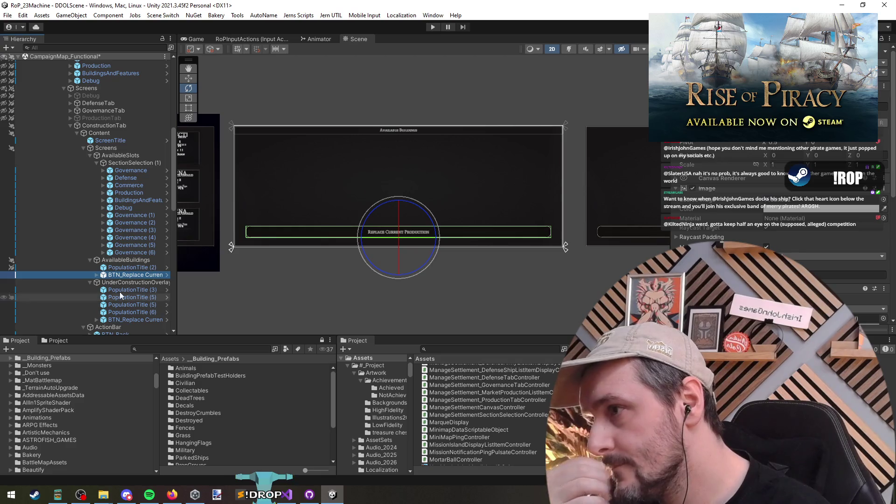
# - Relabel the button 'Commence Construction'
pyautogui.press('Right')
pyautogui.press('Down')
pyautogui.click(791, 226)
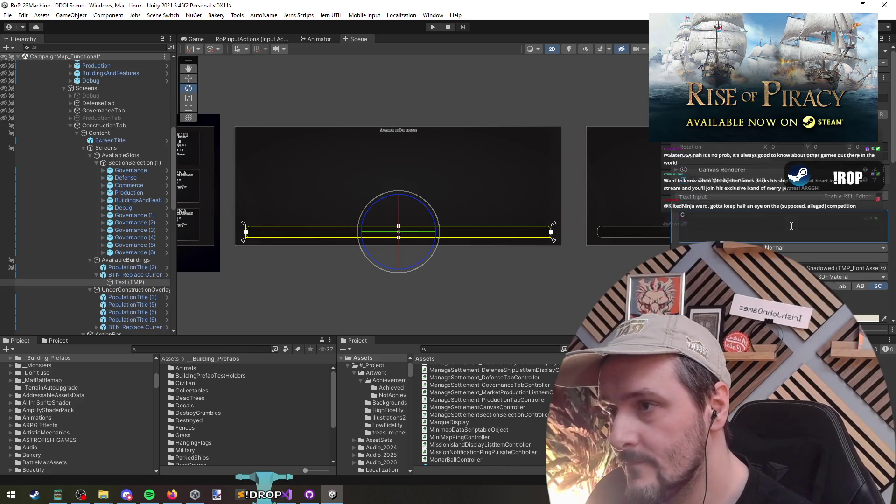
pyautogui.write('Commense')
pyautogui.press('BackSpace')
pyautogui.press('BackSpace')
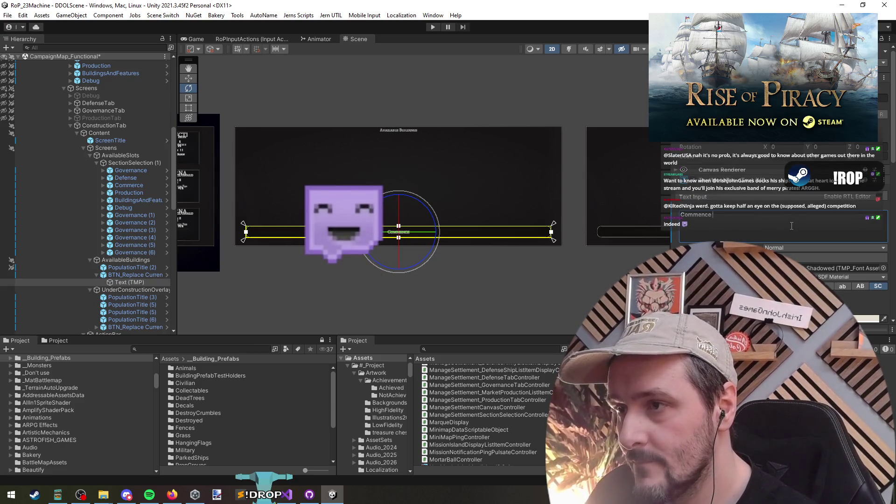
pyautogui.write('ce Construction')
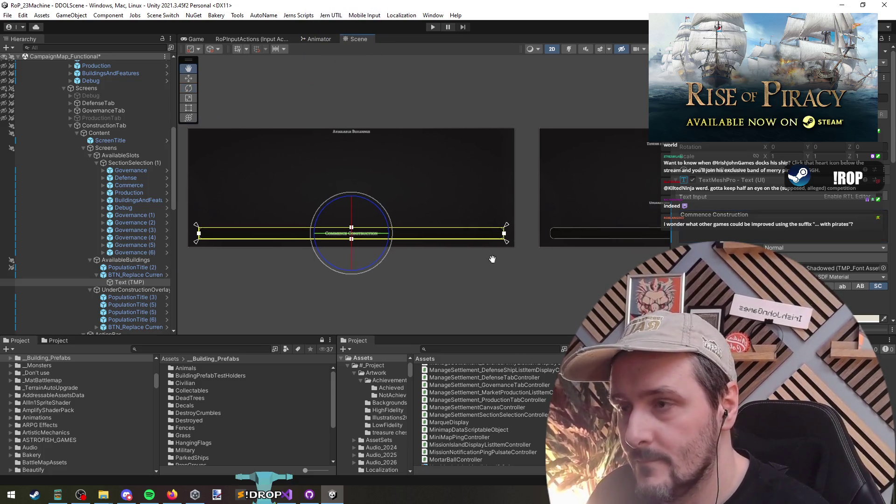
# - Pan to show the whole Available Buildings panel and select the Commence Construction button
pyautogui.scroll(5, 334, 243)
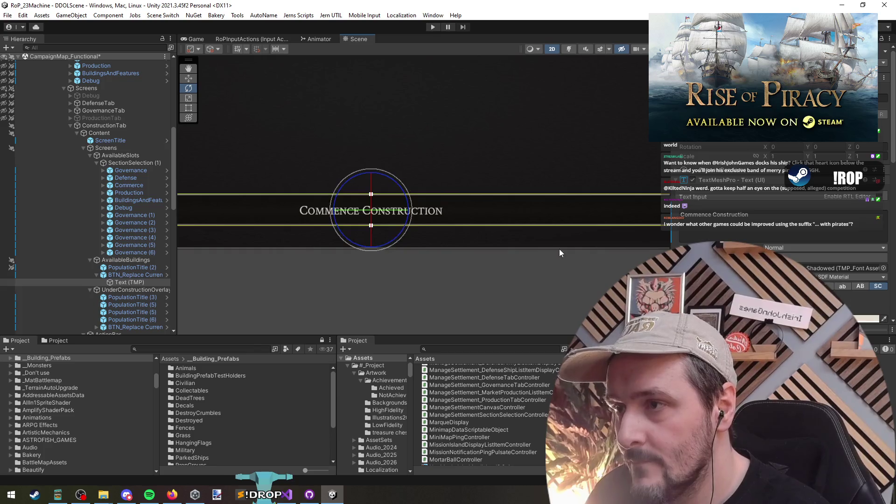
pyautogui.scroll(-4, 578, 259)
pyautogui.moveTo(503, 245)
pyautogui.mouseDown()
pyautogui.moveTo(451, 260)
pyautogui.moveTo(421, 245)
pyautogui.moveTo(430, 253)
pyautogui.mouseUp()
pyautogui.press('e')
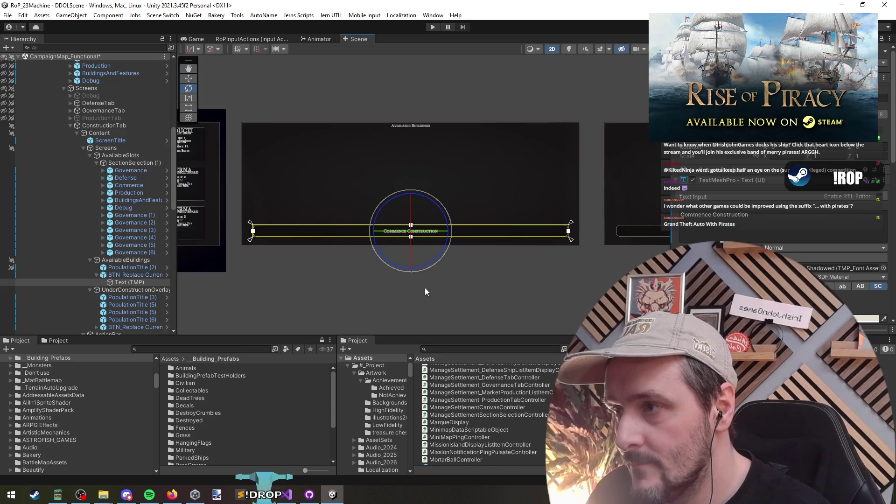
pyautogui.click(130, 276)
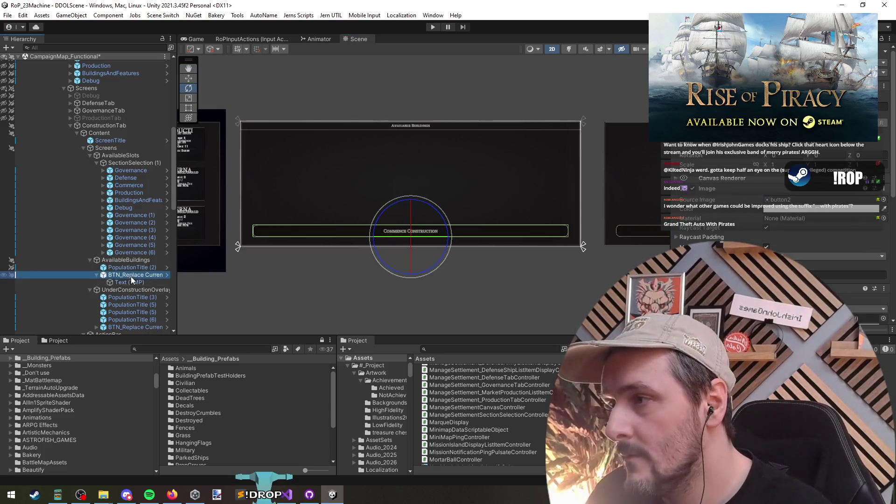
# - Duplicate the Commence Construction button and add a bottom-stretched Image under AvailableBuildings
pyautogui.hotkey('ctrl', 'd')
pyautogui.click(135, 275)
pyautogui.rightClick(131, 259)
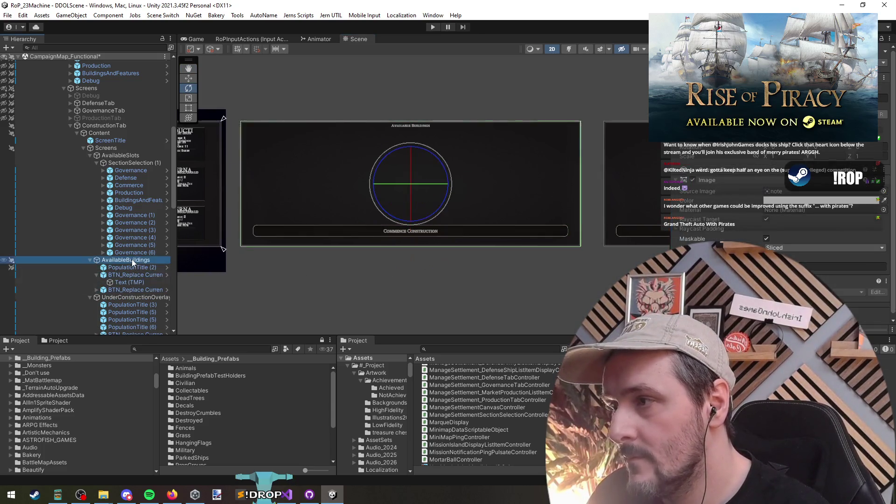
pyautogui.moveTo(181, 307)
pyautogui.click(271, 335)
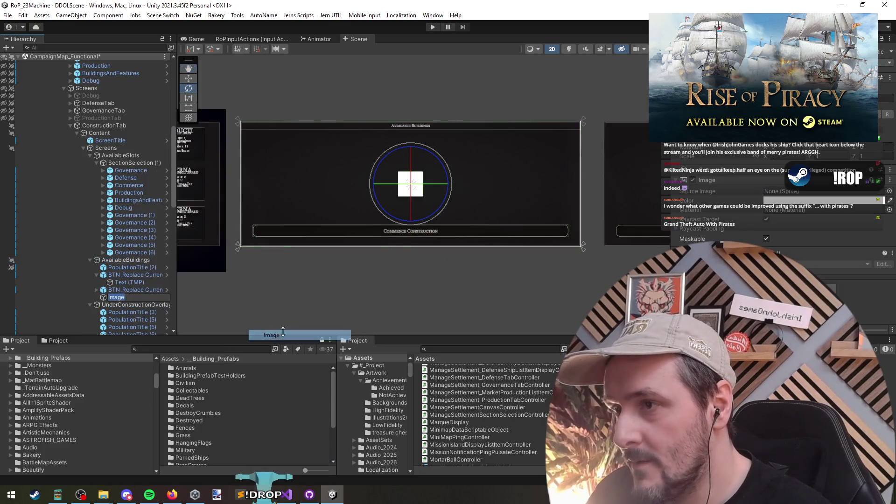
pyautogui.keyDown('alt'); pyautogui.keyDown('shift'); pyautogui.click(793, 219); pyautogui.keyUp('shift'); pyautogui.keyUp('alt')
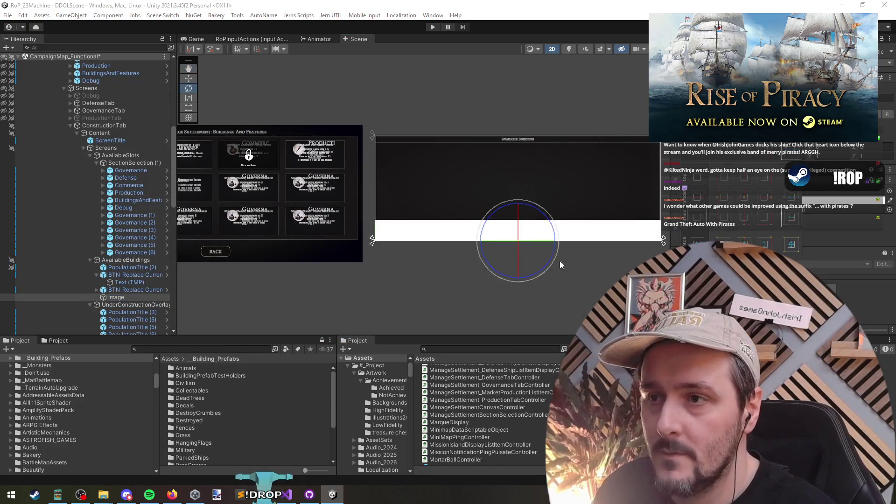
# - Name the new image ActionBar and move both Commence Construction buttons inside it
pyautogui.press('F2')
pyautogui.write('A')
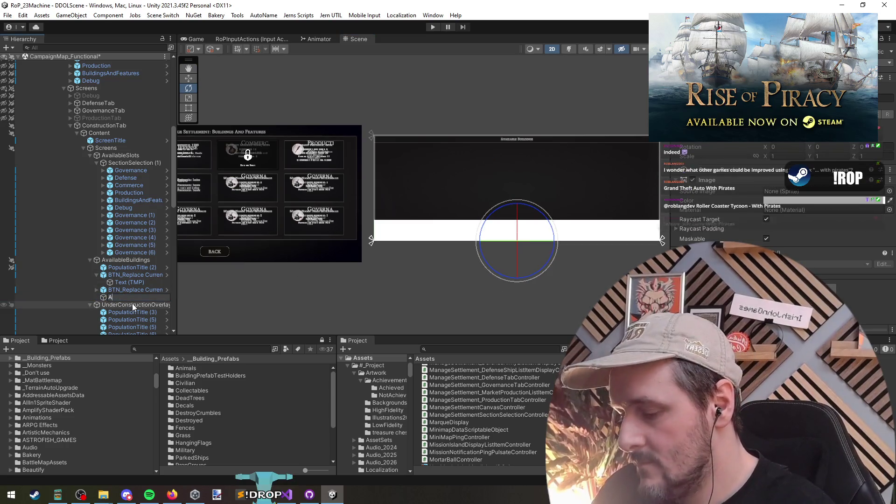
pyautogui.write('ctionBar')
pyautogui.press('Return')
pyautogui.press('Up')
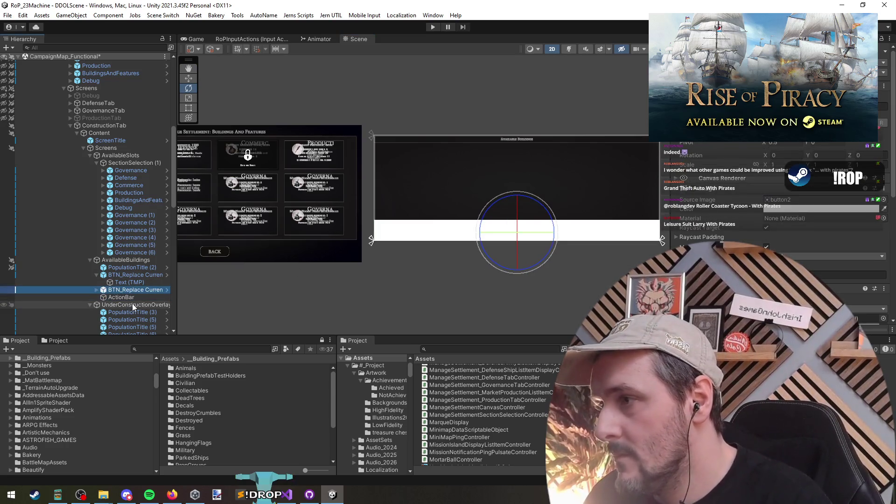
pyautogui.keyDown('shift'); pyautogui.click(135, 276); pyautogui.keyUp('shift')
pyautogui.moveTo(133, 276); pyautogui.dragTo(124, 297)
# - Add a Horizontal Layout Group component to ActionBar
pyautogui.click(124, 274)
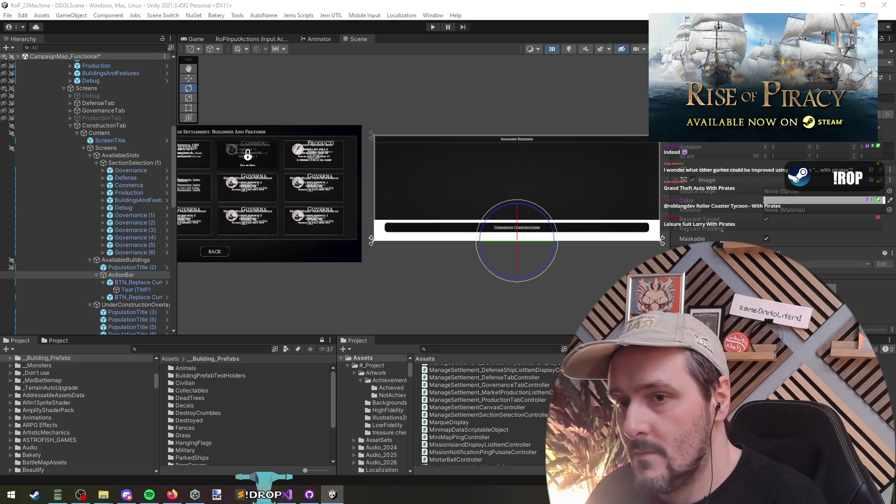
pyautogui.press('Return')
pyautogui.rightClick(713, 96)
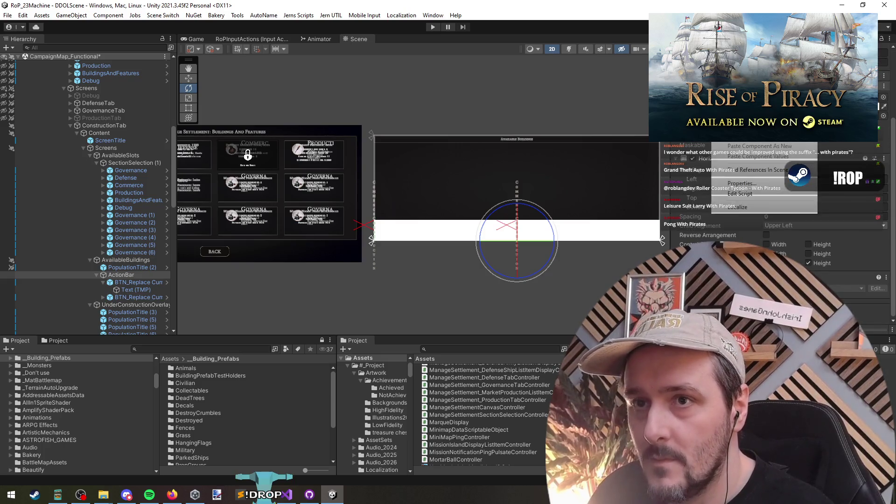
# - Remove ActionBar's white fill and let the layout control the buttons' height
pyautogui.click(758, 156)
pyautogui.rightClick(700, 170)
pyautogui.click(728, 186)
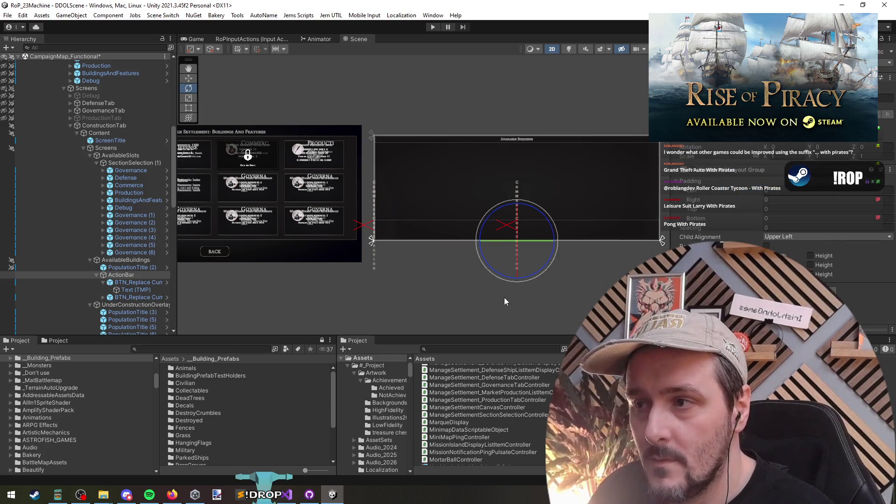
pyautogui.scroll(2, 504, 298)
pyautogui.click(810, 255)
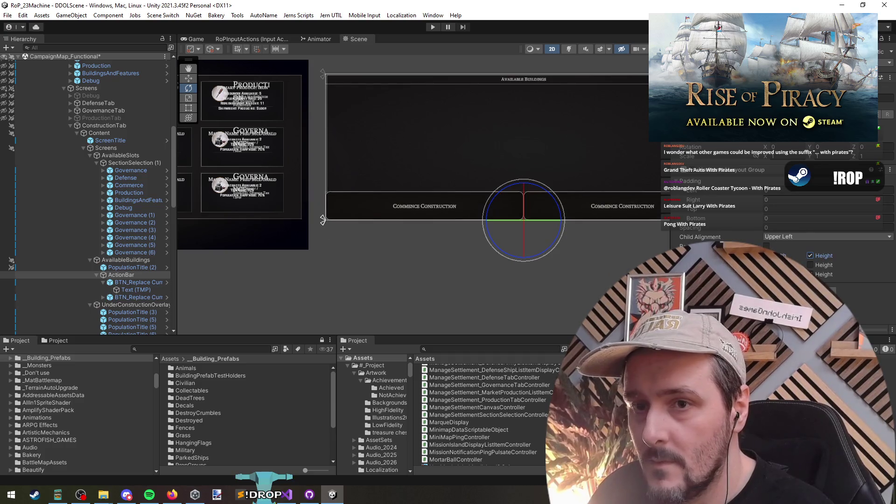
pyautogui.press('f')
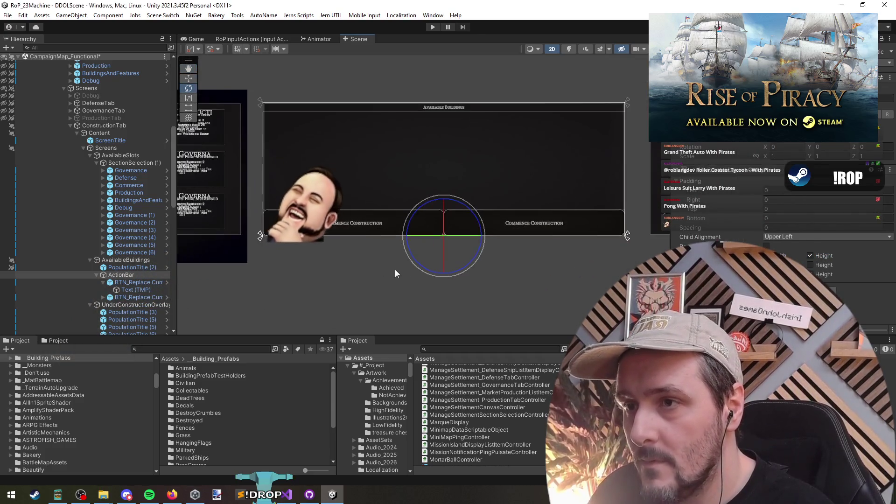
# - Set the Horizontal Layout Group spacing to 10 and its padding to 10
pyautogui.click(797, 227)
pyautogui.write('10')
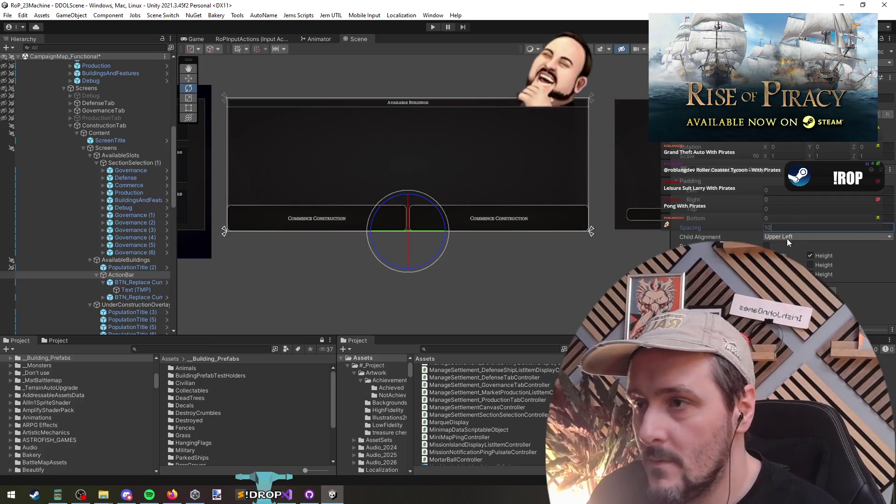
pyautogui.click(788, 190)
pyautogui.write('1010')
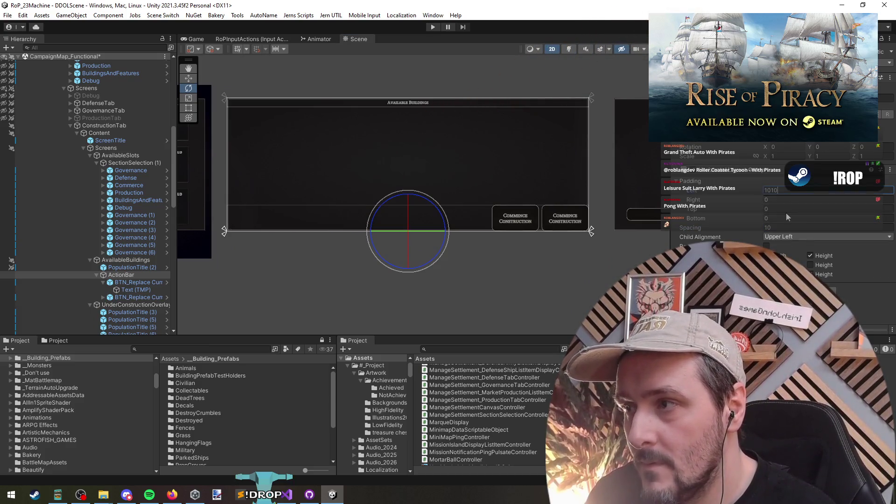
pyautogui.press('BackSpace')
pyautogui.press('BackSpace')
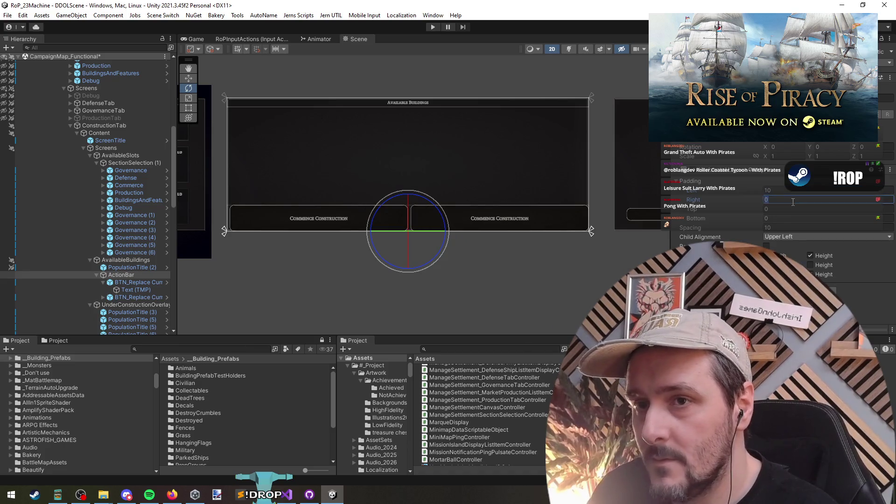
pyautogui.click(822, 199)
pyautogui.write('15')
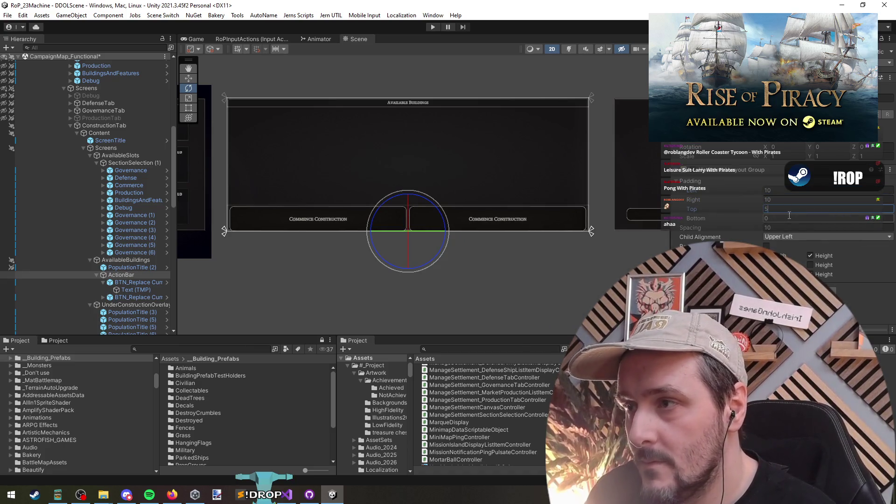
pyautogui.write('10')
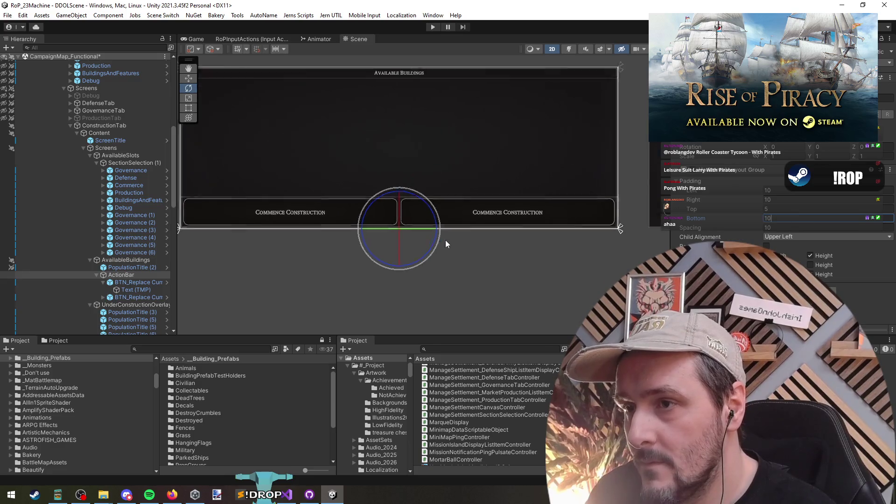
pyautogui.scroll(2, 445, 239)
pyautogui.scroll(-2, 497, 288)
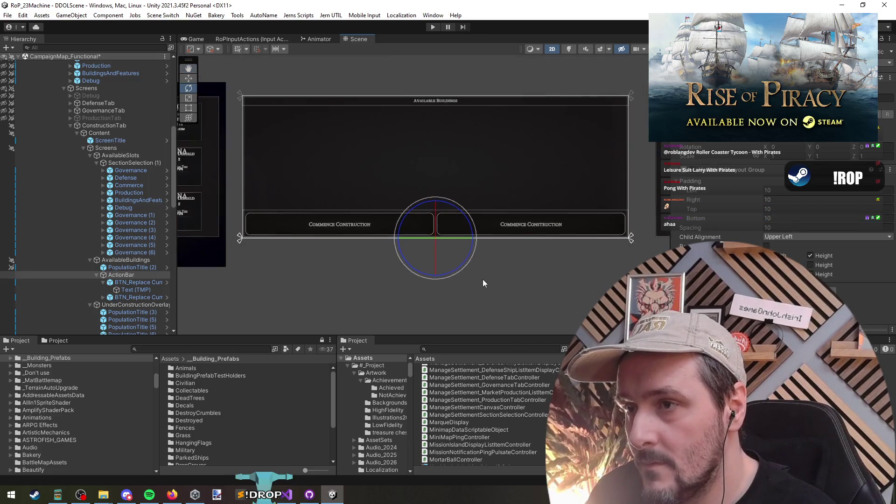
# - Recheck ActionBar's child-size setting, then select both Commence Construction buttons
pyautogui.click(136, 287)
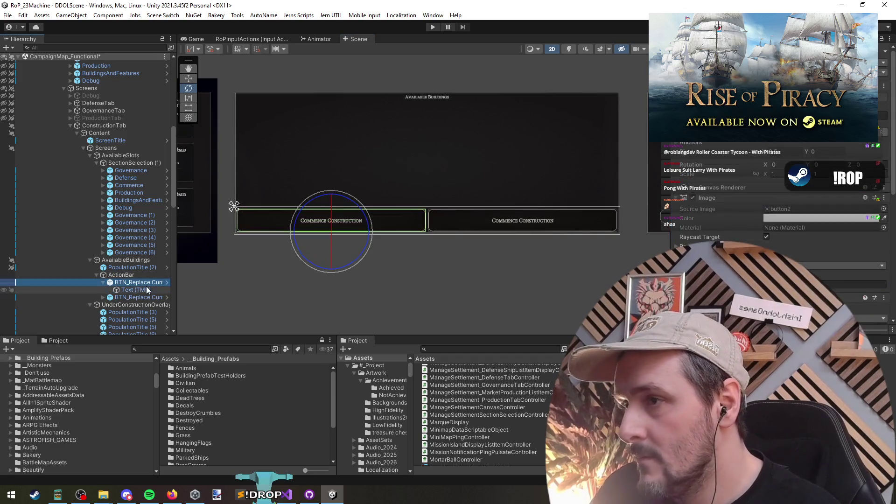
pyautogui.press('Left')
pyautogui.press('Left')
pyautogui.press('Left')
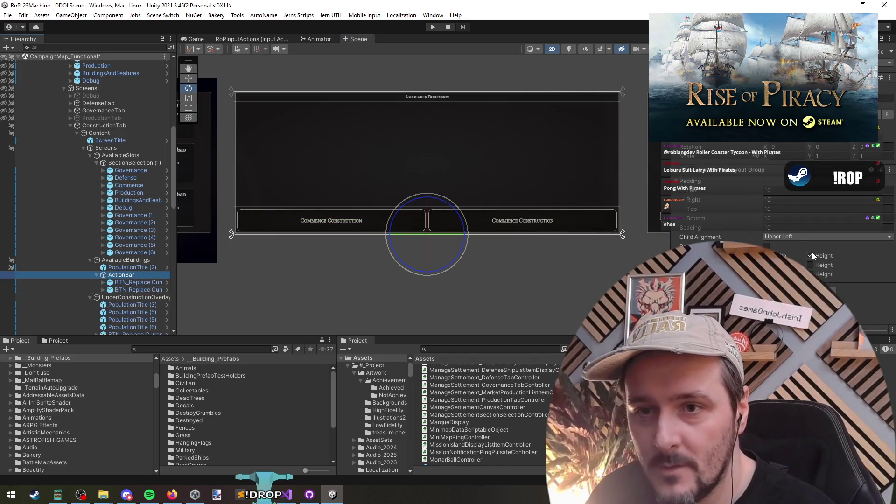
pyautogui.click(810, 256)
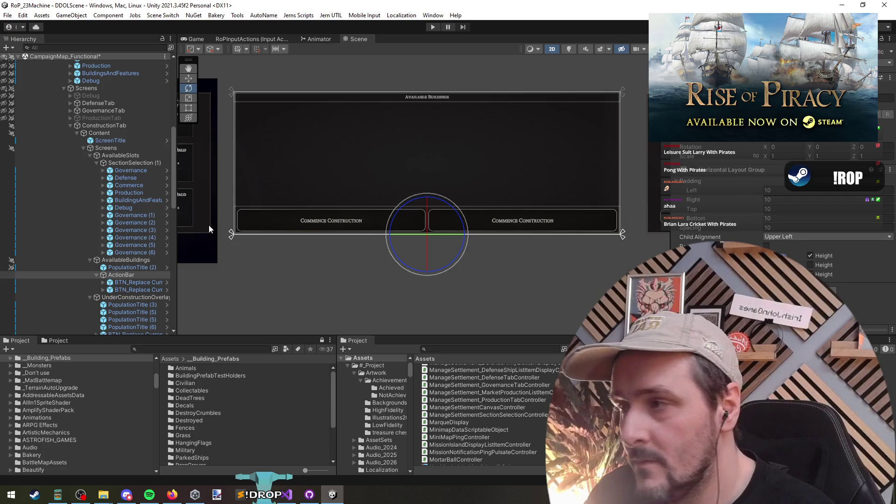
pyautogui.click(139, 282)
pyautogui.keyDown('ctrl'); pyautogui.click(138, 289); pyautogui.keyUp('ctrl')
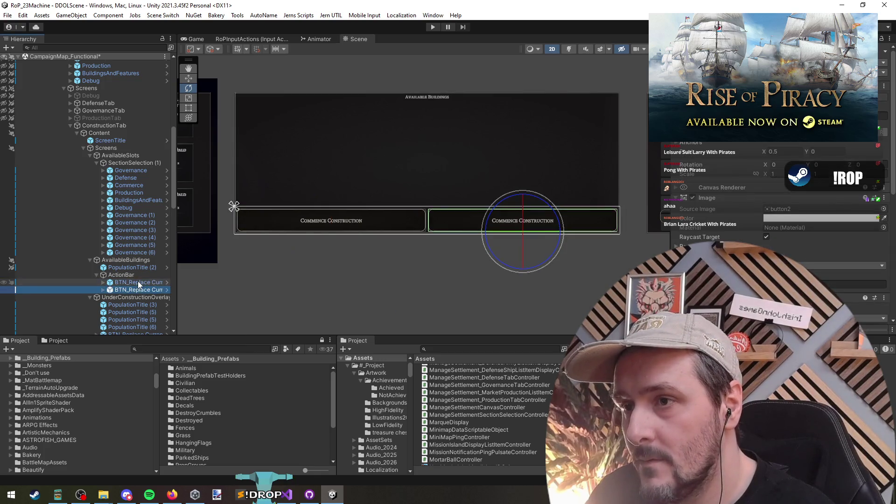
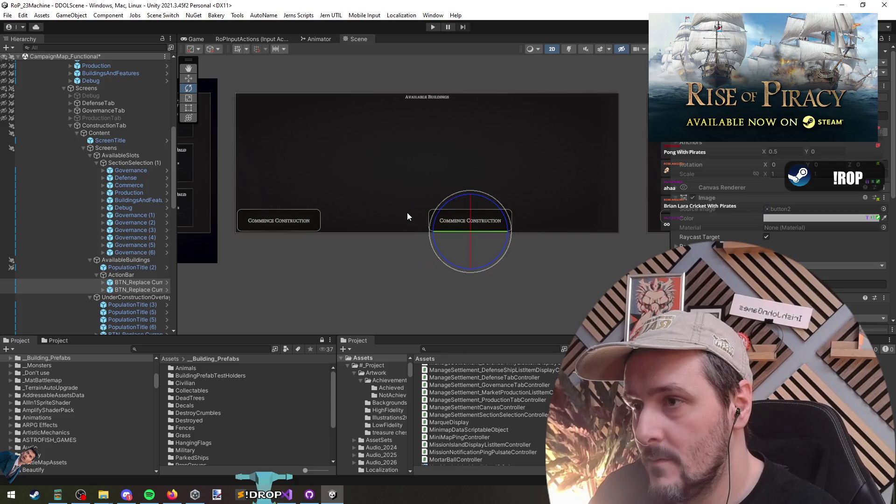
# - Set the ActionBar's Horizontal Layout Group to Middle Center alignment with spacing 20
pyautogui.click(121, 275)
pyautogui.click(774, 236)
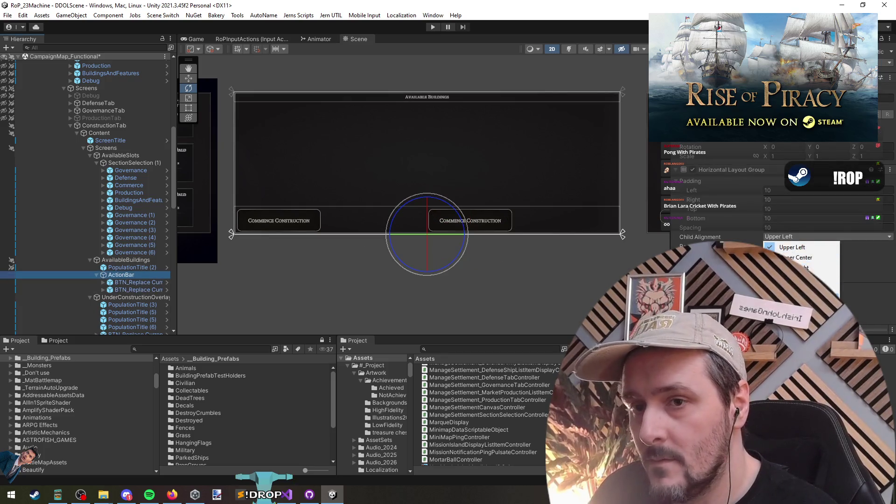
pyautogui.click(793, 278)
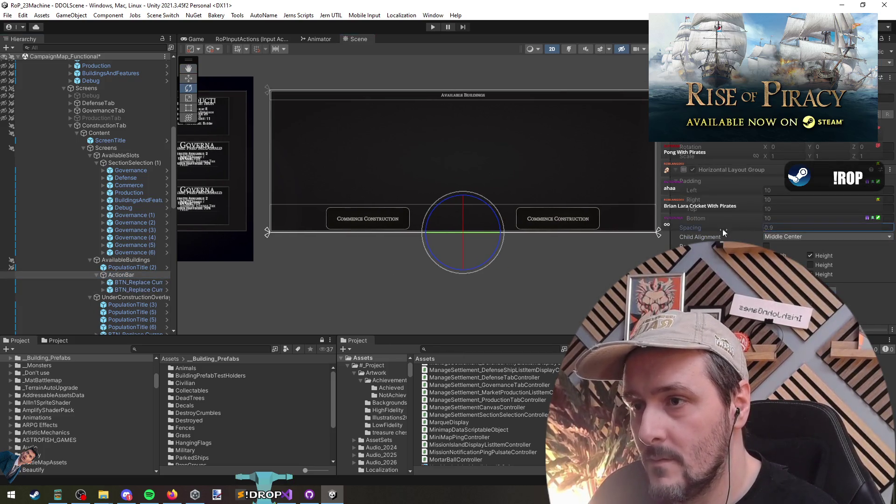
pyautogui.moveTo(724, 230)
pyautogui.mouseDown()
pyautogui.moveTo(524, 225)
pyautogui.moveTo(558, 245)
pyautogui.moveTo(729, 222)
pyautogui.mouseUp()
pyautogui.write('0')
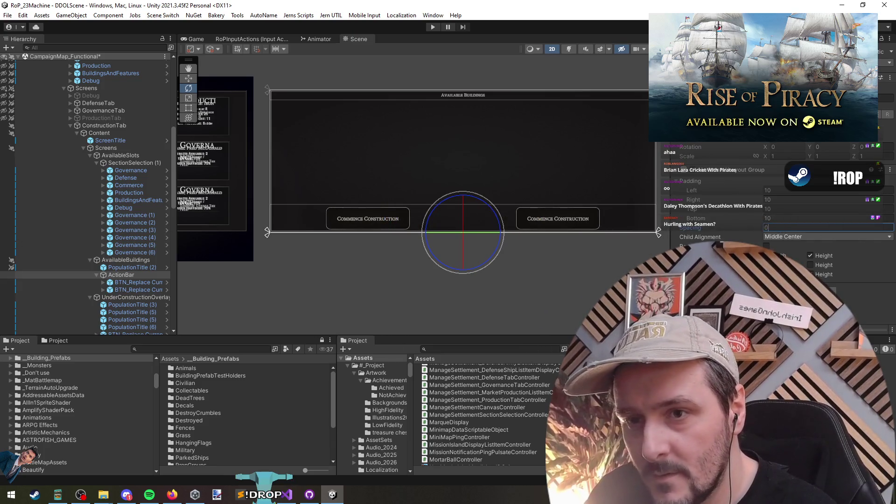
pyautogui.press('Return')
pyautogui.scroll(3, 465, 231)
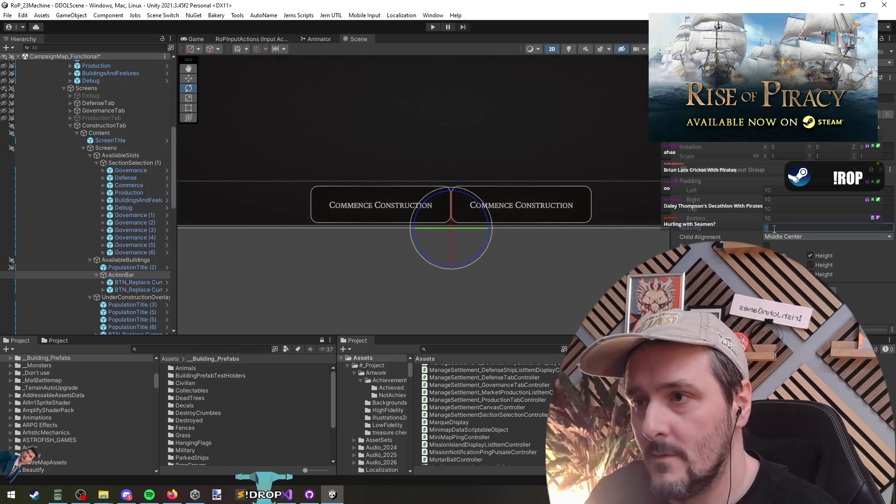
pyautogui.write('20')
pyautogui.press('Return')
# - Select the first button's Text child and highlight its label text for replacement
pyautogui.click(134, 274)
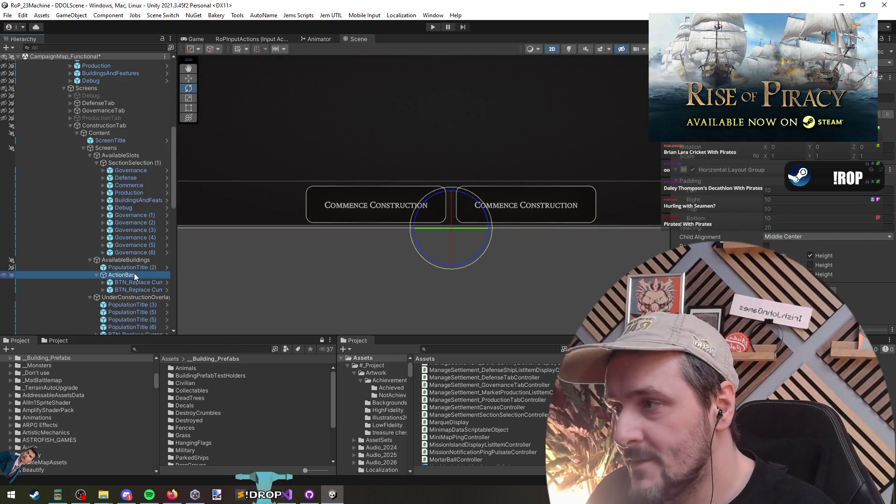
pyautogui.click(133, 290)
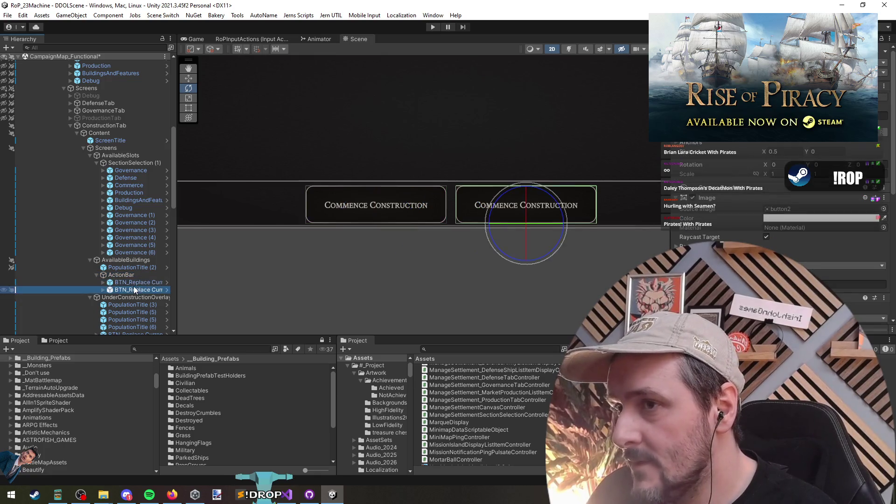
pyautogui.press('f')
pyautogui.click(168, 280)
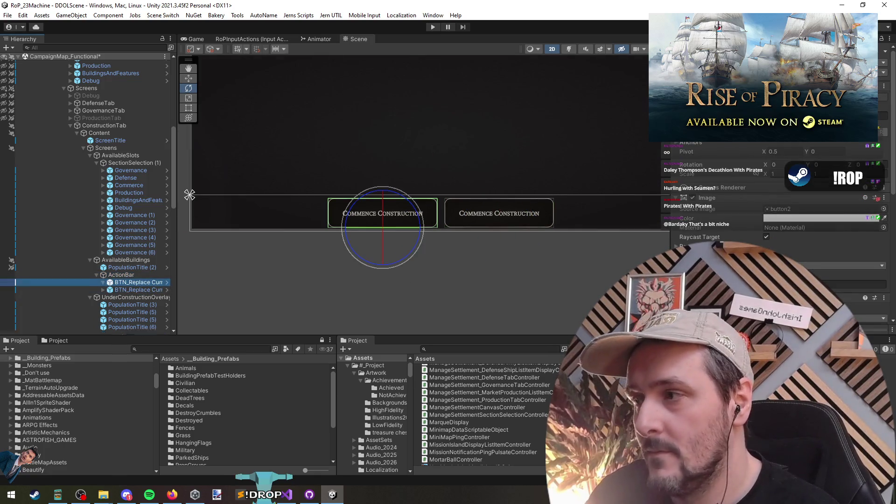
pyautogui.press('Right')
pyautogui.press('Down')
pyautogui.click(831, 224)
pyautogui.hotkey('ctrl', 'a')
# - Start typing the new label for the left action-bar button
pyautogui.write('Bac')
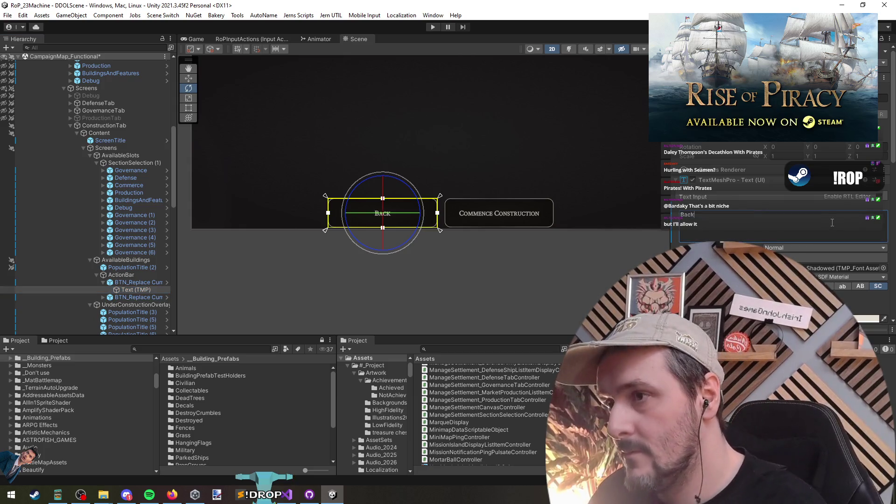
pyautogui.scroll(-3, 358, 273)
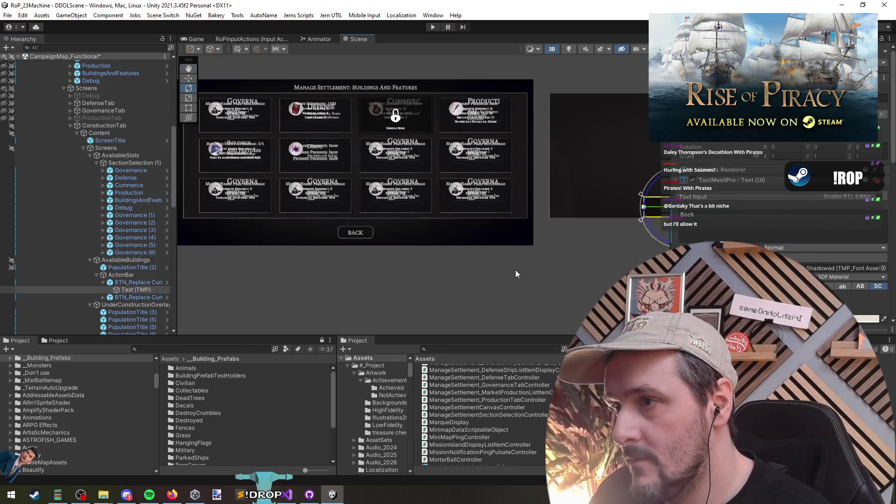
pyautogui.scroll(2, 515, 269)
pyautogui.scroll(1, 439, 283)
pyautogui.scroll(-1, 434, 285)
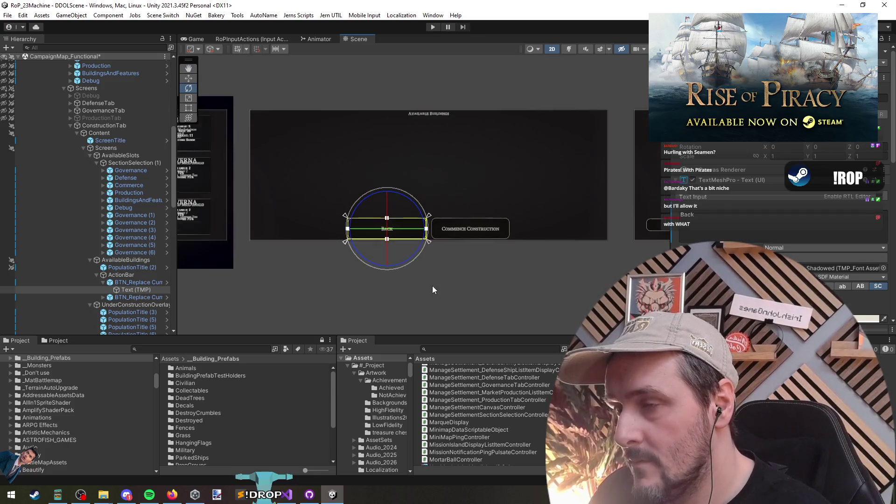
# - Finish the left button's label as 'Cancel' and frame it in the Scene view
pyautogui.moveTo(434, 284); pyautogui.dragTo(546, 282)
pyautogui.write('l')
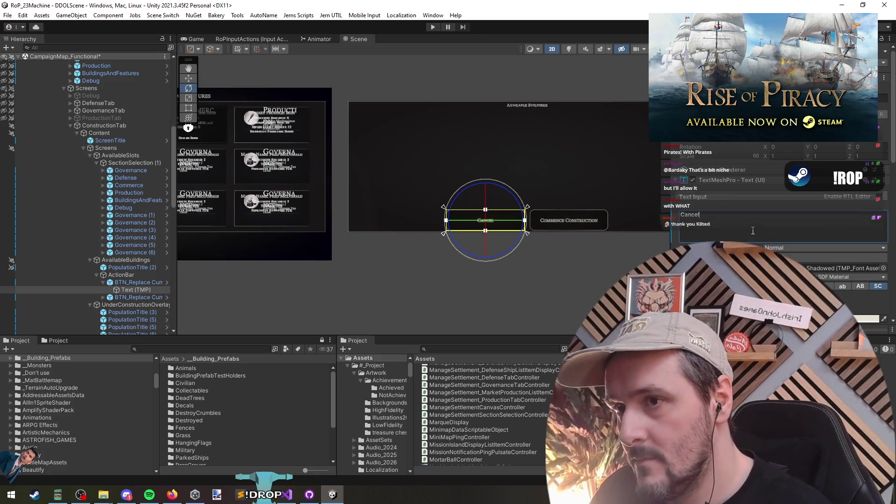
pyautogui.scroll(5, 396, 236)
pyautogui.scroll(-5, 396, 235)
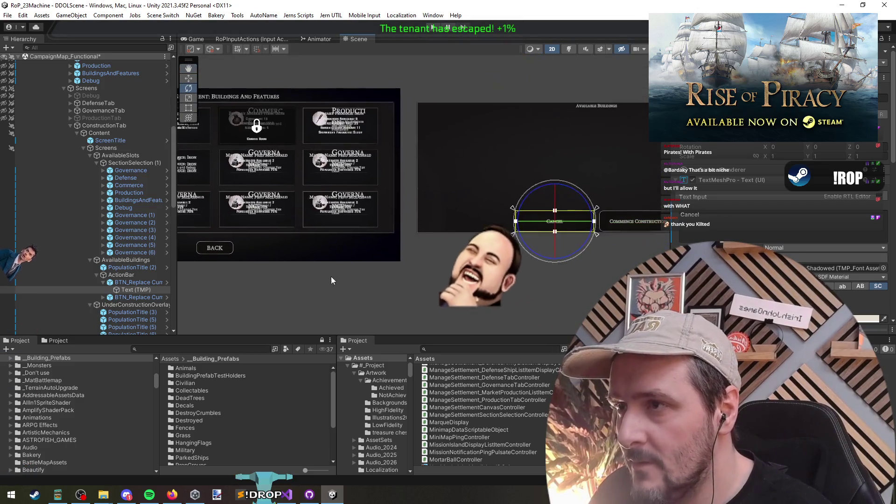
pyautogui.scroll(2, 412, 276)
pyautogui.moveTo(428, 276); pyautogui.dragTo(366, 284)
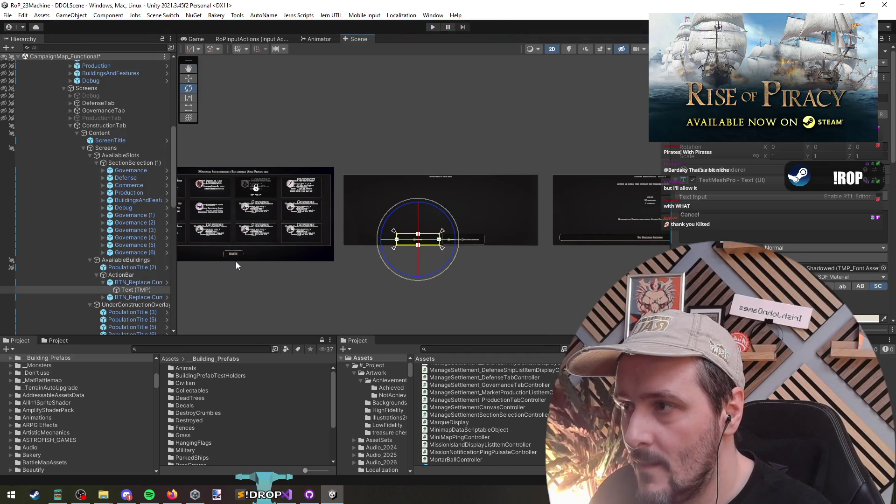
pyautogui.moveTo(632, 271); pyautogui.dragTo(497, 275)
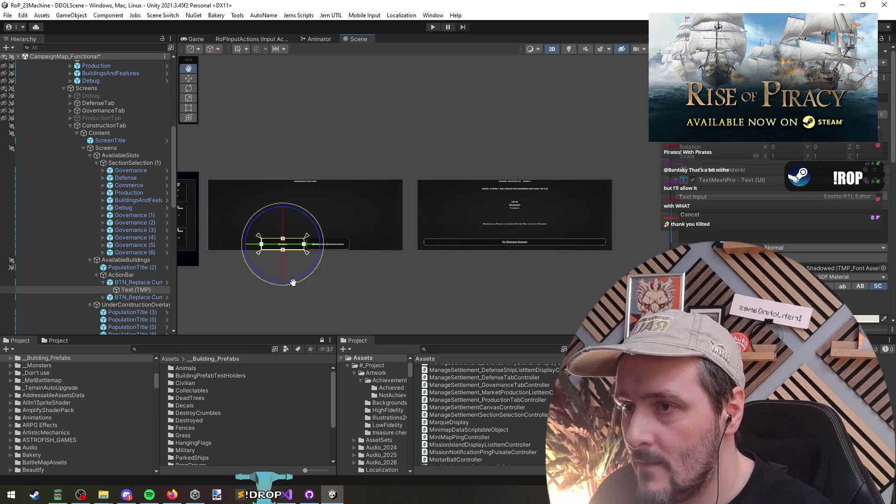
pyautogui.scroll(-2, 484, 261)
pyautogui.scroll(5, 436, 249)
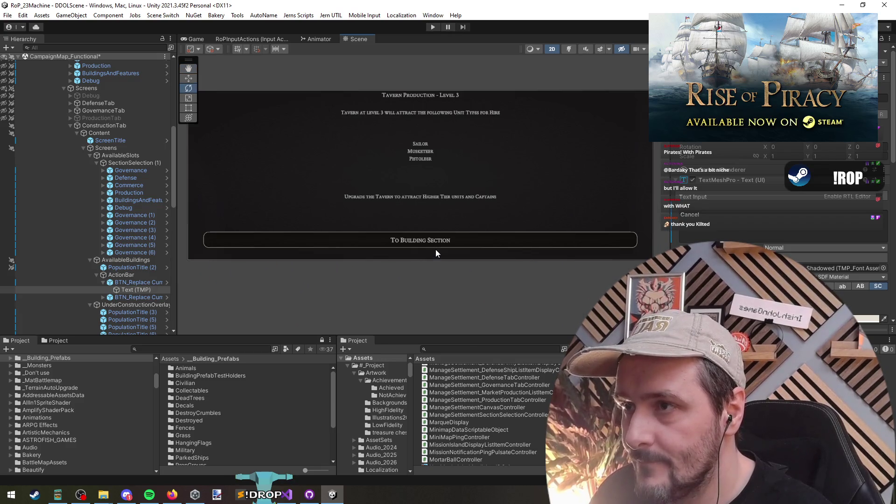
pyautogui.press('f')
pyautogui.scroll(-5, 137, 282)
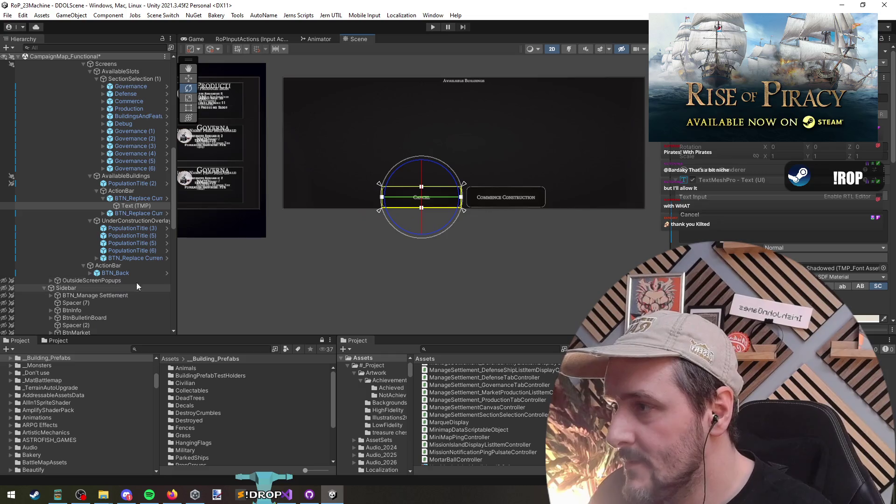
# - Delete the extra PopulationTitle objects from the under-construction overlay
pyautogui.click(124, 230)
pyautogui.click(140, 255)
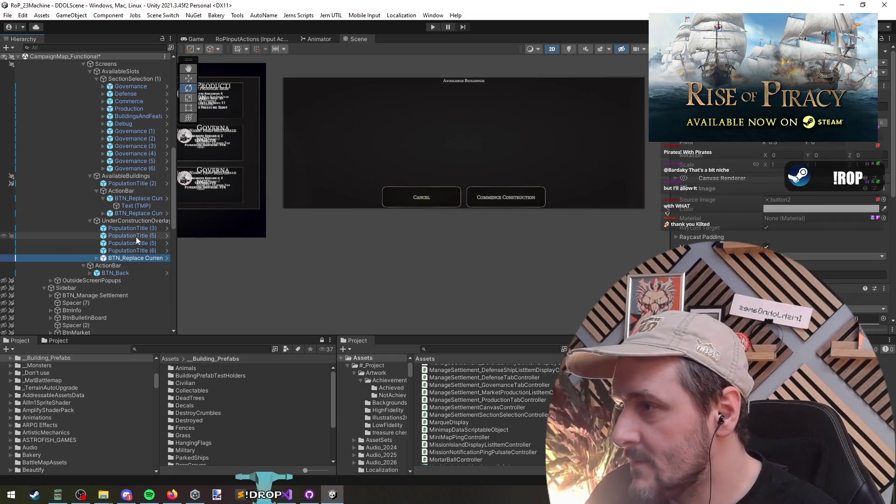
pyautogui.click(138, 253)
pyautogui.keyDown('shift'); pyautogui.click(134, 231); pyautogui.keyUp('shift')
pyautogui.keyDown('shift'); pyautogui.click(136, 235); pyautogui.keyUp('shift')
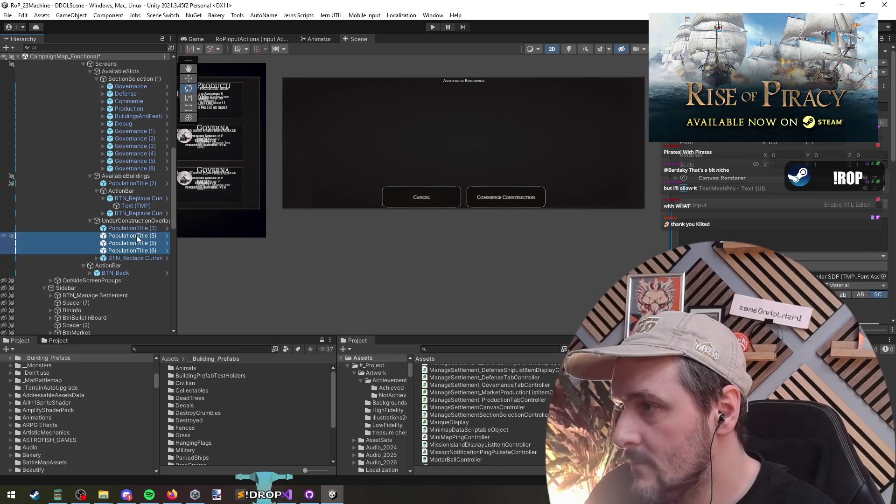
pyautogui.press('Delete')
# - Change the overlay button's label to 'Cancel Construction' with red vertex colour
pyautogui.click(133, 235)
pyautogui.press('Right')
pyautogui.click(144, 242)
pyautogui.press('f')
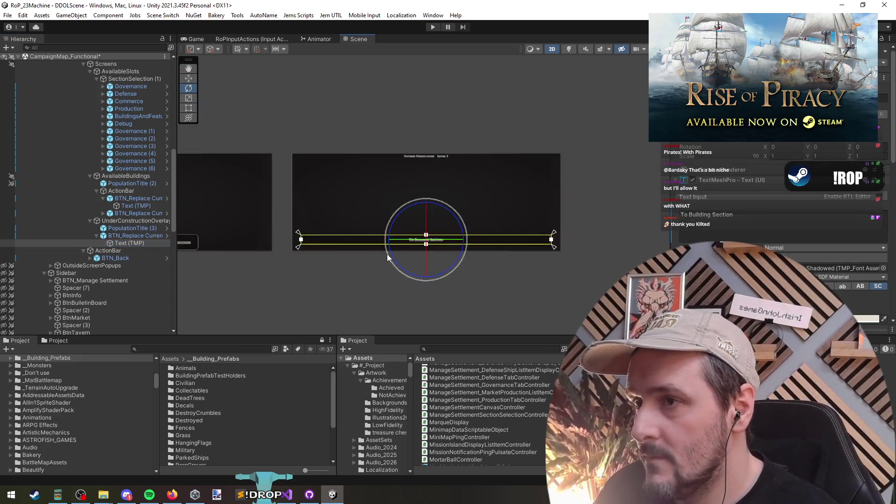
pyautogui.scroll(3, 394, 255)
pyautogui.write('Cancel')
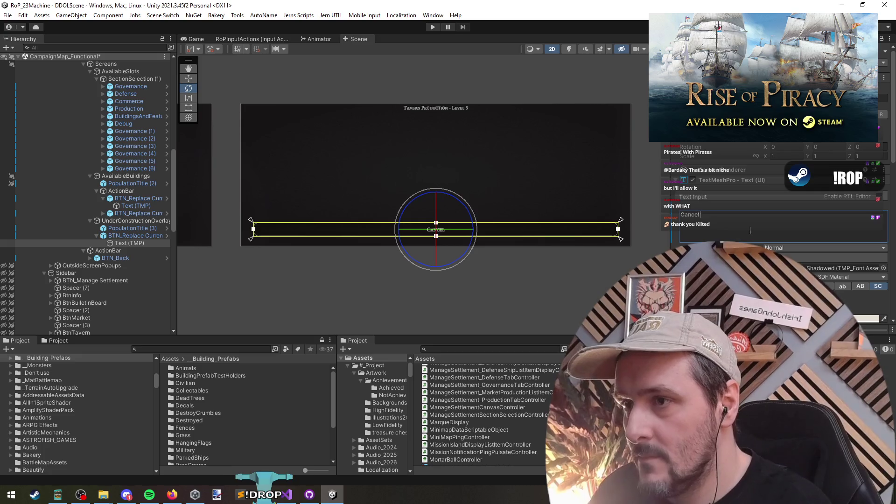
pyautogui.write('tion')
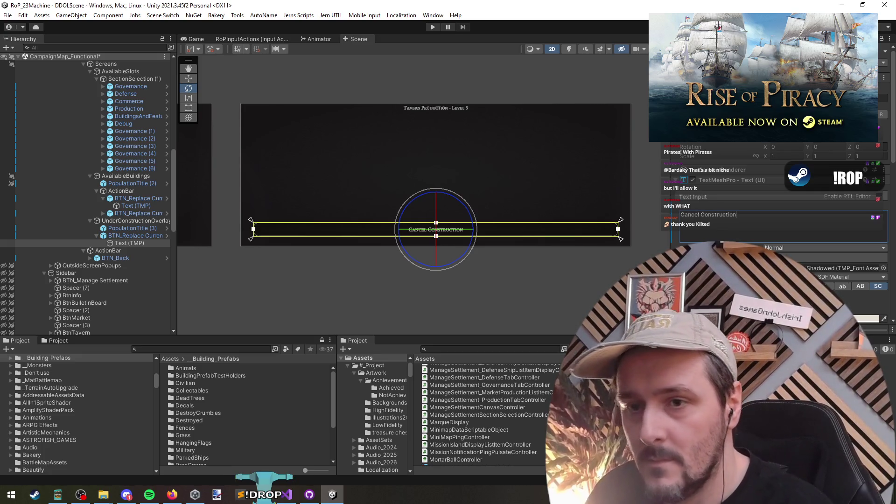
pyautogui.click(866, 319)
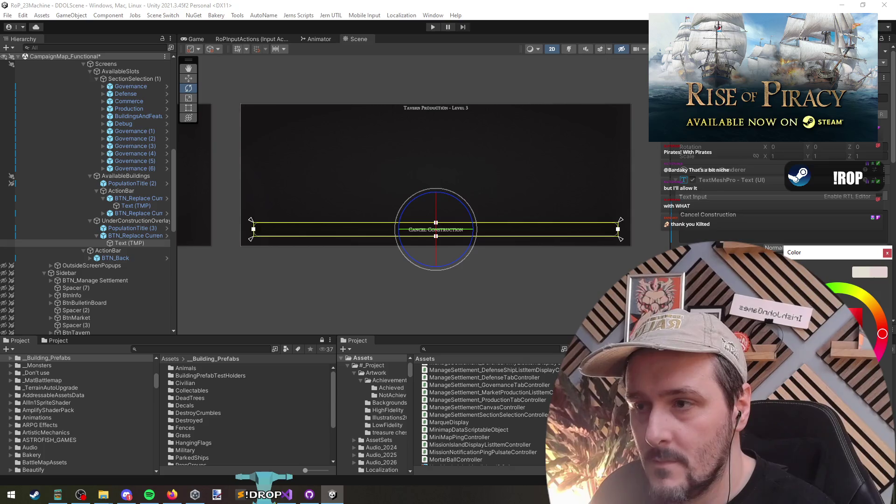
pyautogui.click(500, 279)
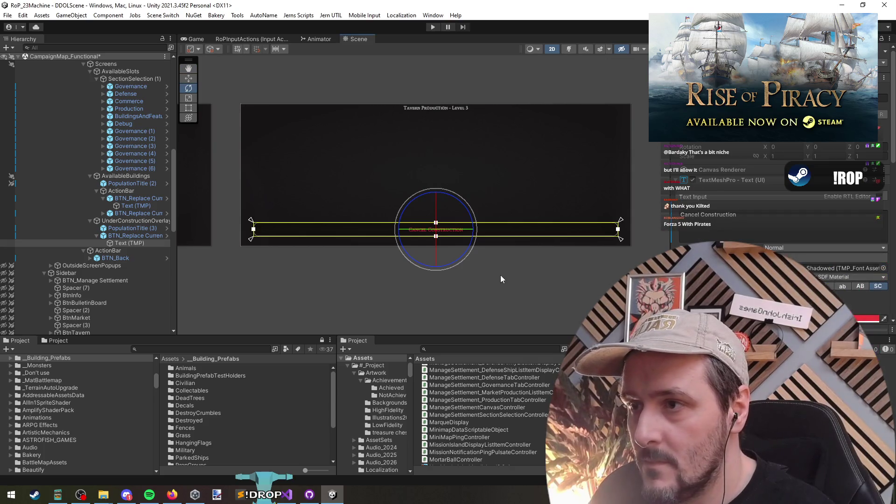
pyautogui.click(129, 228)
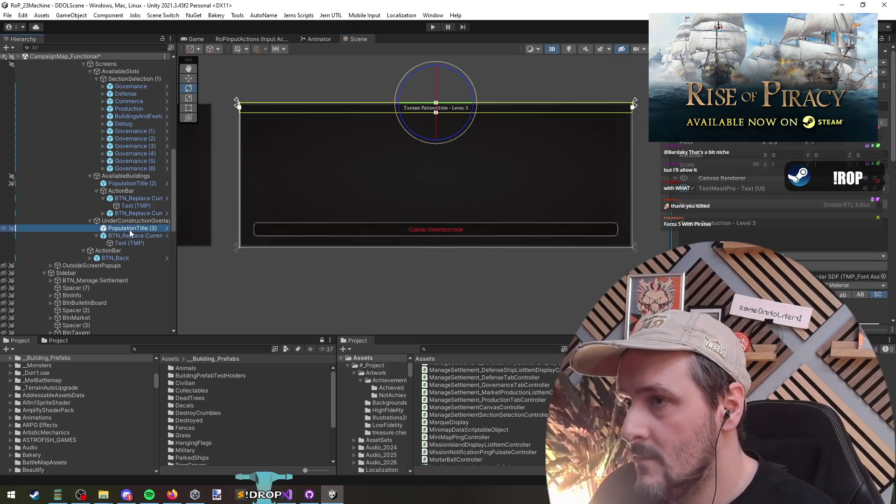
# - Replace the overlay title 'Tavern Production - Level 3' with 'Current Construction'
pyautogui.write('Cu')
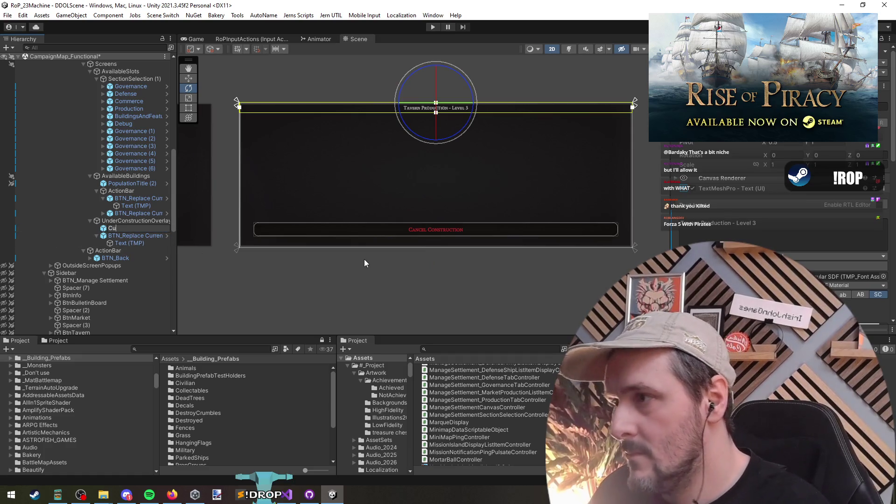
pyautogui.press('Return')
pyautogui.press('Delete')
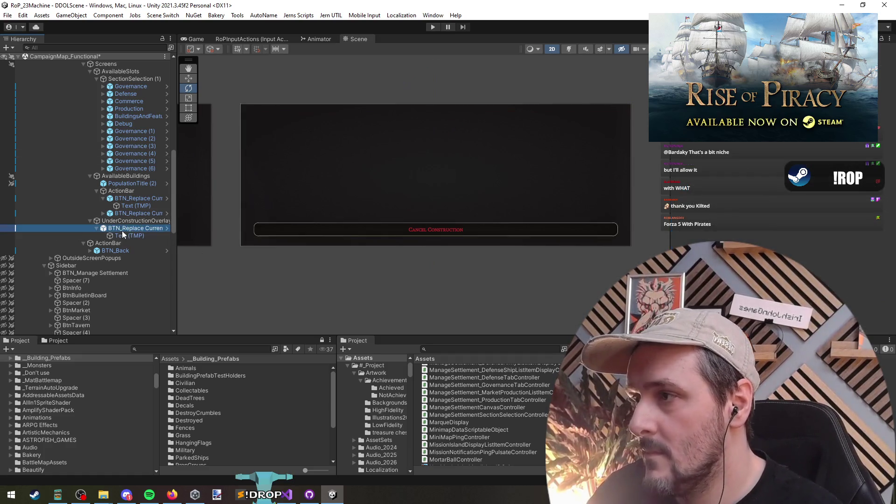
pyautogui.click(122, 228)
pyautogui.hotkey('ctrl', 'z')
pyautogui.hotkey('ctrl', 'z')
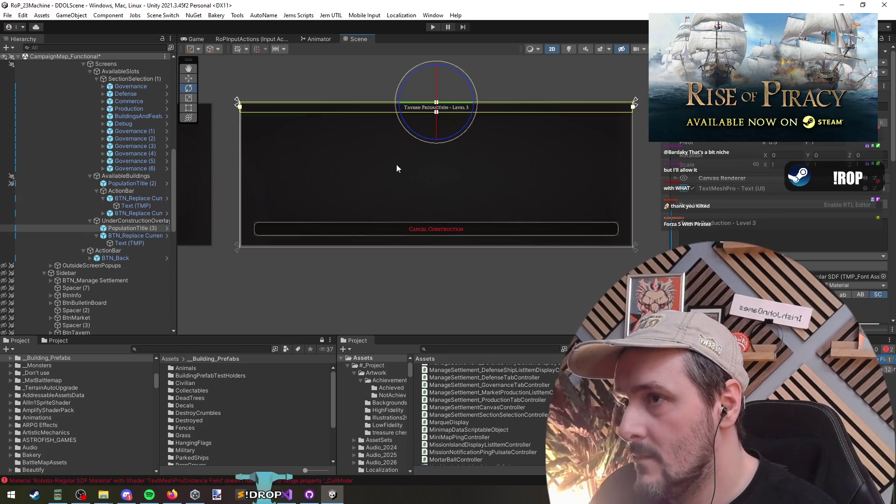
pyautogui.hotkey('ctrl', 'a')
pyautogui.press('BackSpace')
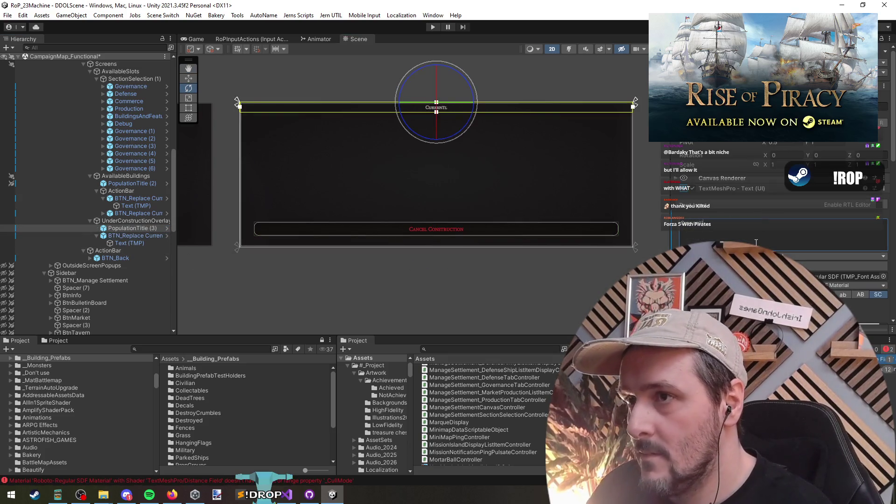
pyautogui.write('y Construction')
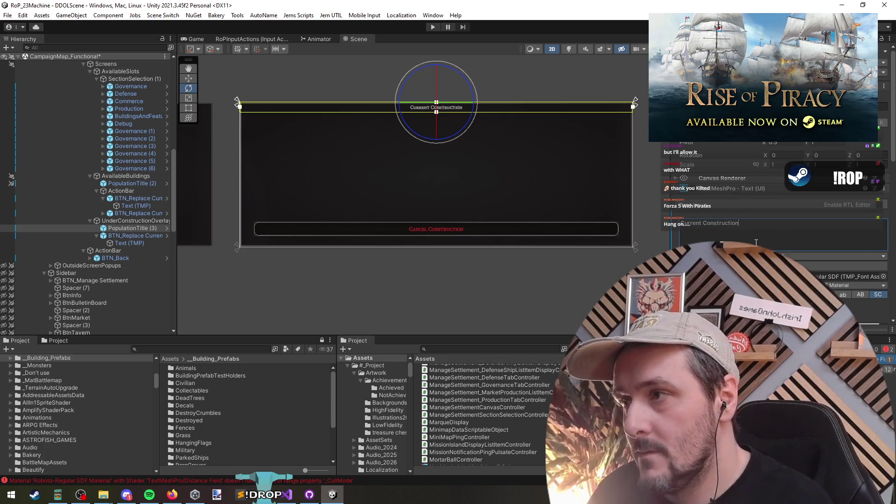
pyautogui.click(131, 228)
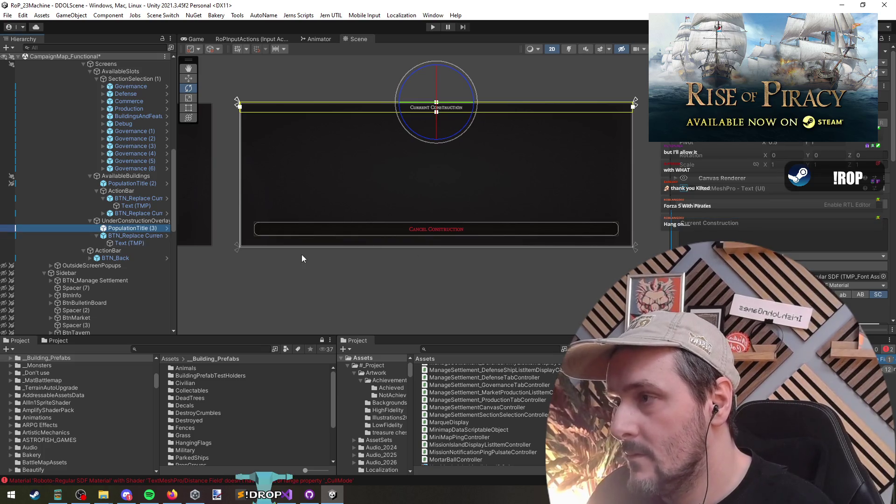
pyautogui.click(122, 221)
# - Add a UI Image named BuildingSprite to the overlay, placed above the replace button
pyautogui.rightClick(122, 221)
pyautogui.moveTo(182, 322)
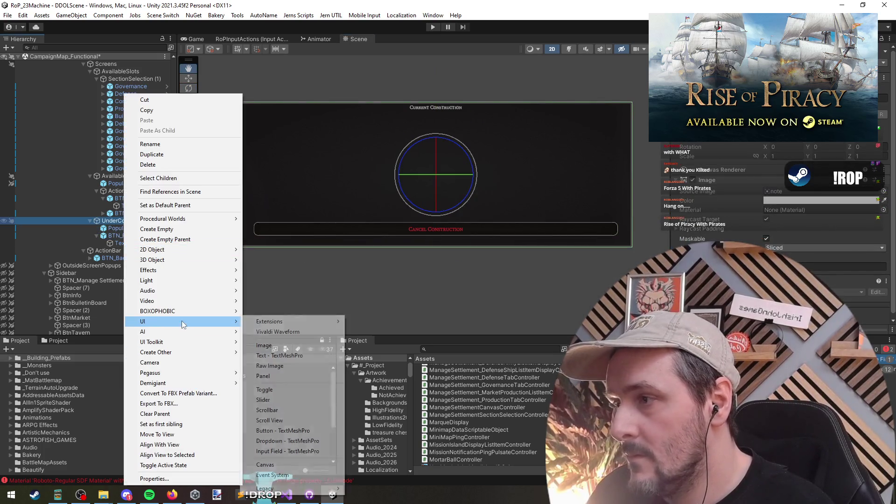
pyautogui.click(264, 346)
pyautogui.write('BuildingSpr')
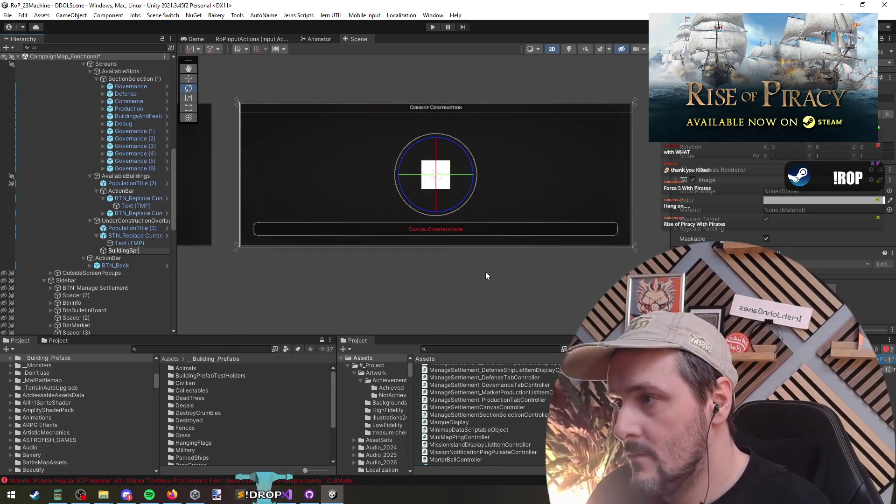
pyautogui.write('ite')
pyautogui.press('Return')
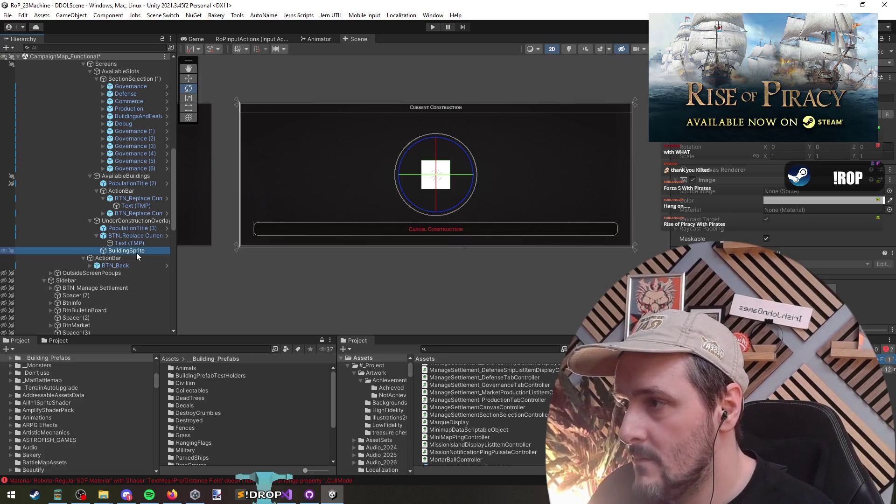
pyautogui.moveTo(136, 253); pyautogui.dragTo(129, 231)
pyautogui.moveTo(507, 182)
pyautogui.mouseDown()
pyautogui.moveTo(536, 209)
pyautogui.moveTo(455, 226)
pyautogui.mouseUp()
pyautogui.scroll(-1, 460, 231)
pyautogui.scroll(3, 460, 230)
pyautogui.press('e')
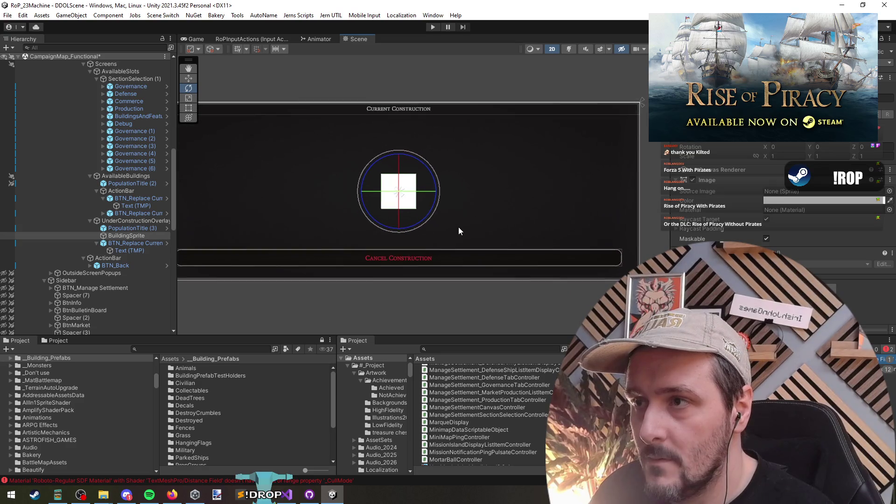
# - Duplicate PopulationTitle (3), place the copy below BuildingSprite, and stretch it across the panel
pyautogui.click(148, 229)
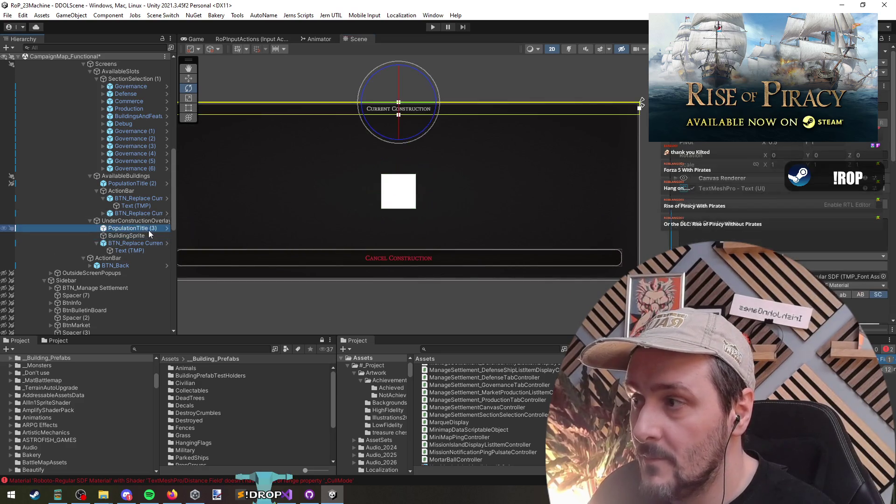
pyautogui.hotkey('ctrl', 'd')
pyautogui.moveTo(135, 243); pyautogui.dragTo(138, 243)
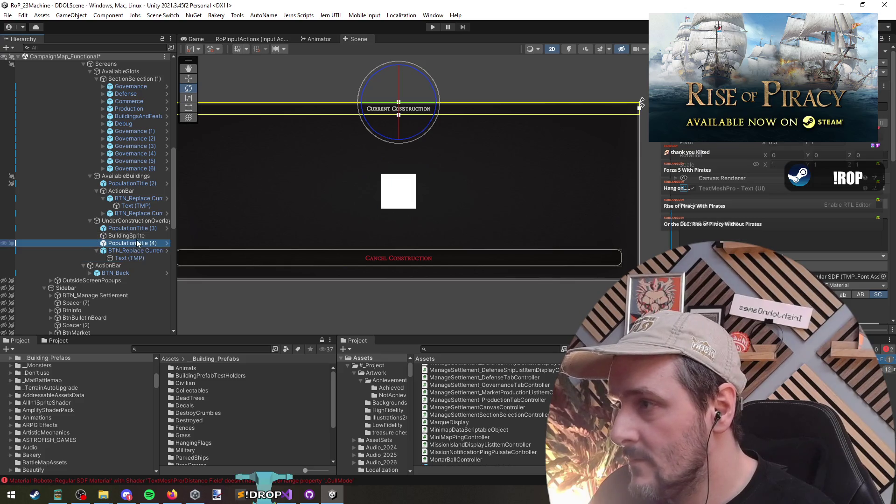
pyautogui.click(688, 135)
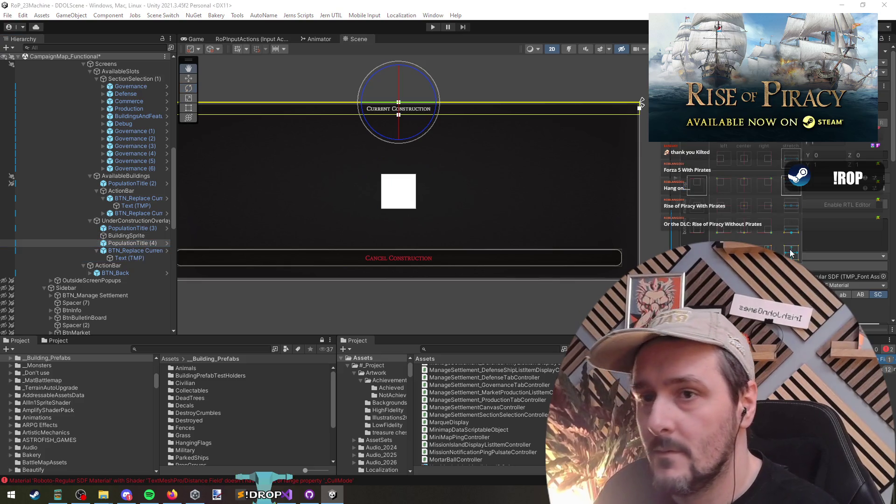
pyautogui.keyDown('alt'); pyautogui.click(770, 232); pyautogui.keyUp('alt')
# - Create an empty object in the overlay with an anchor preset and height 300
pyautogui.press('f')
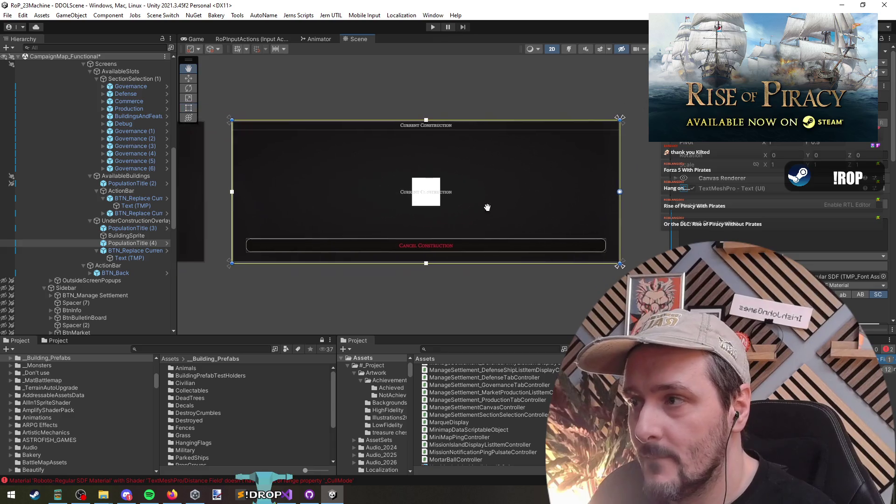
pyautogui.scroll(1, 217, 252)
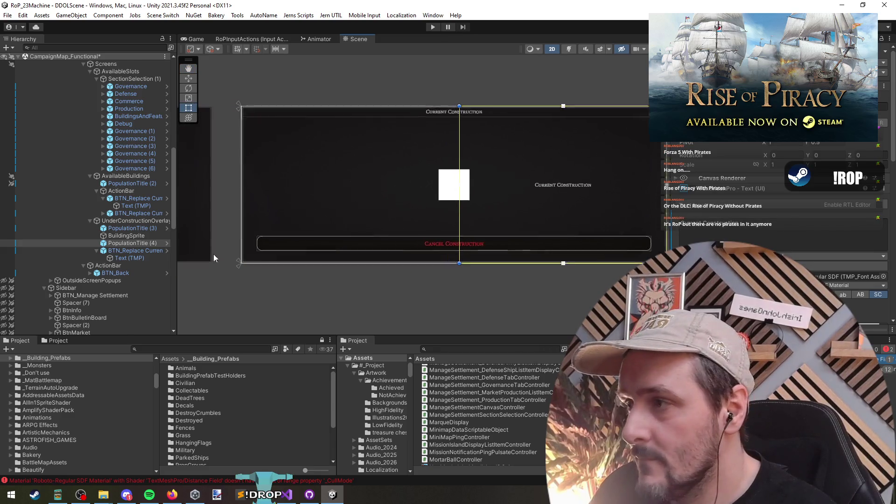
pyautogui.scroll(3, 154, 275)
pyautogui.click(131, 306)
pyautogui.click(126, 292)
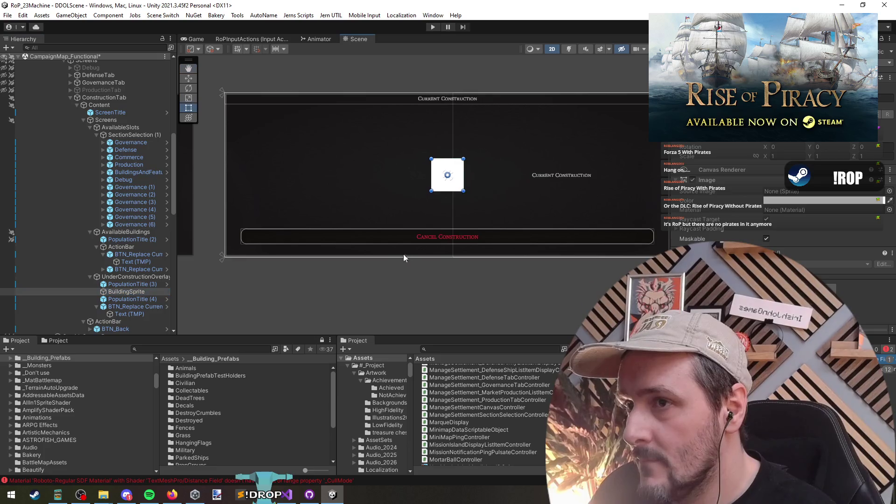
pyautogui.rightClick(117, 275)
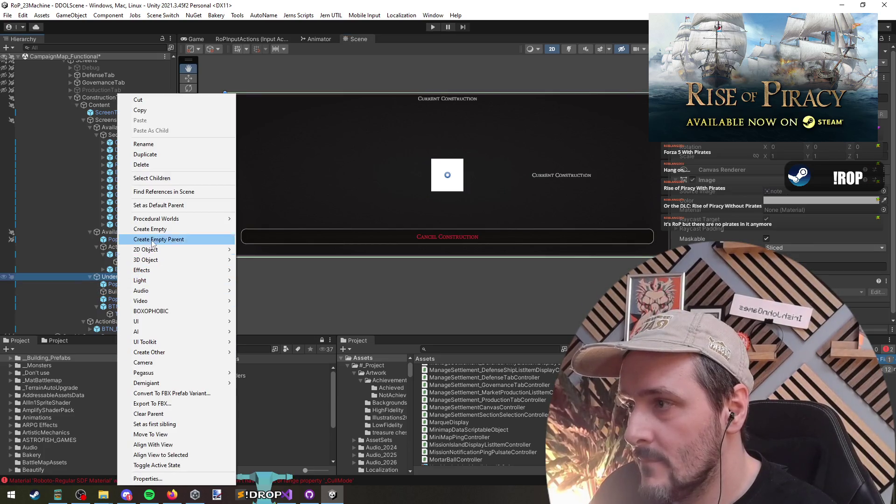
pyautogui.click(149, 229)
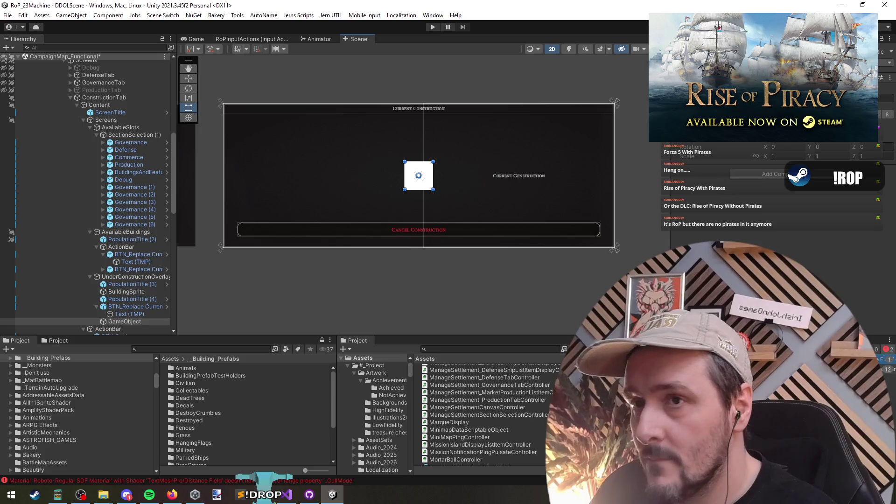
pyautogui.click(682, 133)
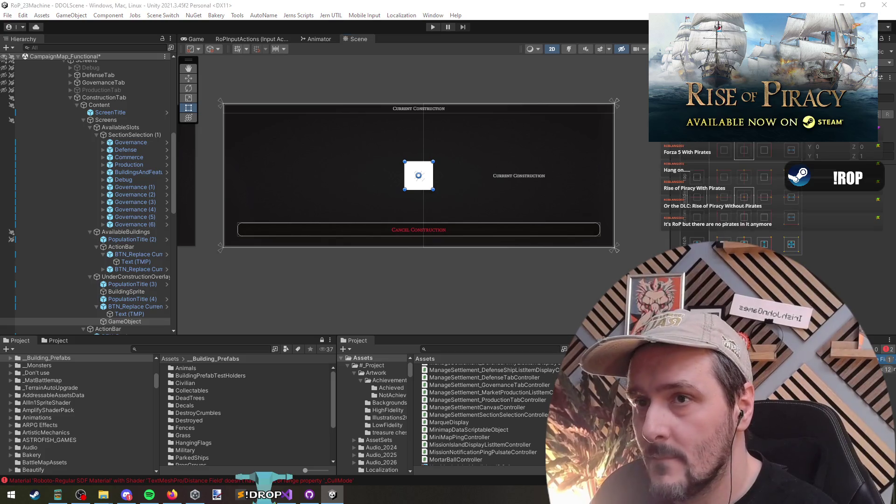
pyautogui.click(759, 224)
pyautogui.press('t')
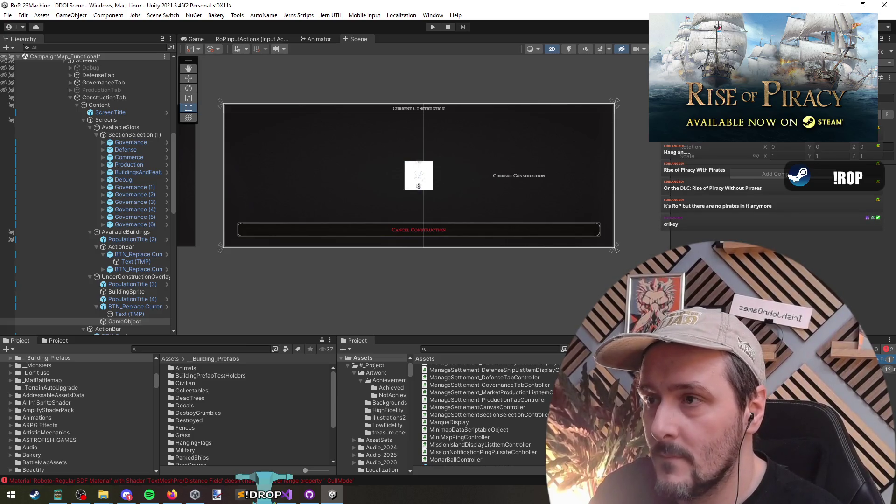
pyautogui.write('300')
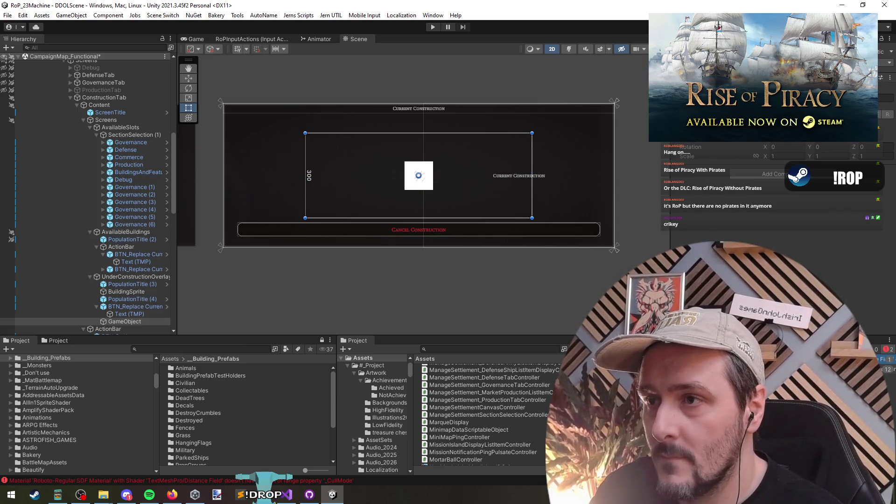
pyautogui.scroll(1, 416, 222)
pyautogui.moveTo(124, 321); pyautogui.dragTo(119, 299)
# - Rename the empty object BuildingDetails, raise its top edge, and parent BuildingSprite under it
pyautogui.click(119, 299)
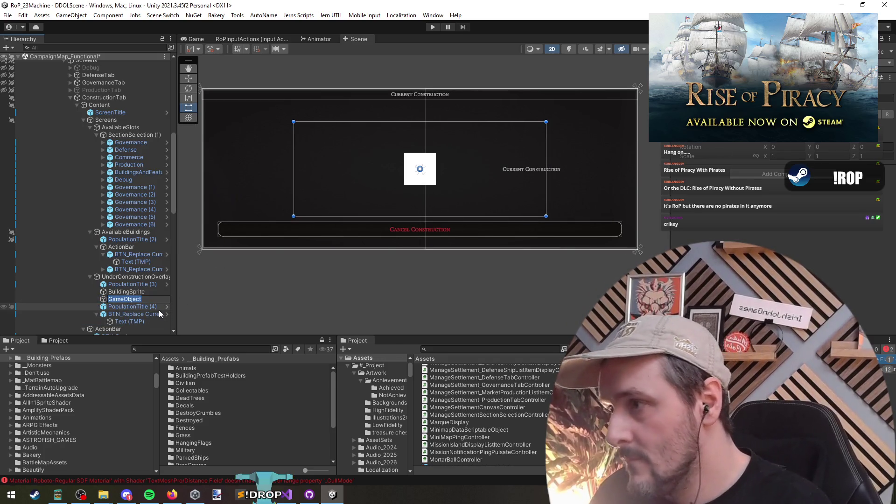
pyautogui.write('BuildingDetails')
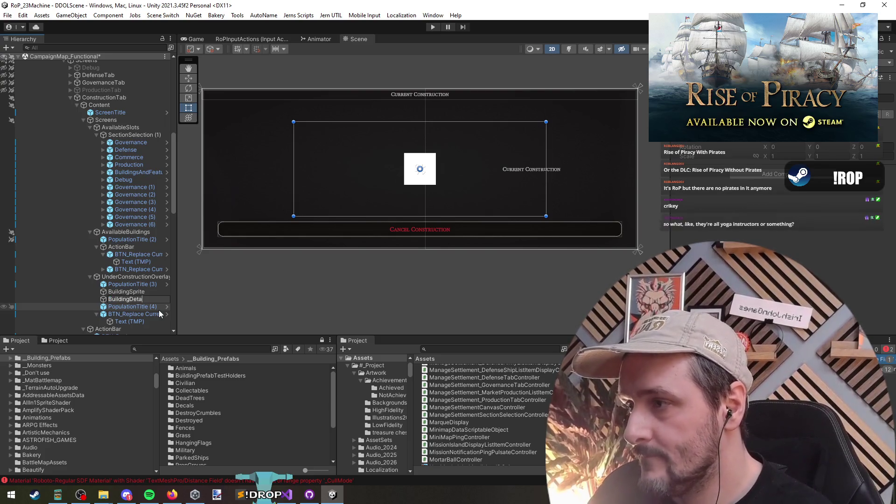
pyautogui.press('Return')
pyautogui.moveTo(416, 121); pyautogui.dragTo(416, 110)
pyautogui.moveTo(131, 292); pyautogui.dragTo(135, 298)
pyautogui.click(672, 133)
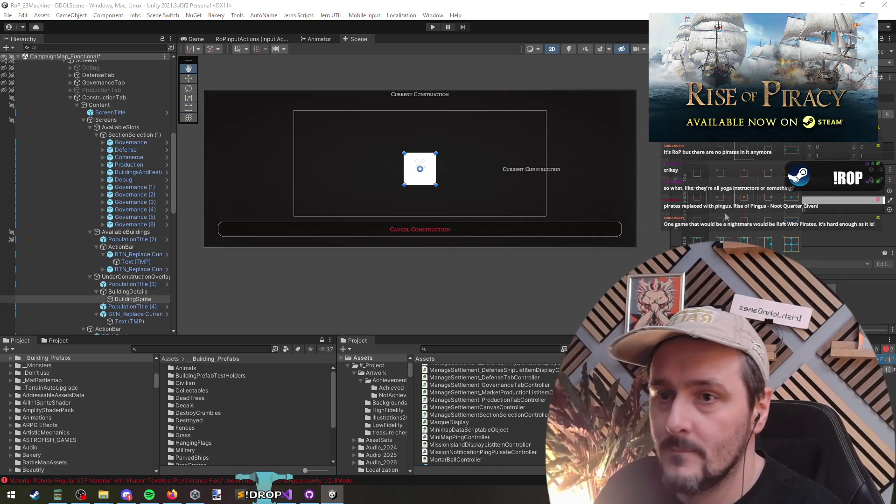
# - Anchor BuildingSprite left-stretch at full height and widen it to the right
pyautogui.keyDown('alt'); pyautogui.keyDown('shift'); pyautogui.click(696, 197); pyautogui.keyUp('shift'); pyautogui.keyUp('alt')
pyautogui.keyDown('alt'); pyautogui.keyDown('shift'); pyautogui.click(697, 244); pyautogui.keyUp('shift'); pyautogui.keyUp('alt')
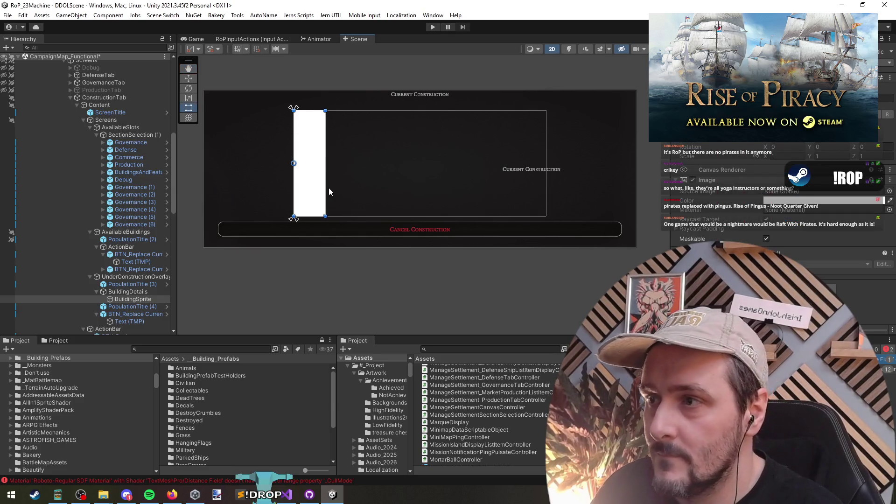
pyautogui.moveTo(328, 192)
pyautogui.mouseDown()
pyautogui.moveTo(411, 192)
pyautogui.moveTo(389, 192)
pyautogui.mouseUp()
# - Assign the Soap sprite as BuildingSprite's Source Image
pyautogui.click(889, 191)
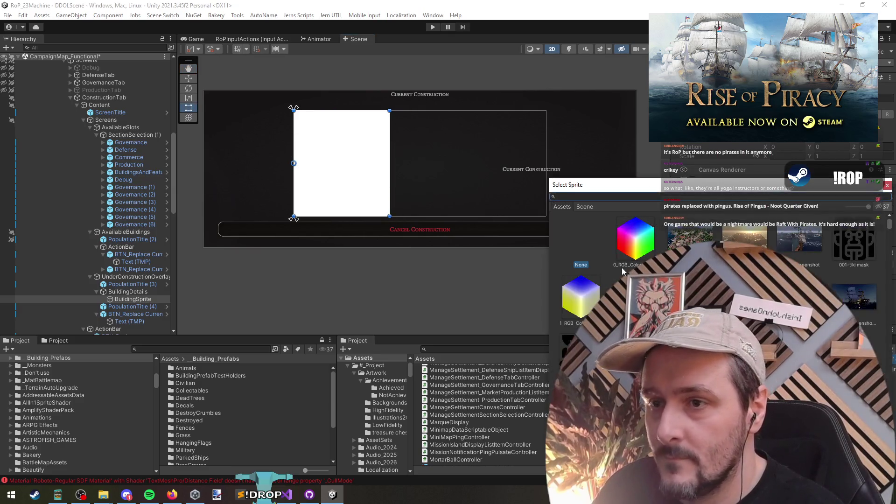
pyautogui.write('const')
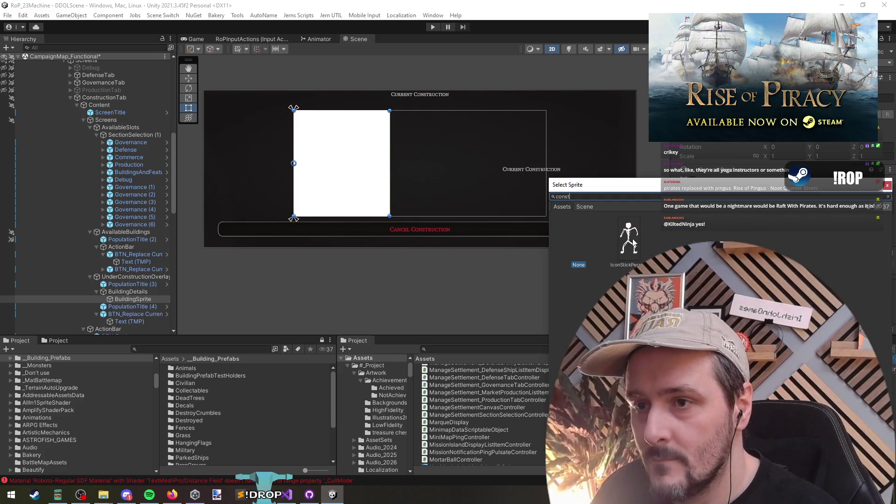
pyautogui.press('BackSpace')
pyautogui.press('BackSpace')
pyautogui.press('BackSpace')
pyautogui.write('build')
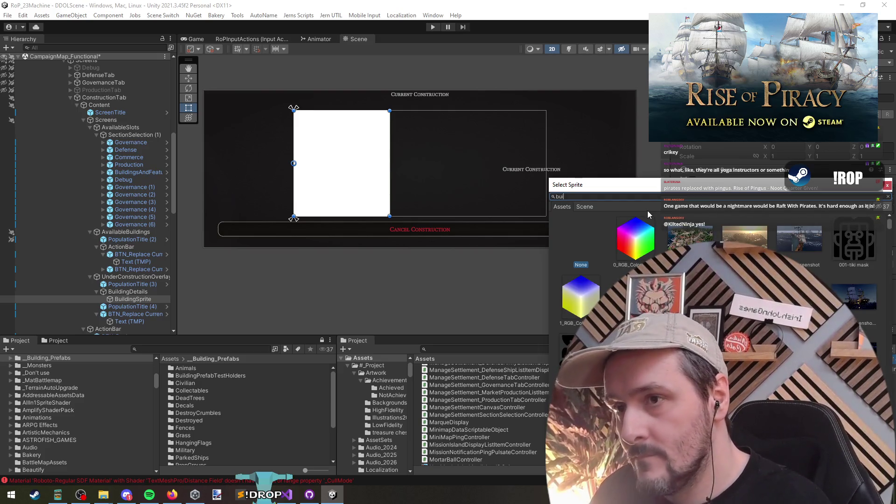
pyautogui.press('BackSpace')
pyautogui.press('BackSpace')
pyautogui.press('BackSpace')
pyautogui.write('hamme')
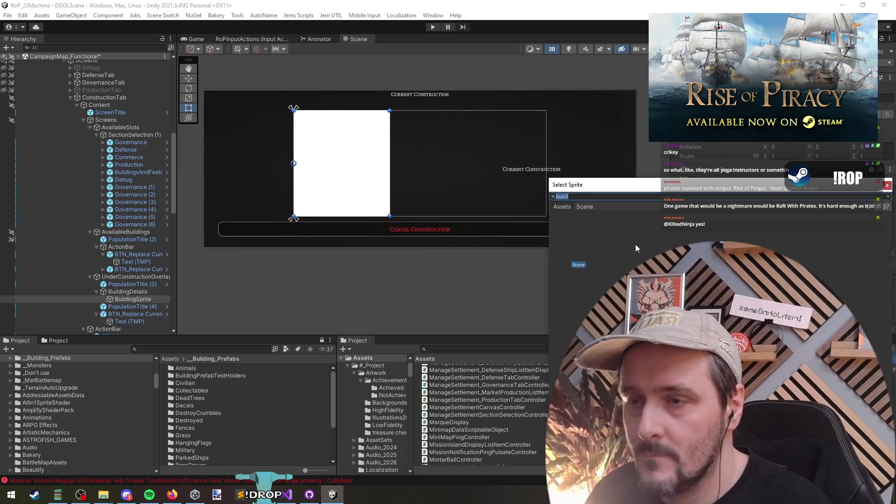
pyautogui.write('r')
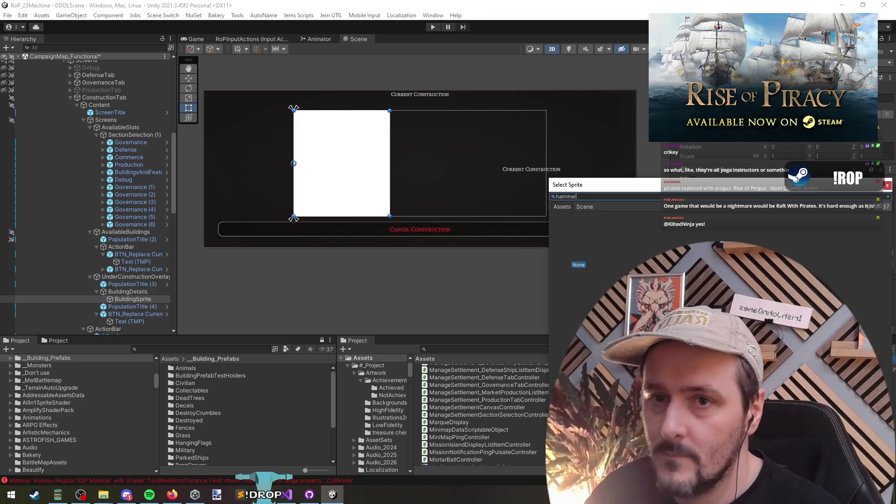
pyautogui.press('BackSpace')
pyautogui.press('BackSpace')
pyautogui.press('BackSpace')
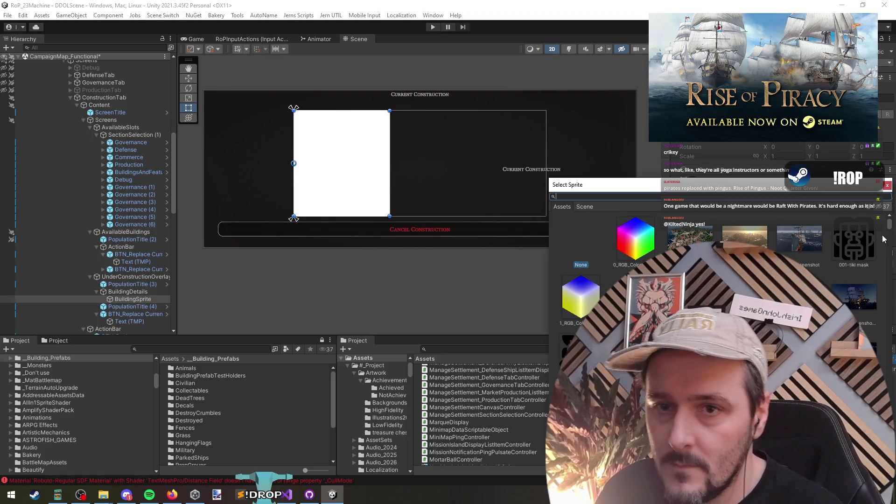
pyautogui.scroll(-10, 883, 239)
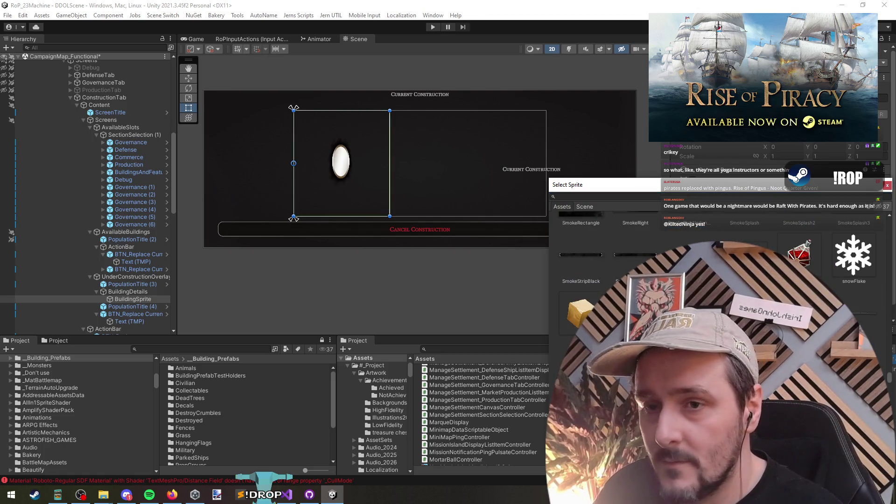
pyautogui.scroll(2, 714, 261)
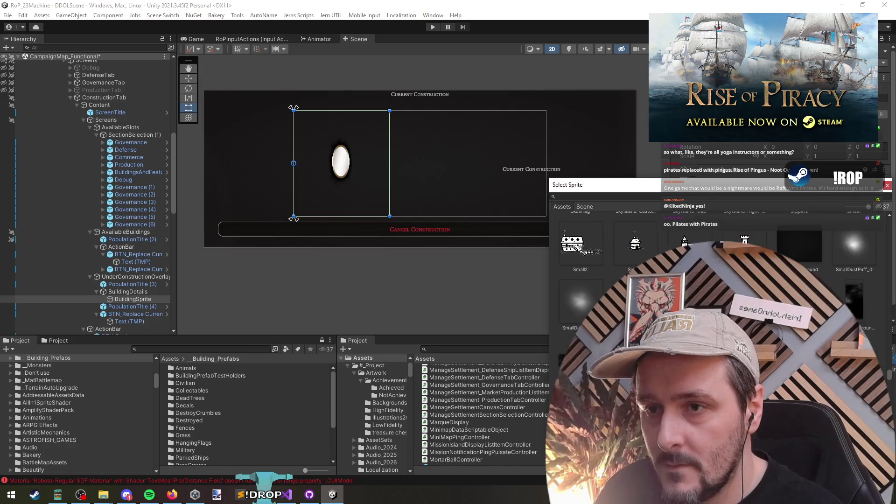
pyautogui.doubleClick(690, 308)
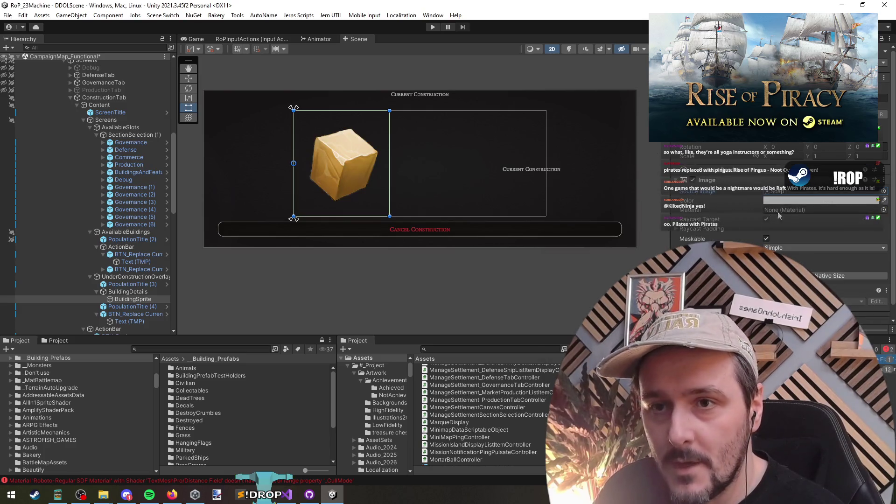
pyautogui.press('Down')
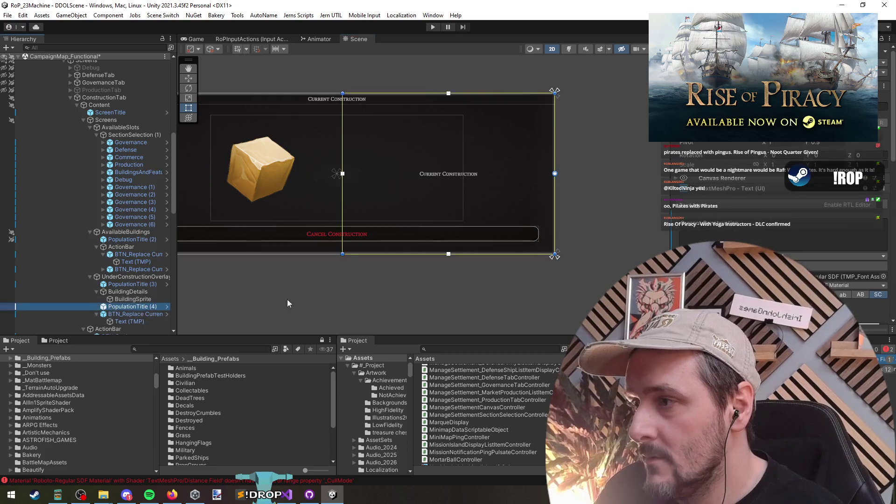
# - Move PopulationTitle (4)'s left edge past the cube image with the Rect tool
pyautogui.scroll(1, 327, 289)
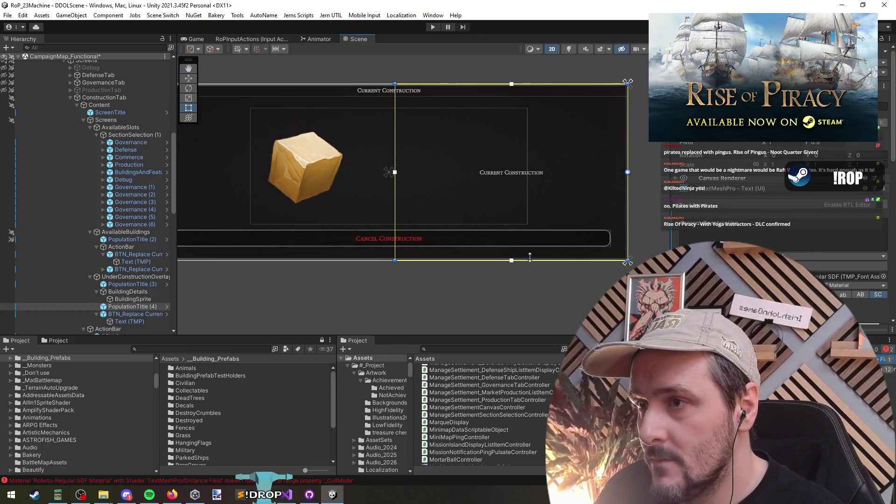
pyautogui.click(136, 306)
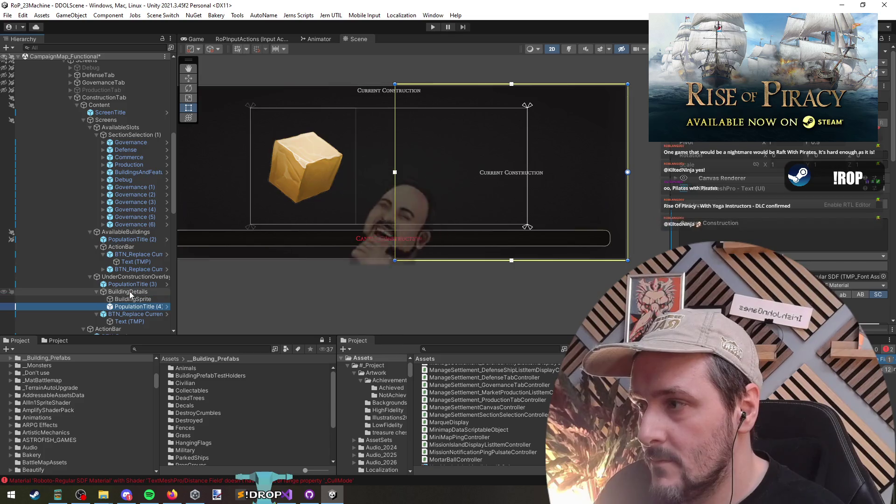
pyautogui.moveTo(349, 206); pyautogui.dragTo(367, 213)
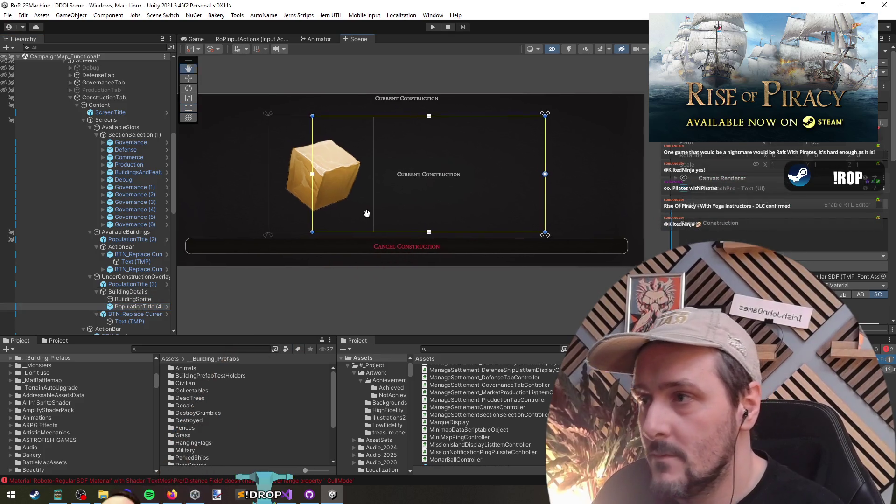
pyautogui.press('t')
pyautogui.moveTo(312, 174); pyautogui.dragTo(374, 174)
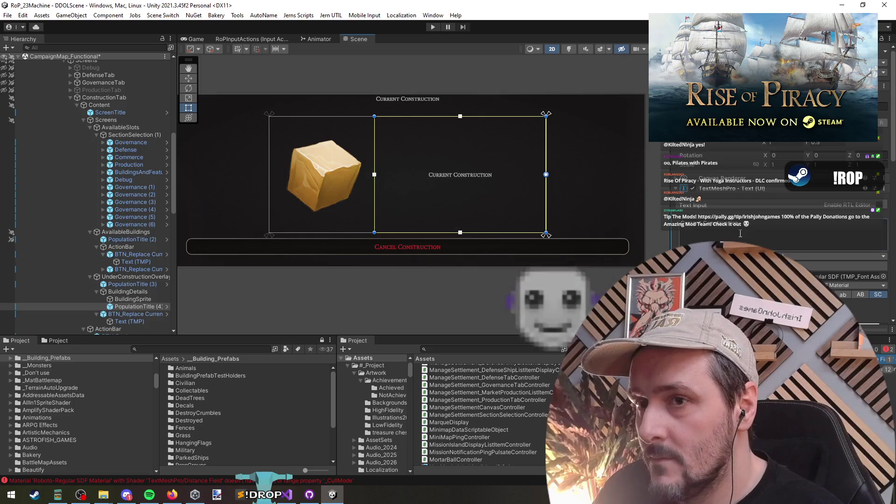
# - Set the text to 'Soap / Construction Complete in / 100 Days' on three lines
pyautogui.write('Sp')
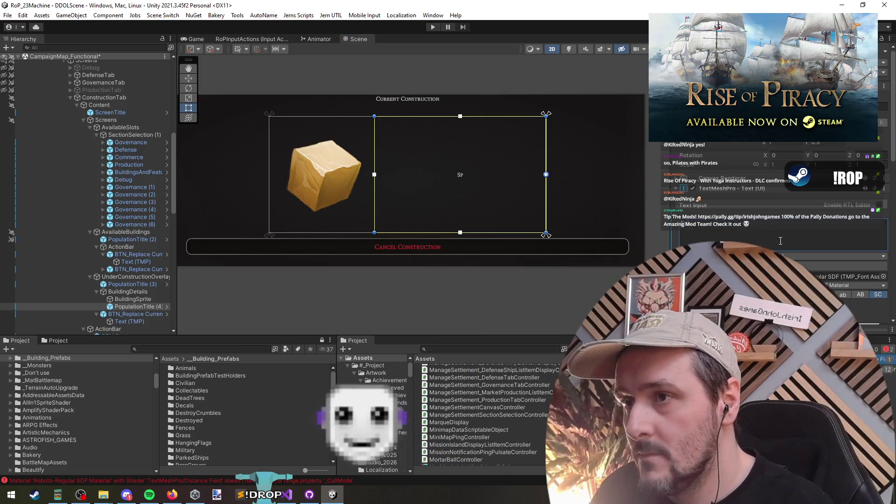
pyautogui.press('BackSpace')
pyautogui.write('oap')
pyautogui.press('Return')
pyautogui.write('C')
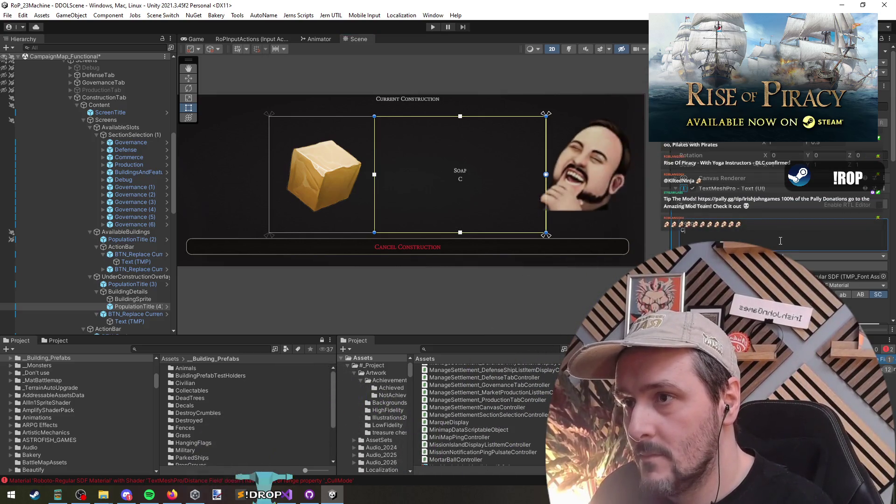
pyautogui.write('onstruction C')
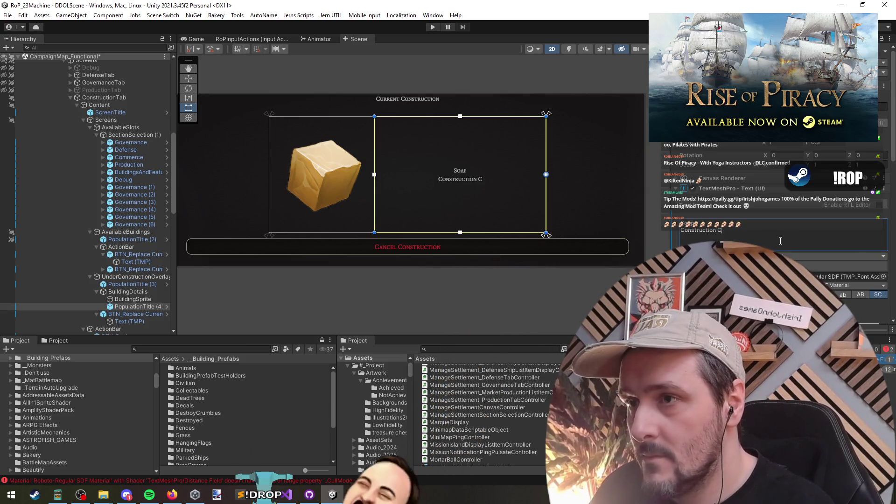
pyautogui.write('omplete in')
pyautogui.press('Return')
pyautogui.write('178')
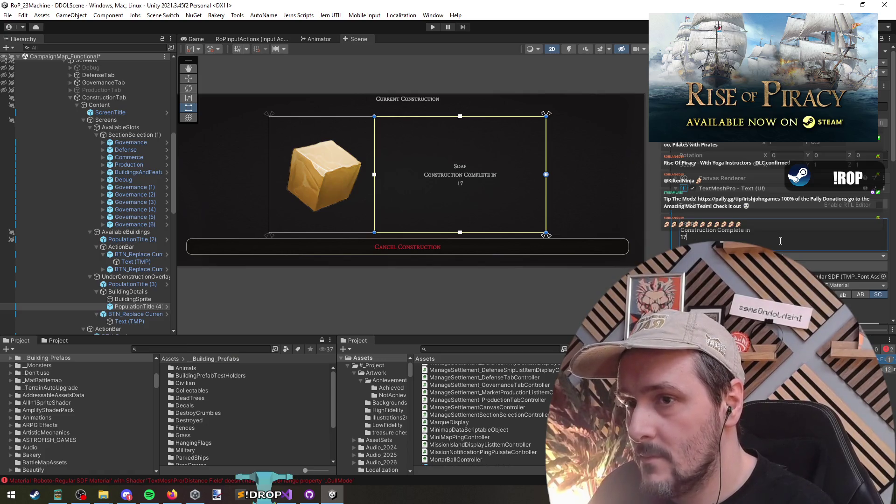
pyautogui.click(464, 270)
pyautogui.click(135, 277)
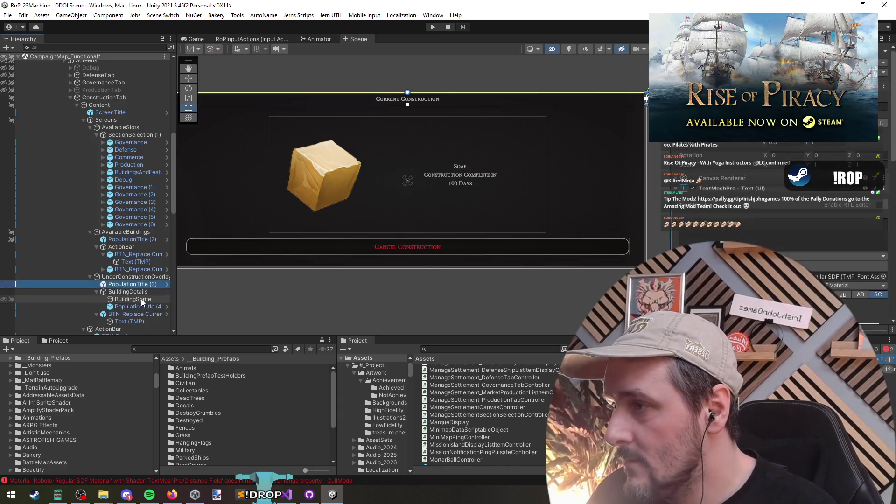
pyautogui.click(130, 291)
pyautogui.click(139, 277)
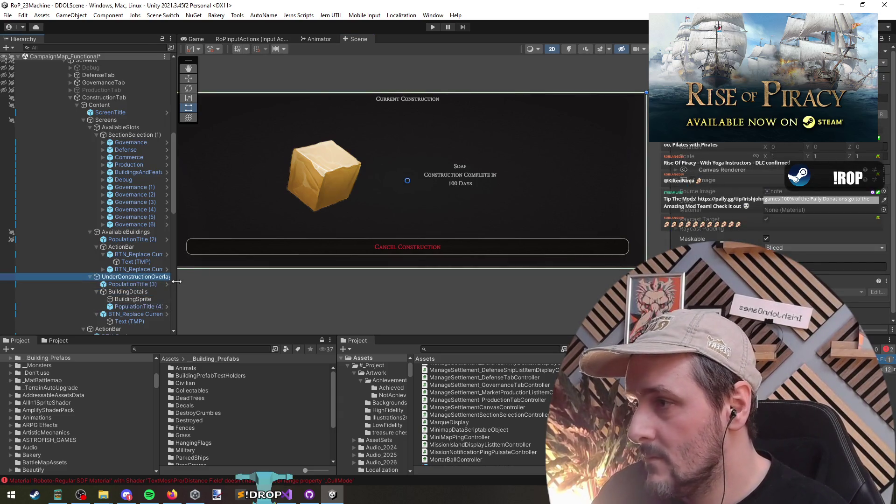
# - Frame the UnderConstructionOverlay panel and check its Image colour
pyautogui.moveTo(178, 281); pyautogui.dragTo(196, 284)
pyautogui.press('f')
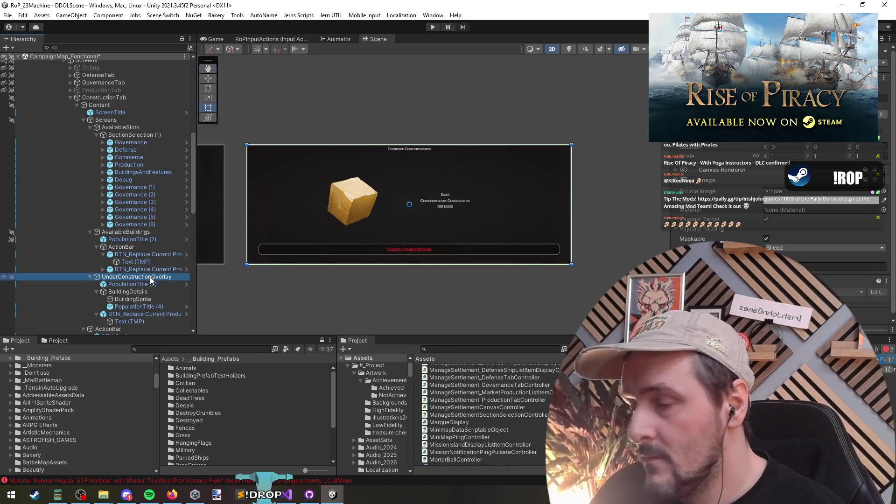
pyautogui.click(804, 204)
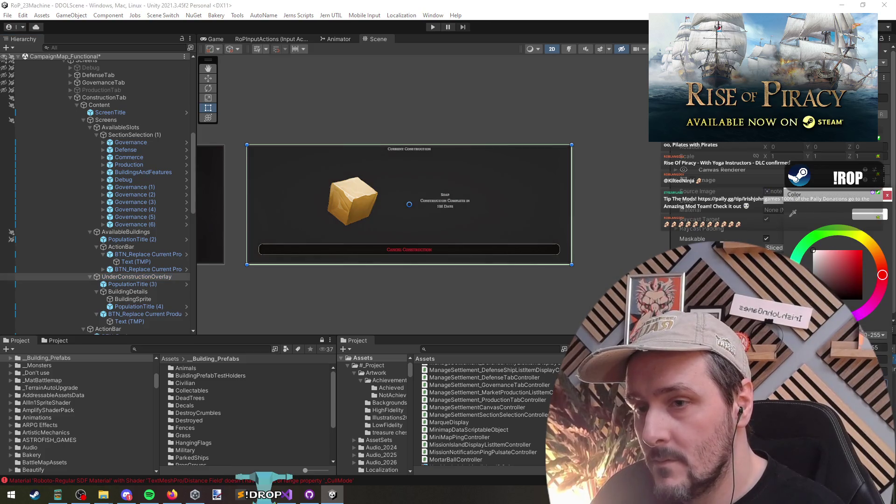
pyautogui.moveTo(461, 300)
pyautogui.mouseDown()
pyautogui.moveTo(606, 289)
pyautogui.moveTo(343, 276)
pyautogui.moveTo(384, 281)
pyautogui.mouseUp()
pyautogui.scroll(3, 371, 277)
pyautogui.scroll(-2, 370, 280)
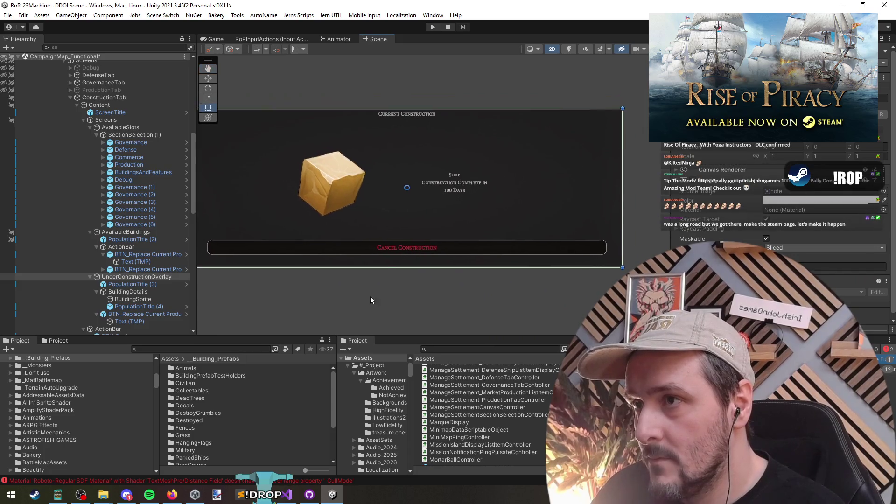
# - Drag the Current Construction heading's bottom edge down to make its box taller
pyautogui.click(134, 285)
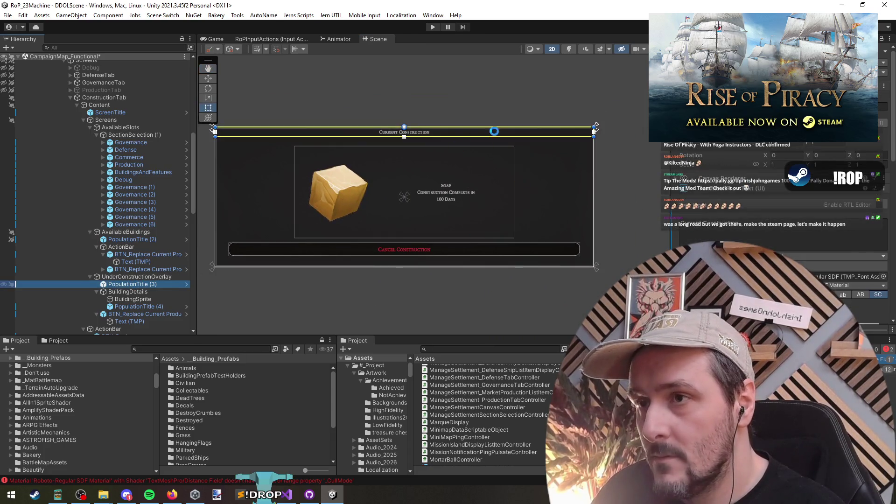
pyautogui.moveTo(504, 138); pyautogui.dragTo(504, 148)
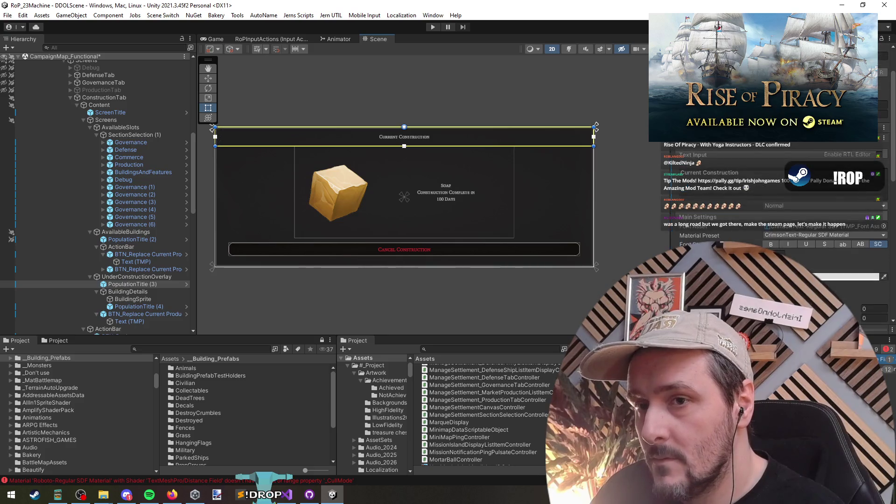
pyautogui.scroll(-2, 454, 244)
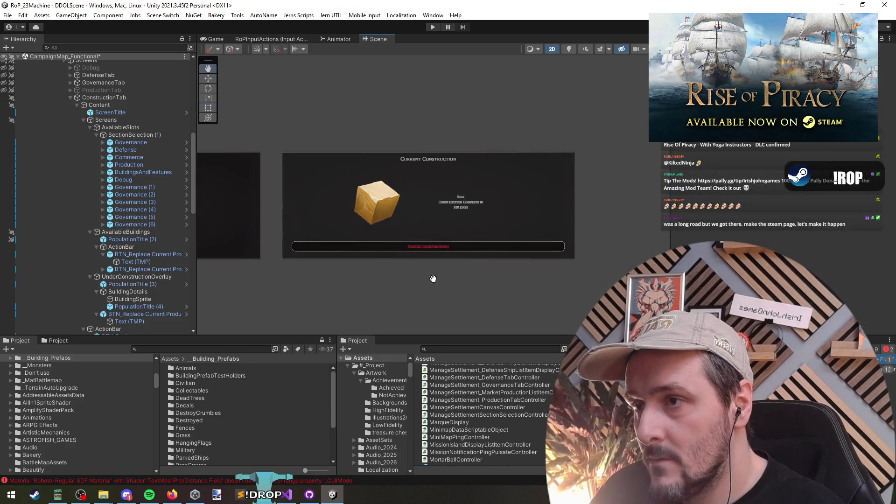
# - Raise the ActionBar's Horizontal Layout Group bottom padding from 10 to 28
pyautogui.moveTo(432, 276); pyautogui.dragTo(408, 242)
pyautogui.scroll(2, 373, 243)
pyautogui.scroll(-3, 374, 243)
pyautogui.scroll(4, 505, 253)
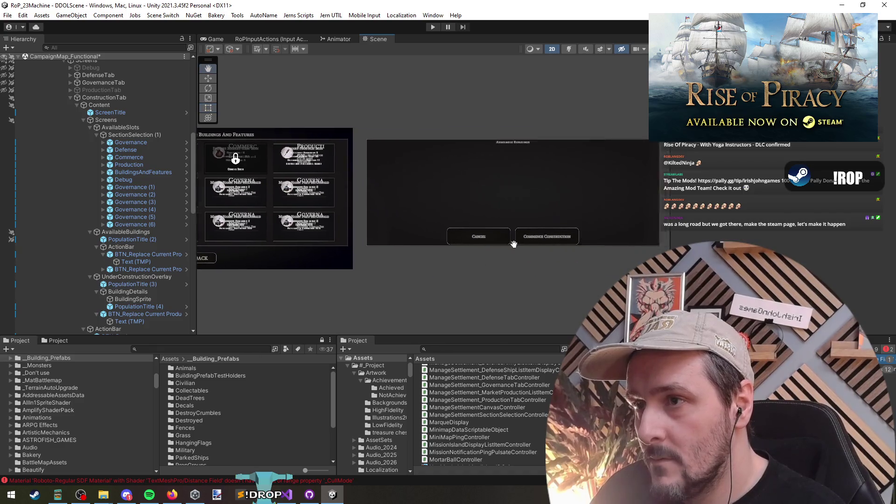
pyautogui.scroll(-3, 408, 226)
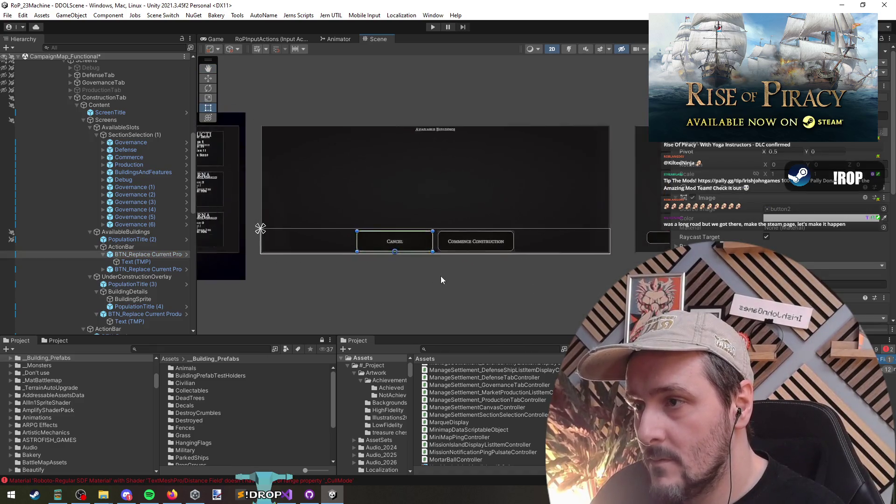
pyautogui.click(138, 247)
pyautogui.press('f')
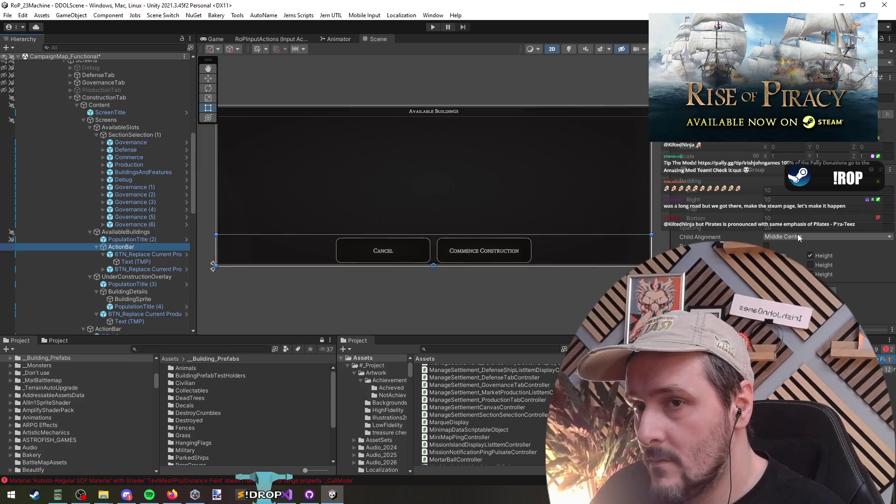
pyautogui.moveTo(730, 220); pyautogui.dragTo(738, 219)
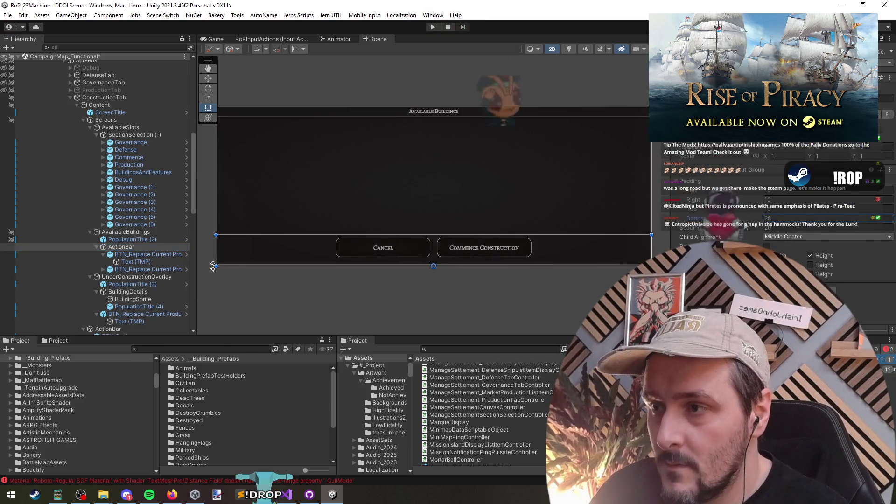
# - Deselect the ActionBar and save the scene with the raised buttons
pyautogui.click(441, 299)
pyautogui.scroll(-5, 441, 299)
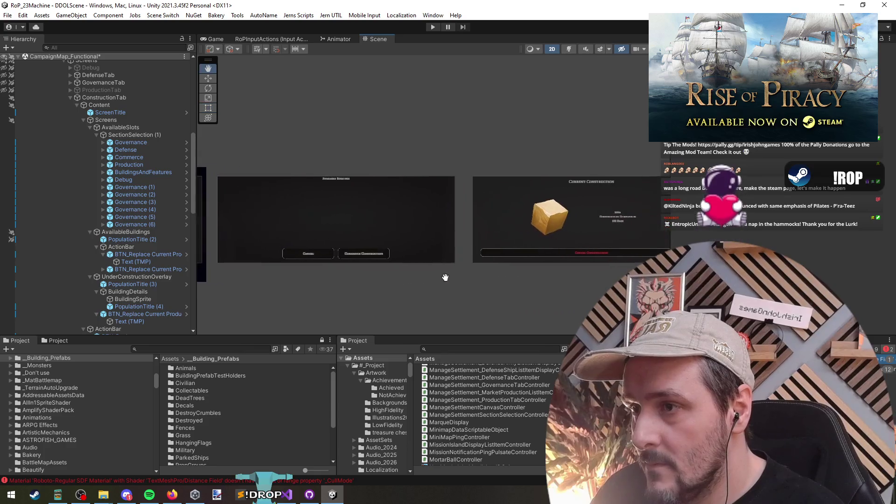
pyautogui.hotkey('ctrl', 's')
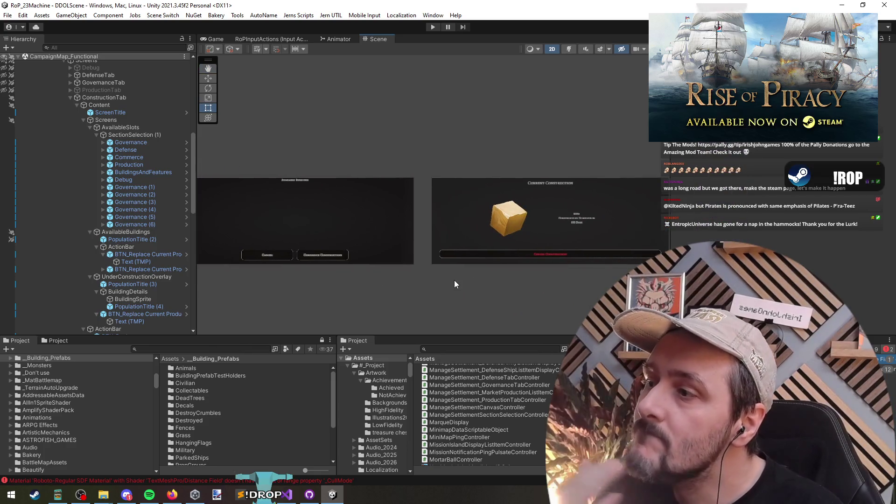
pyautogui.scroll(3, 419, 285)
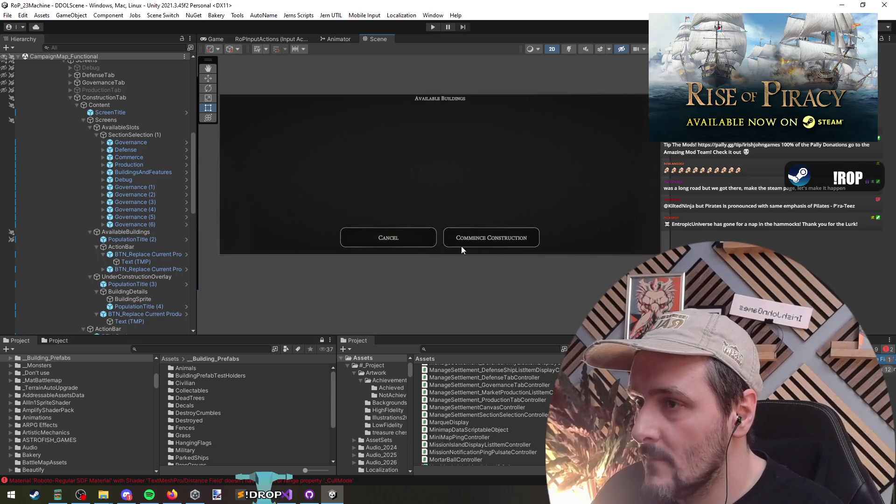
pyautogui.scroll(-3, 461, 245)
pyautogui.click(485, 205)
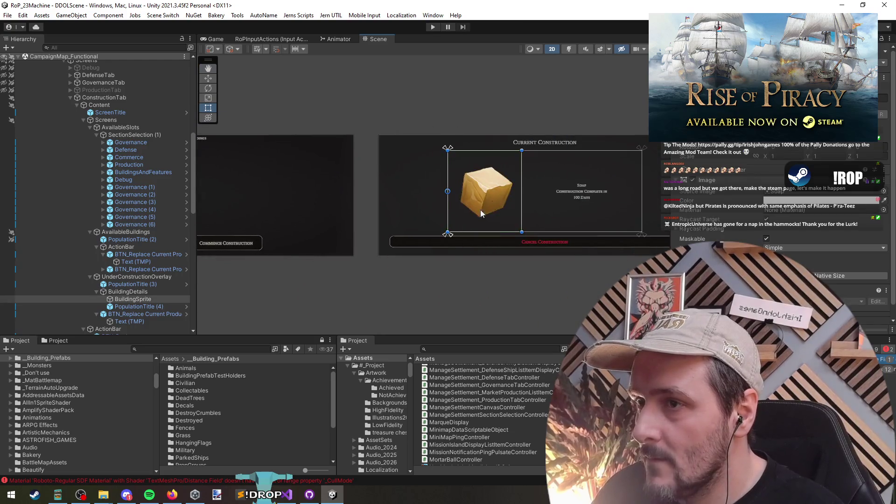
# - Select the BuildingDetails group and frame the Available Buildings panel with the Rect tool
pyautogui.click(149, 292)
pyautogui.scroll(-2, 355, 275)
pyautogui.click(116, 292)
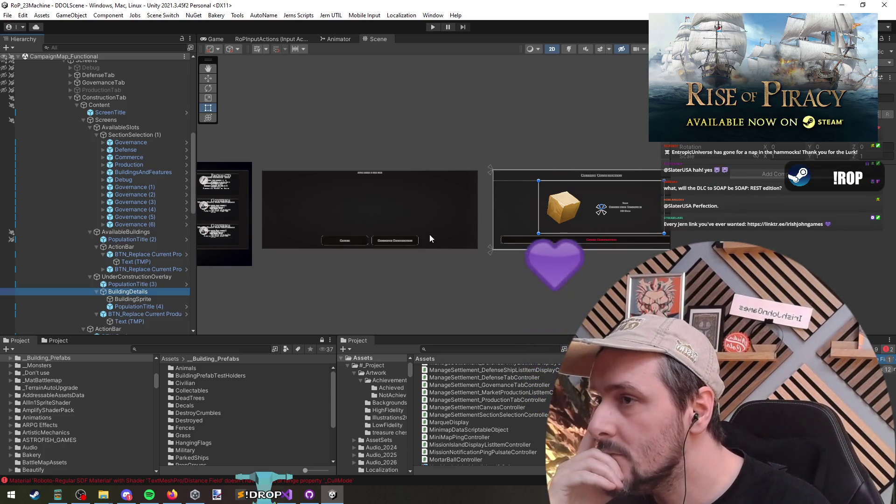
pyautogui.moveTo(326, 300); pyautogui.dragTo(541, 296)
pyautogui.press('t')
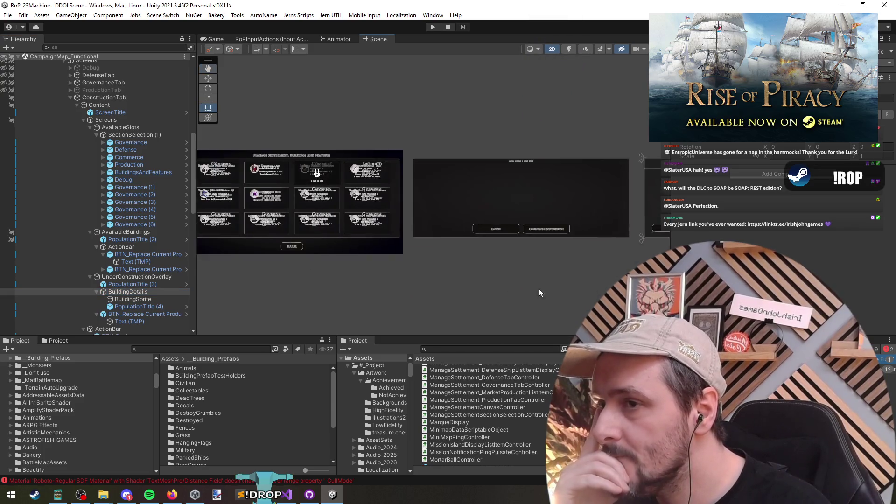
pyautogui.scroll(1, 360, 256)
pyautogui.scroll(1, 318, 236)
pyautogui.scroll(1, 347, 267)
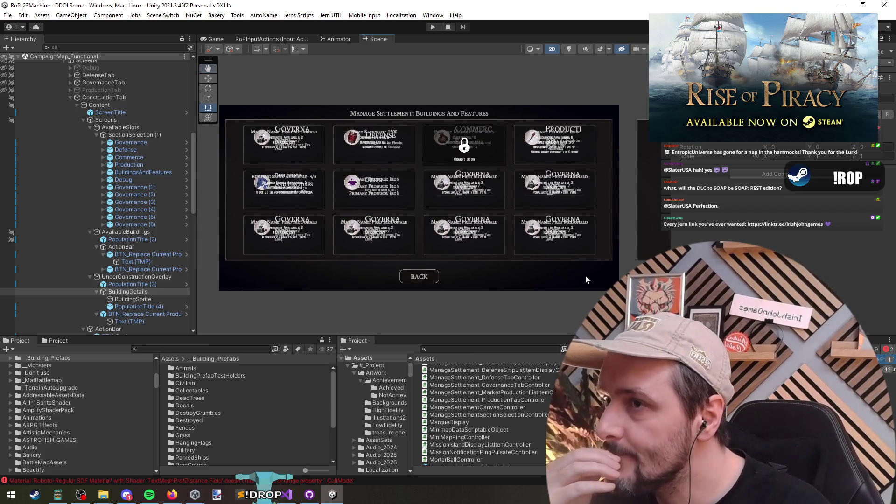
pyautogui.scroll(-2, 560, 278)
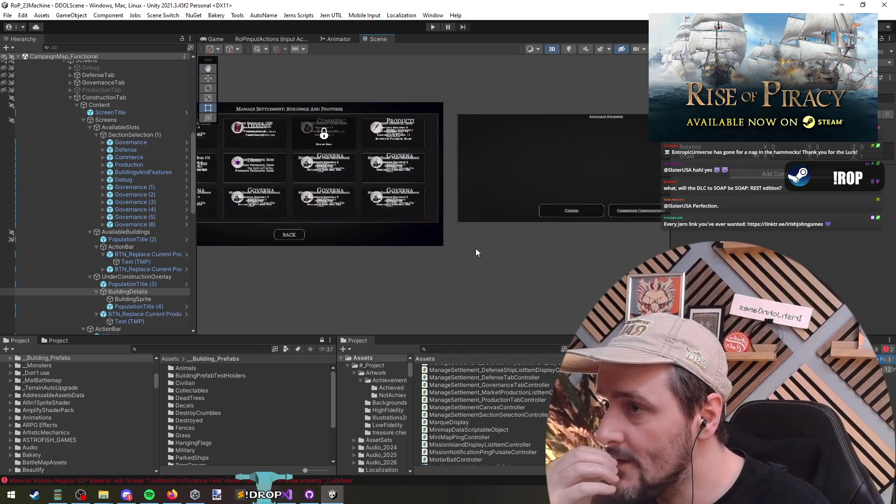
pyautogui.press('f')
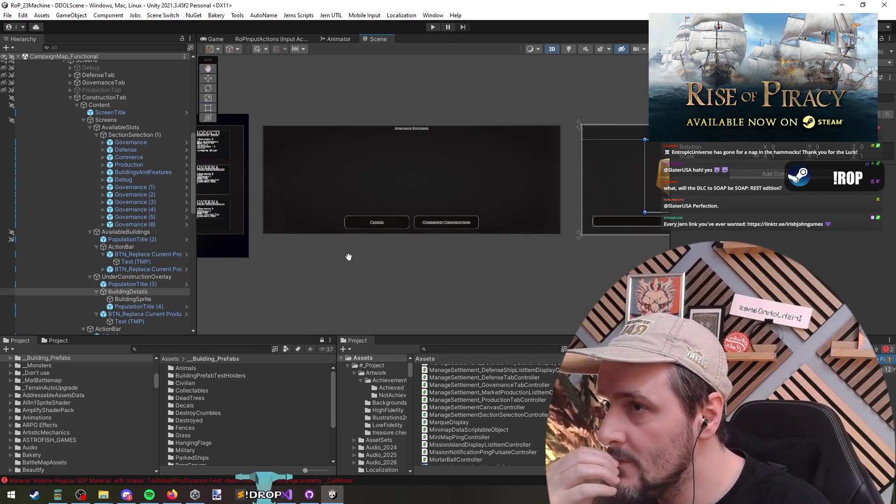
pyautogui.press('t')
# - Pan across the construction panels and select the Available Buildings panel
pyautogui.click(325, 172)
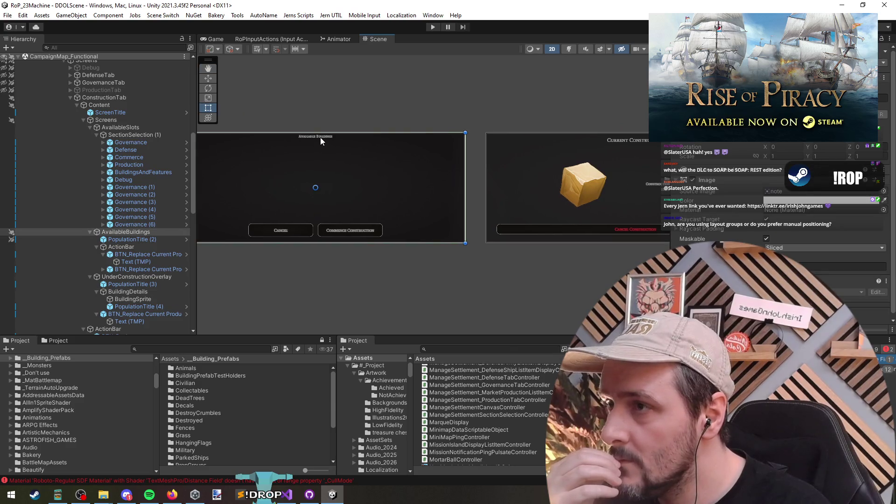
pyautogui.moveTo(498, 87); pyautogui.dragTo(214, 191)
pyautogui.press('q')
pyautogui.moveTo(372, 185); pyautogui.dragTo(378, 187)
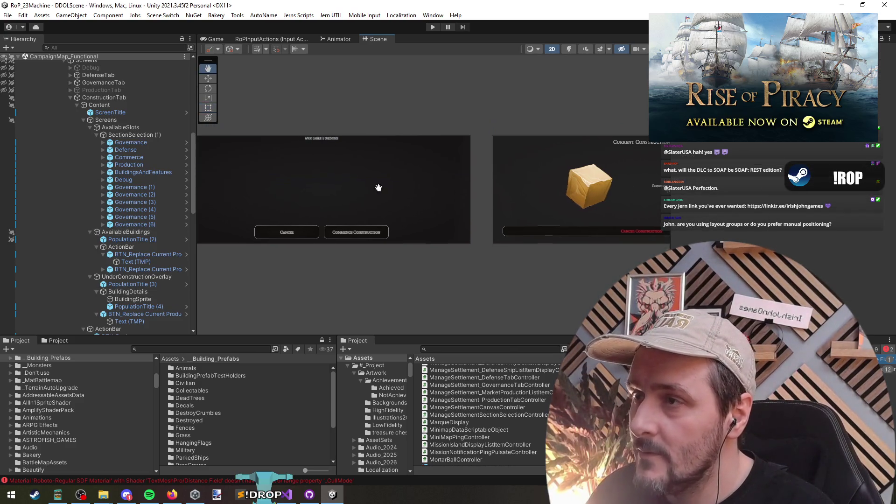
pyautogui.scroll(2, 280, 140)
pyautogui.press('t')
pyautogui.moveTo(239, 121)
pyautogui.mouseDown()
pyautogui.moveTo(588, 152)
pyautogui.moveTo(553, 192)
pyautogui.mouseUp()
pyautogui.click(373, 194)
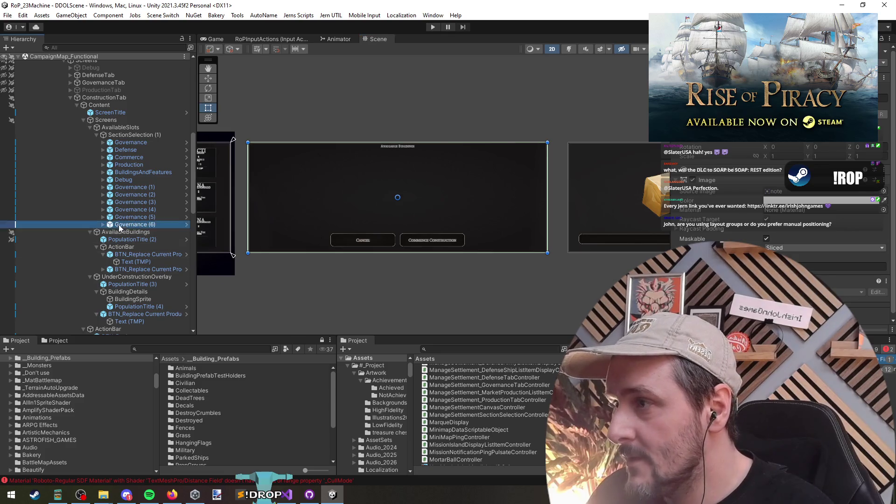
# - Drag the Available Buildings title strip's bottom edge down to make it taller
pyautogui.click(410, 147)
pyautogui.moveTo(439, 153); pyautogui.dragTo(441, 169)
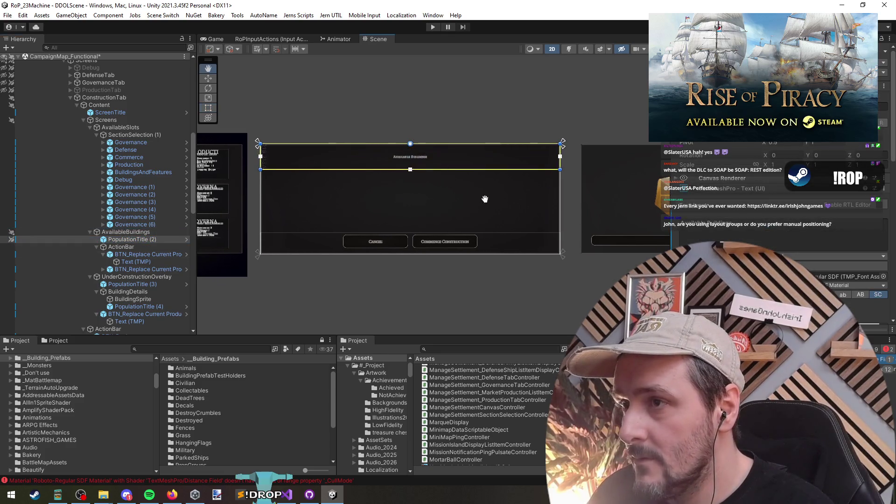
pyautogui.click(623, 162)
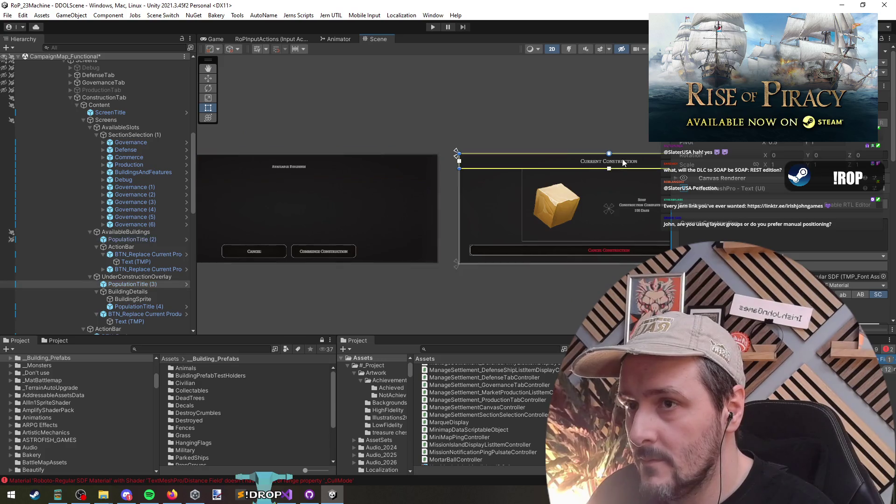
pyautogui.click(287, 210)
pyautogui.click(292, 166)
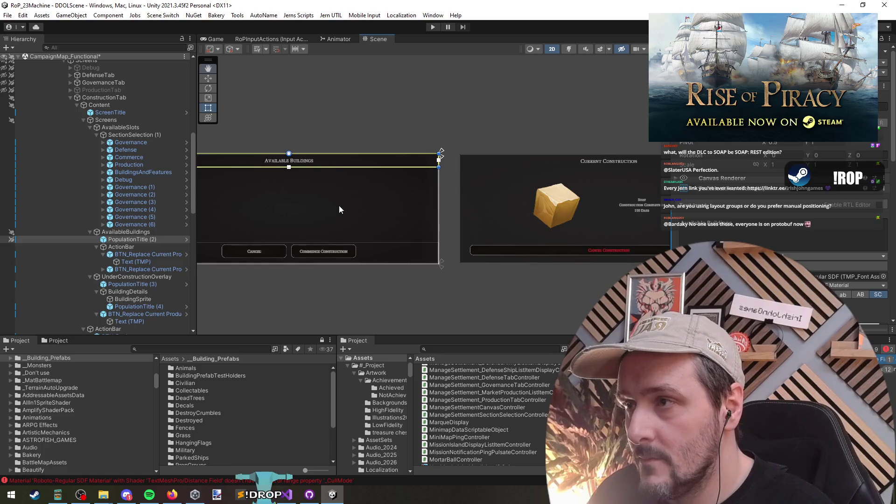
# - Collapse the ActionBar children and select the AvailableBuildings object
pyautogui.scroll(3, 339, 206)
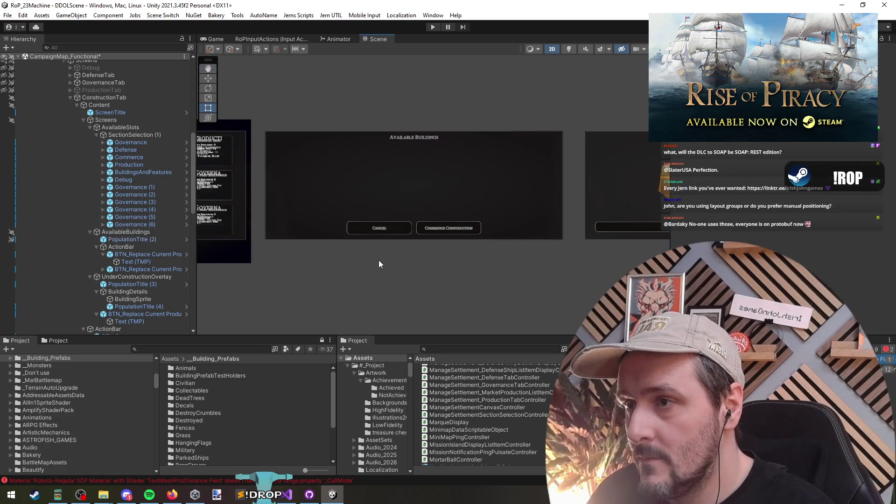
pyautogui.click(442, 152)
pyautogui.click(126, 246)
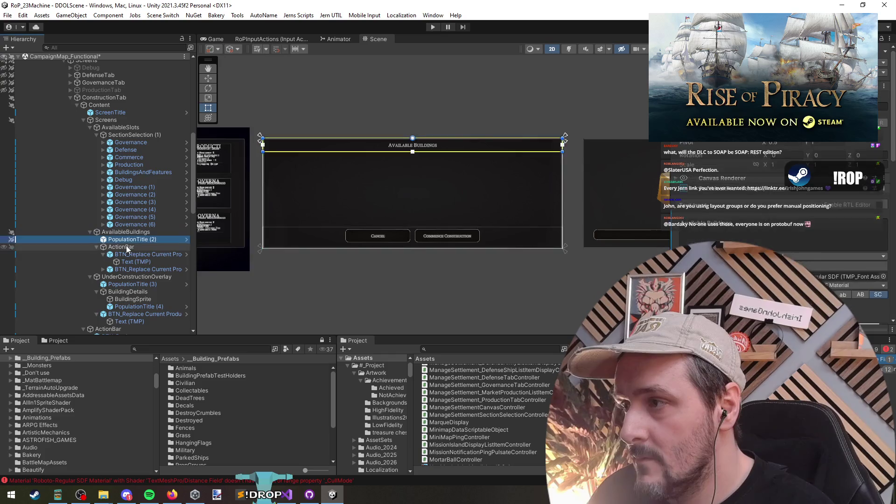
pyautogui.press('Left')
pyautogui.click(130, 232)
# - Create a UI Image under AvailableBuildings anchored to stretch horizontally
pyautogui.rightClick(130, 231)
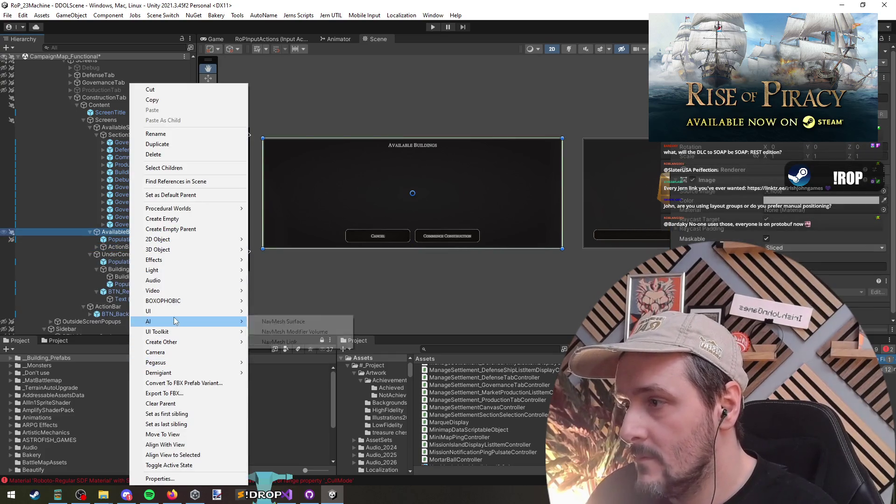
pyautogui.moveTo(187, 311)
pyautogui.click(269, 335)
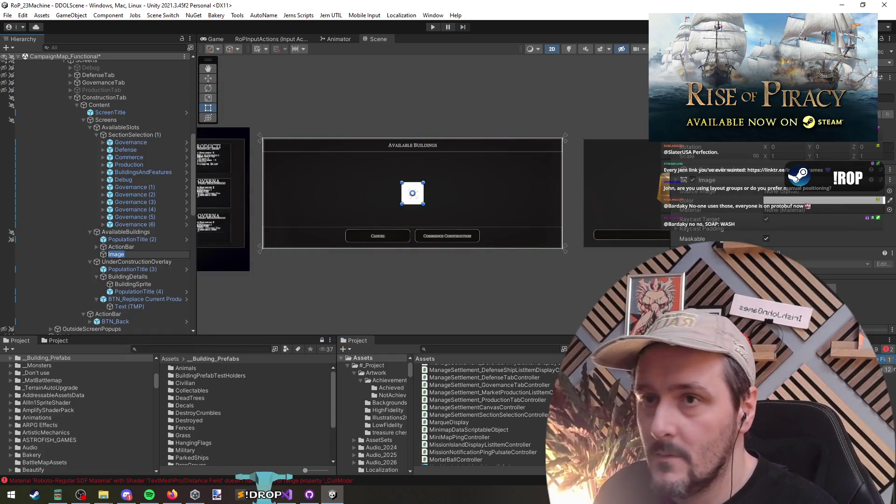
pyautogui.click(672, 131)
pyautogui.keyDown('alt'); pyautogui.click(792, 197); pyautogui.keyUp('alt')
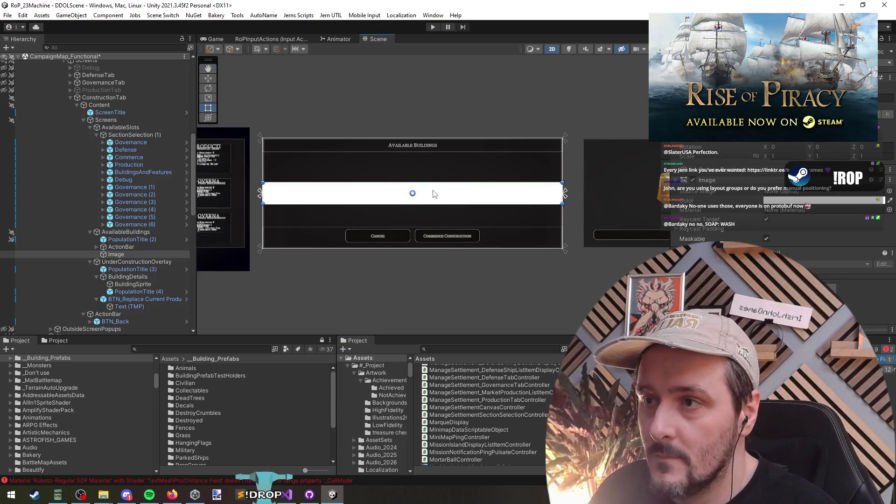
# - Drag the image's top edge up below the title and its bottom edge down toward the buttons
pyautogui.moveTo(438, 183); pyautogui.dragTo(437, 153)
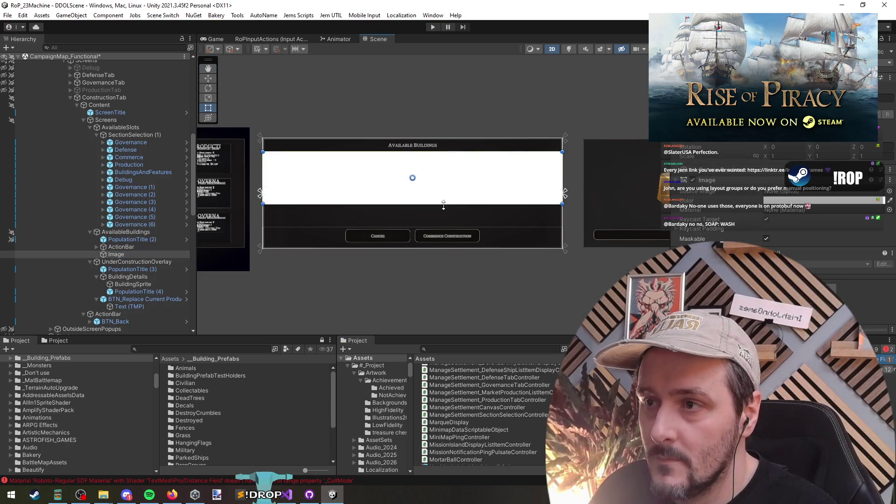
pyautogui.moveTo(443, 205); pyautogui.dragTo(451, 227)
pyautogui.moveTo(489, 271)
pyautogui.mouseDown()
pyautogui.moveTo(506, 304)
pyautogui.moveTo(479, 289)
pyautogui.mouseUp()
pyautogui.click(718, 183)
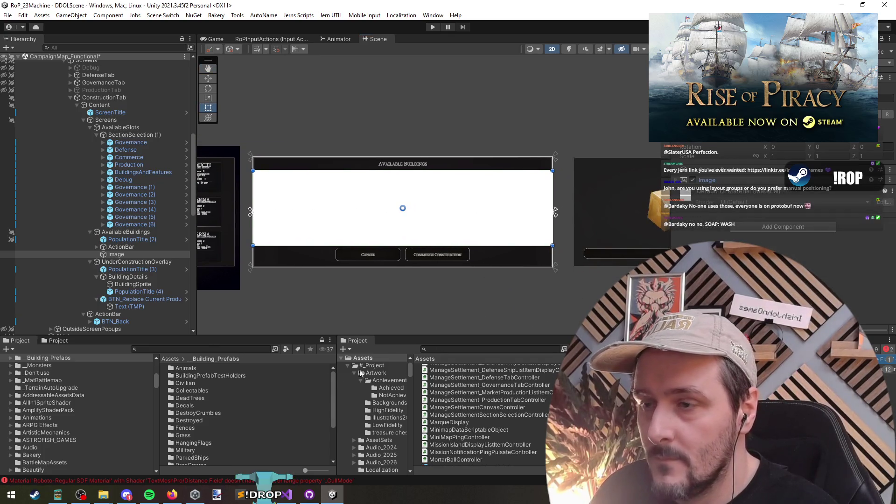
# - Search the Project for 'scroll', add CampaignScrollViewPrefab to the panel, then delete it
pyautogui.write('horizontal')
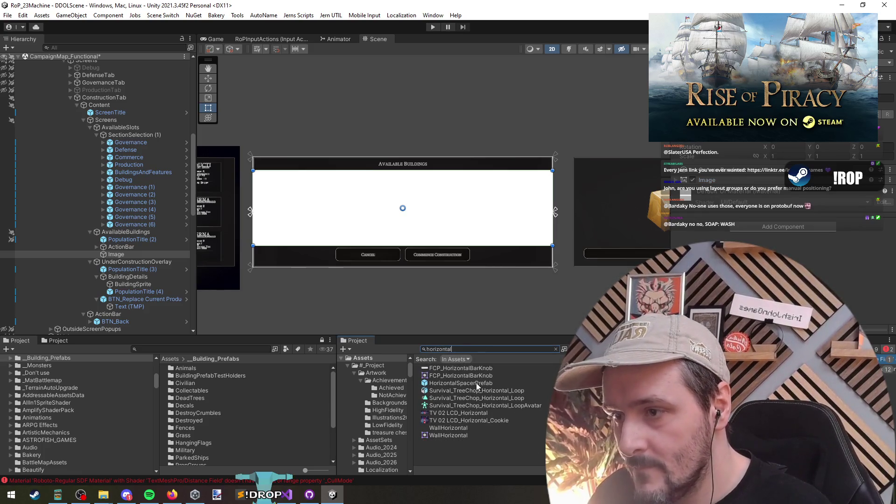
pyautogui.hotkey('ctrl', 'a')
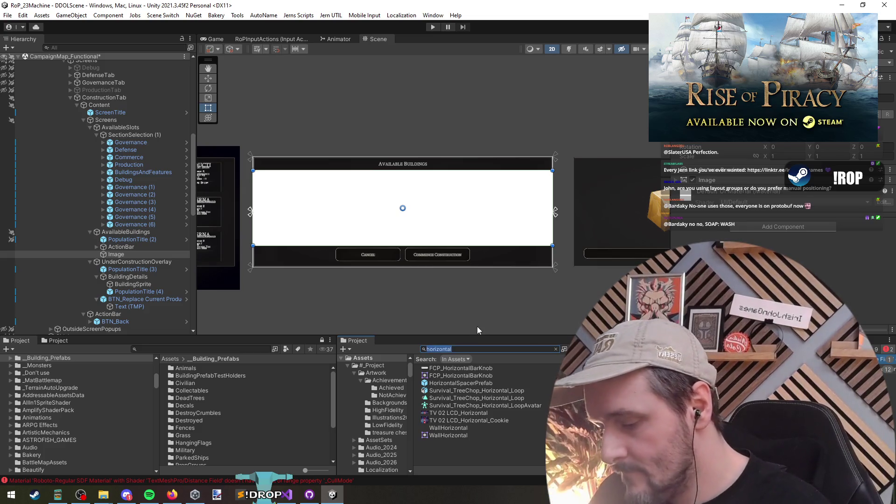
pyautogui.write('scroll')
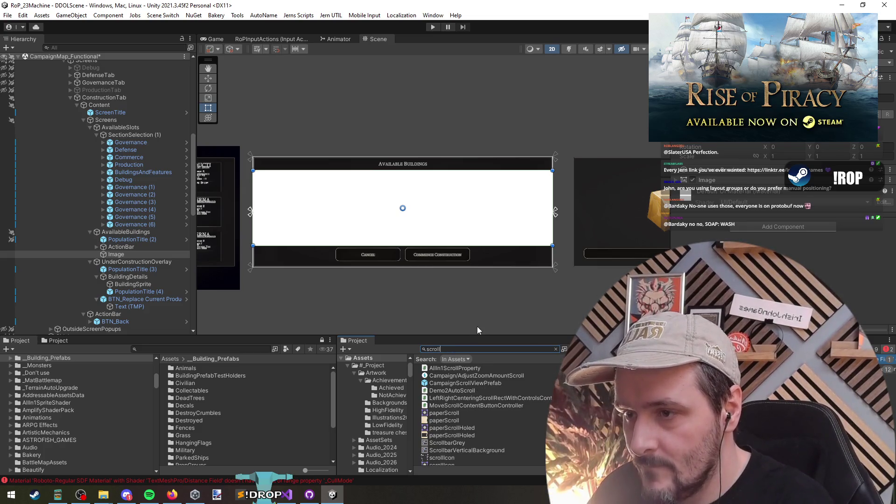
pyautogui.moveTo(482, 382)
pyautogui.mouseDown()
pyautogui.moveTo(499, 385)
pyautogui.moveTo(177, 280)
pyautogui.moveTo(123, 232)
pyautogui.moveTo(128, 261)
pyautogui.moveTo(126, 231)
pyautogui.moveTo(132, 254)
pyautogui.mouseUp()
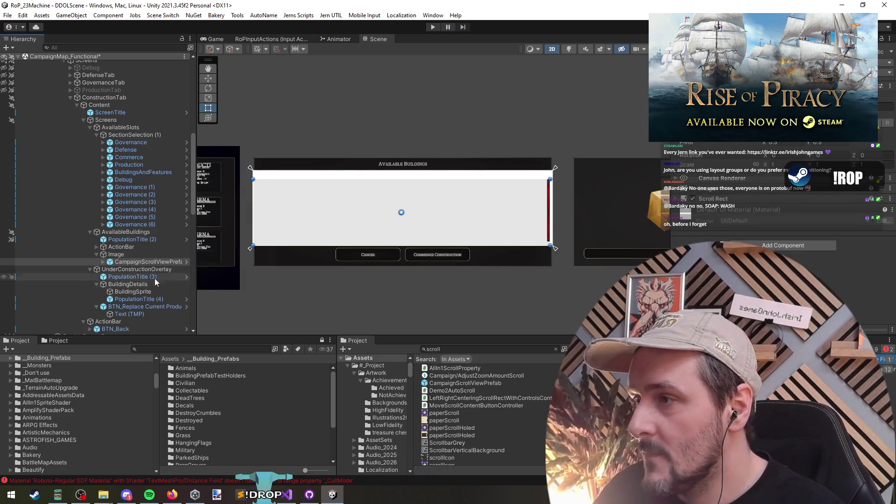
pyautogui.click(145, 263)
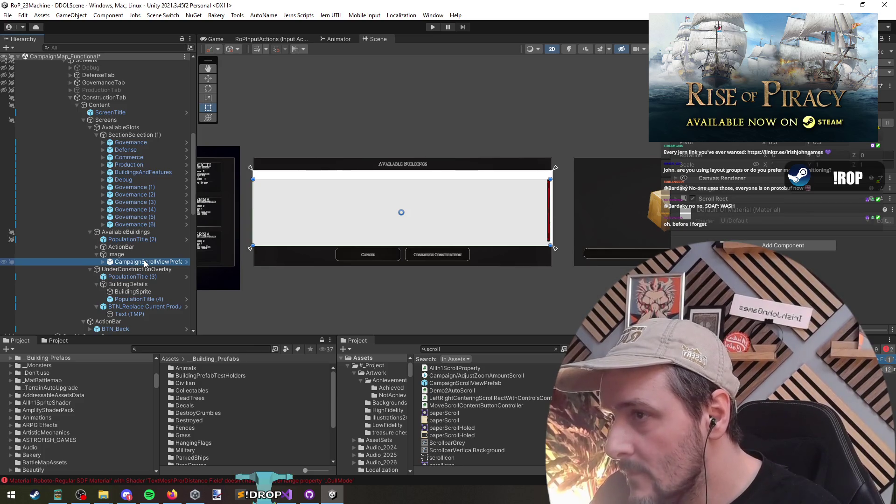
pyautogui.press('Delete')
# - Inspect SectionSelection (1)'s grid layout settings and reselect the Image object
pyautogui.click(134, 253)
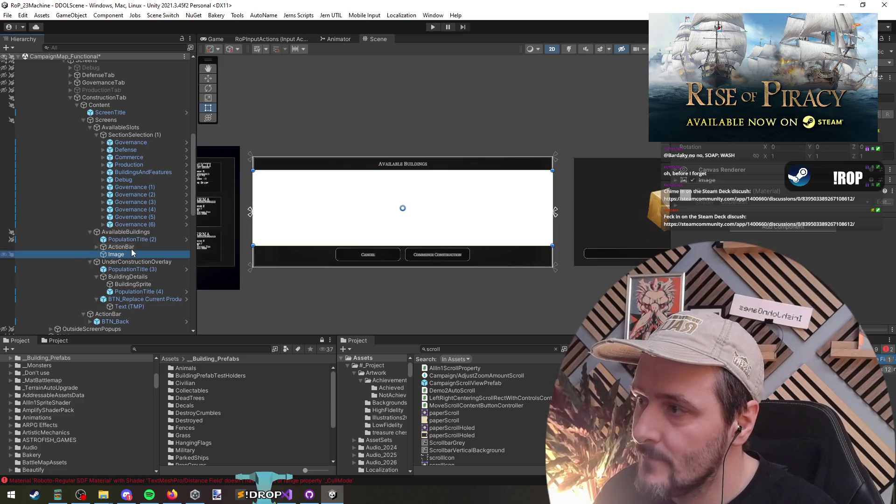
pyautogui.click(120, 135)
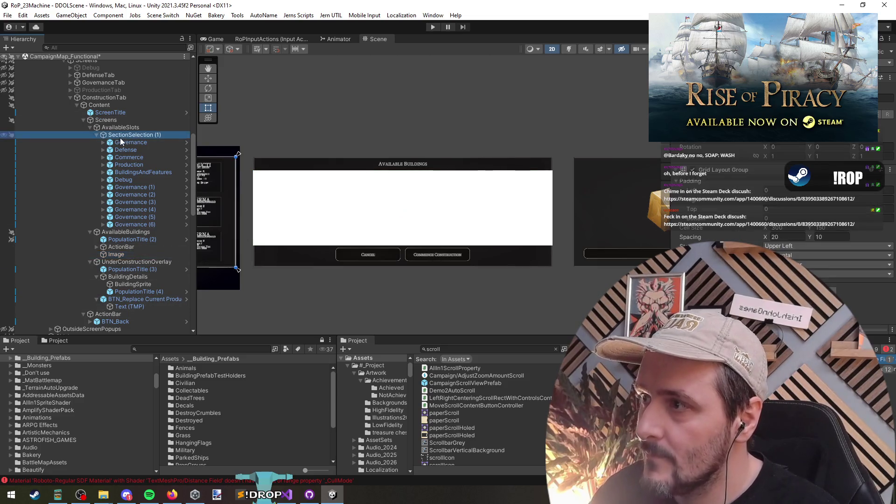
pyautogui.press('Left')
pyautogui.click(128, 165)
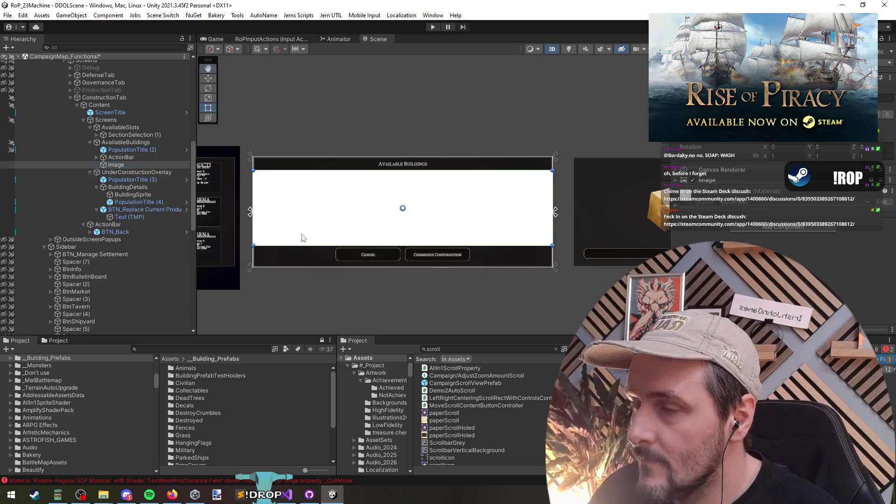
pyautogui.moveTo(302, 238); pyautogui.dragTo(323, 236)
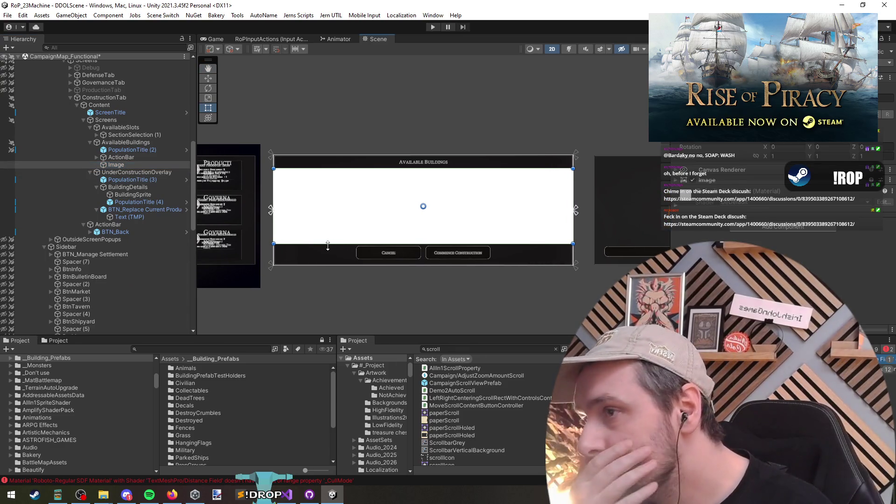
pyautogui.click(129, 166)
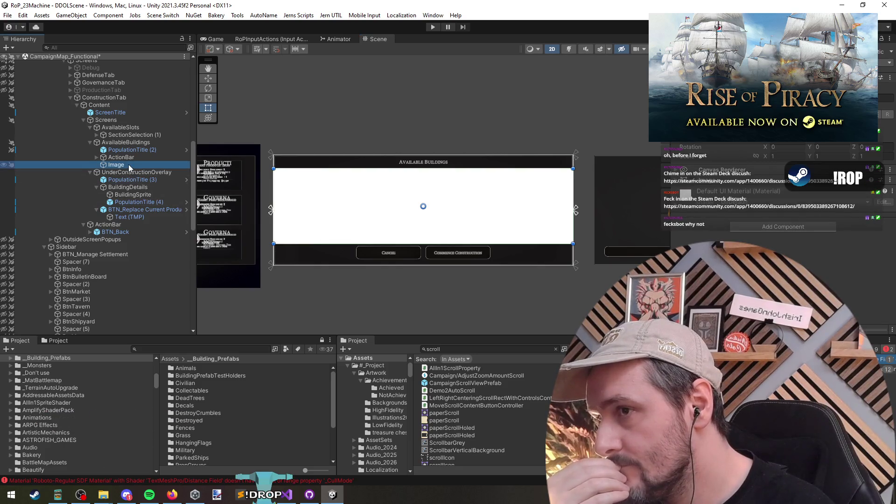
# - Expand ActionBar to inspect the Cancel button and its horizontal layout settings
pyautogui.click(131, 157)
pyautogui.press('Right')
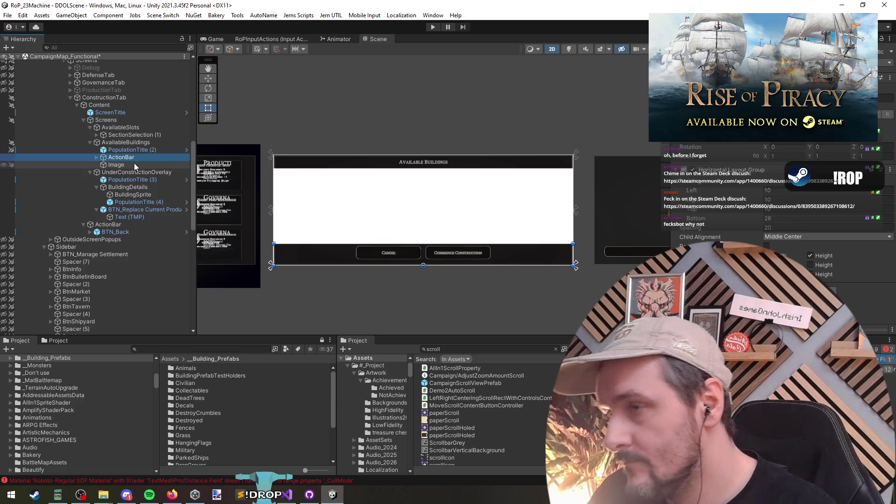
pyautogui.click(132, 164)
pyautogui.press('Left')
pyautogui.press('Left')
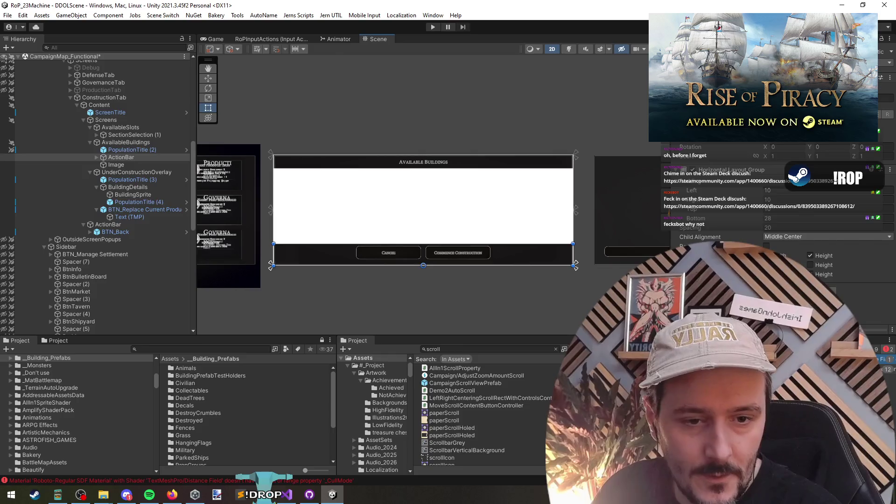
pyautogui.hotkey('alt', 'Tab')
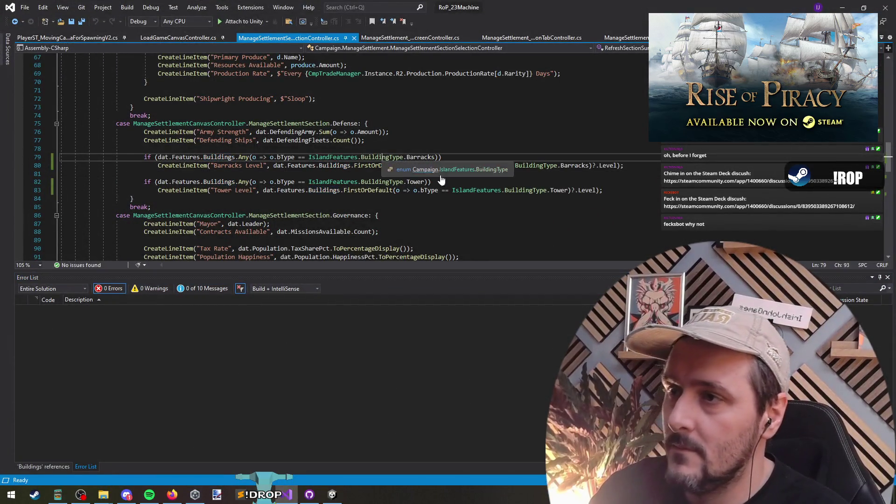
# - Go to the BuildingType enum definition, add blank lines after Farm = 4, and save
pyautogui.press('F12')
pyautogui.click(197, 199)
pyautogui.press('Return')
pyautogui.press('Return')
pyautogui.hotkey('ctrl', 's')
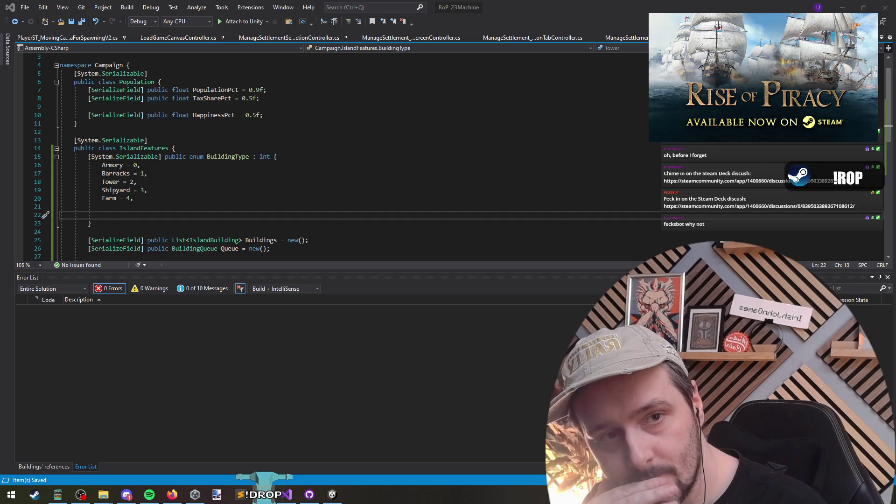
pyautogui.click(239, 205)
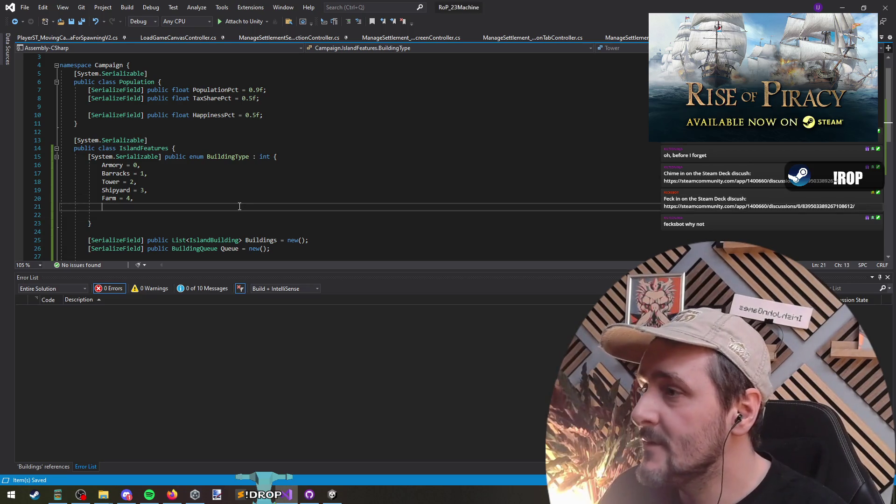
# - Duplicate the CompletionDay line in BuildingQueue and rename the copy to StartedOnDay
pyautogui.scroll(-5, 243, 214)
pyautogui.click(289, 191)
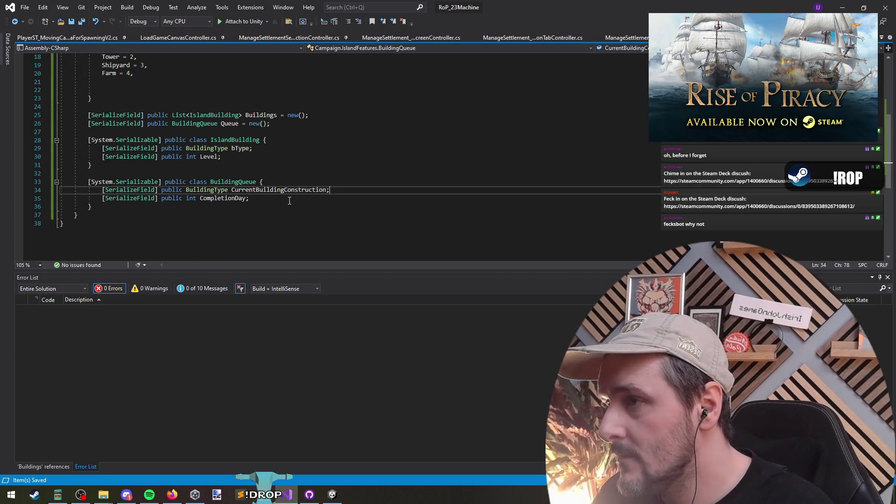
pyautogui.press('Return')
pyautogui.press('Down')
pyautogui.press('End')
pyautogui.hotkey('shift', 'Home')
pyautogui.hotkey('ctrl', 'c')
pyautogui.press('Up')
pyautogui.hotkey('ctrl', 'v')
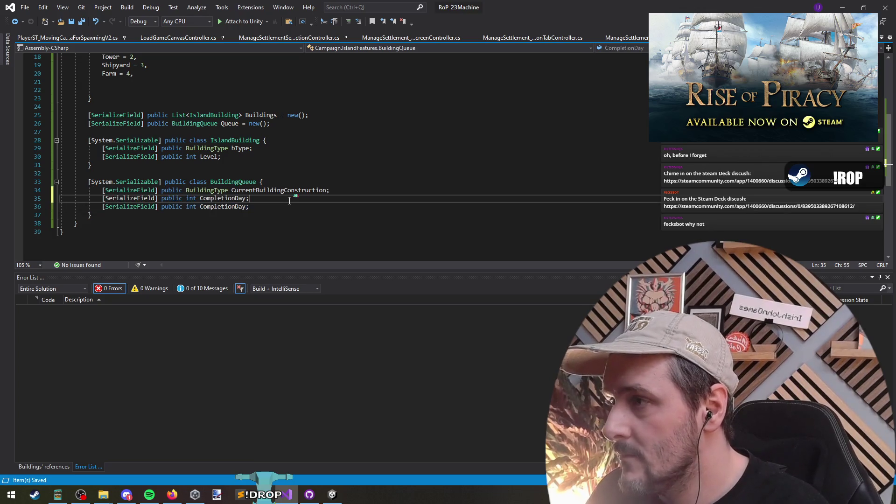
pyautogui.hotkey('ctrl', 'shift', 'Left')
pyautogui.write('StartDate')
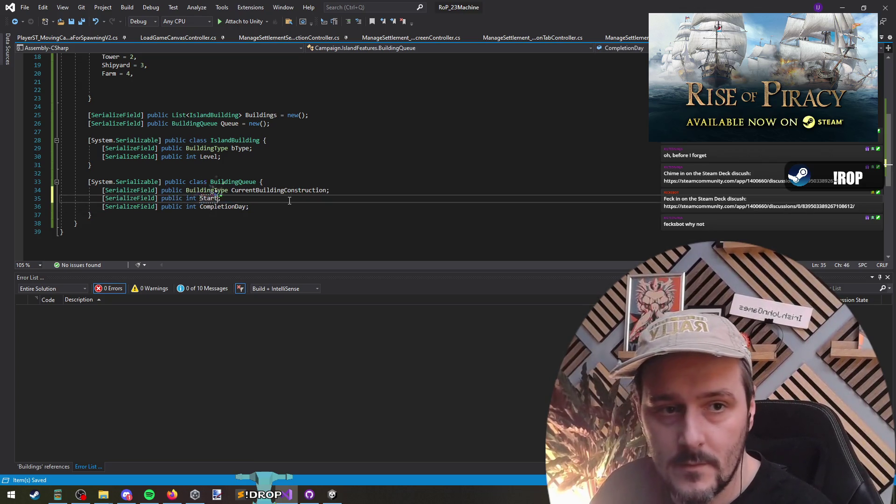
pyautogui.press('BackSpace')
pyautogui.press('BackSpace')
pyautogui.write('y')
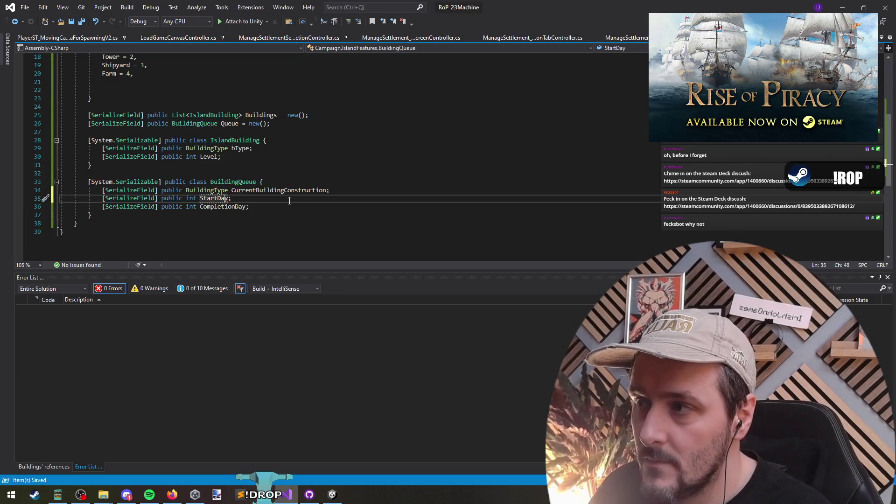
pyautogui.press('Left')
pyautogui.press('Left')
pyautogui.press('Left')
pyautogui.write('edOn')
pyautogui.press('End')
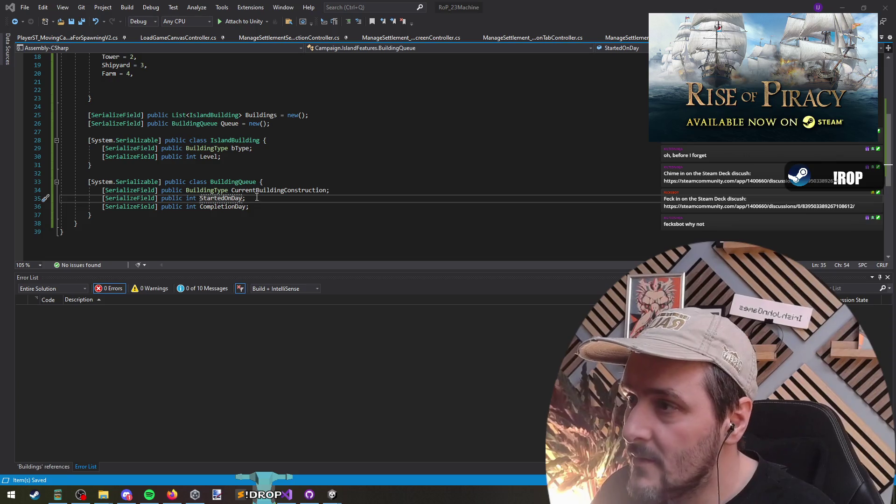
# - Add an int Level field below CompletionDay by copying its declaration and renaming it
pyautogui.click(278, 207)
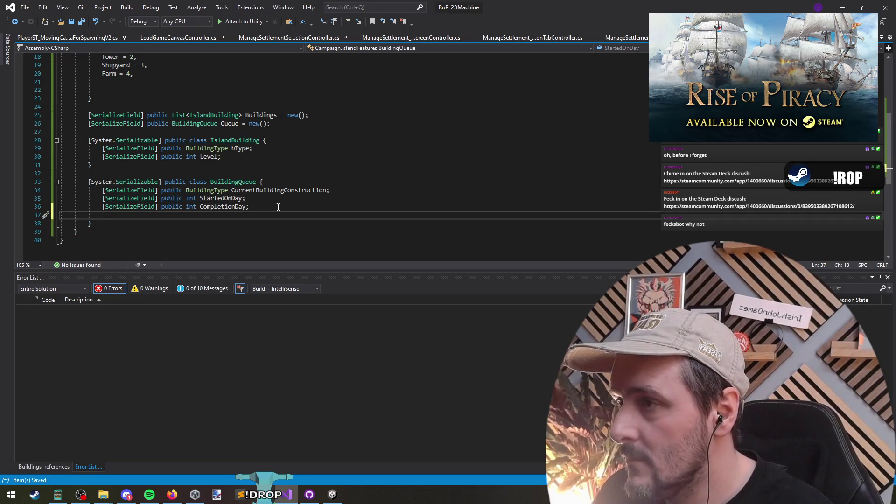
pyautogui.hotkey('shift', 'Home')
pyautogui.press('End')
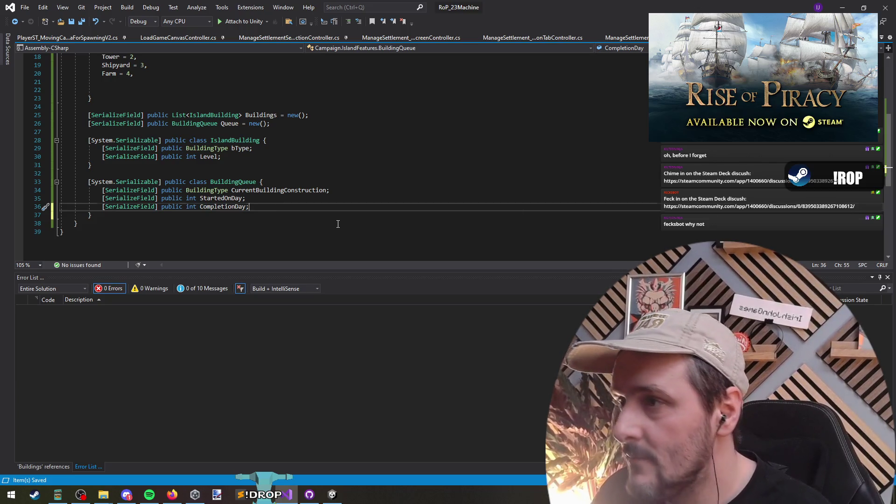
pyautogui.press('Return')
pyautogui.press('Up')
pyautogui.hotkey('shift', 'End')
pyautogui.hotkey('ctrl', 'c')
pyautogui.press('Down')
pyautogui.hotkey('ctrl', 'v')
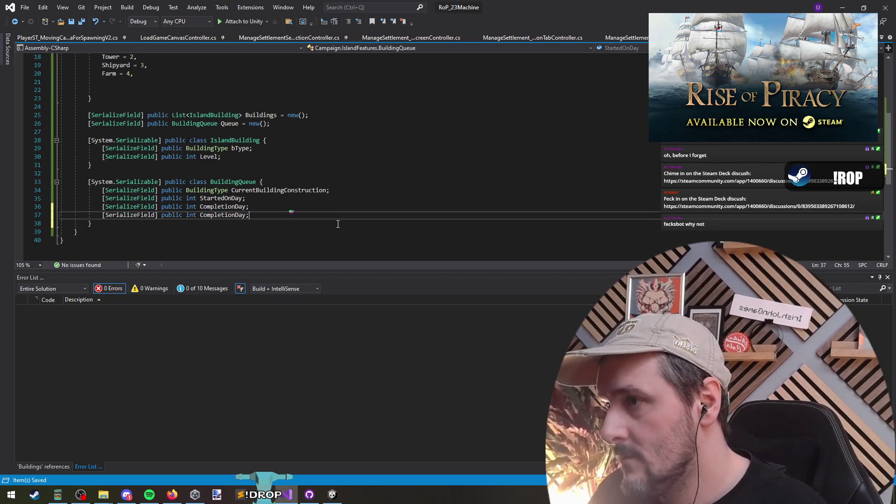
pyautogui.press('Left')
pyautogui.hotkey('ctrl', 'shift', 'Left')
pyautogui.write('Level')
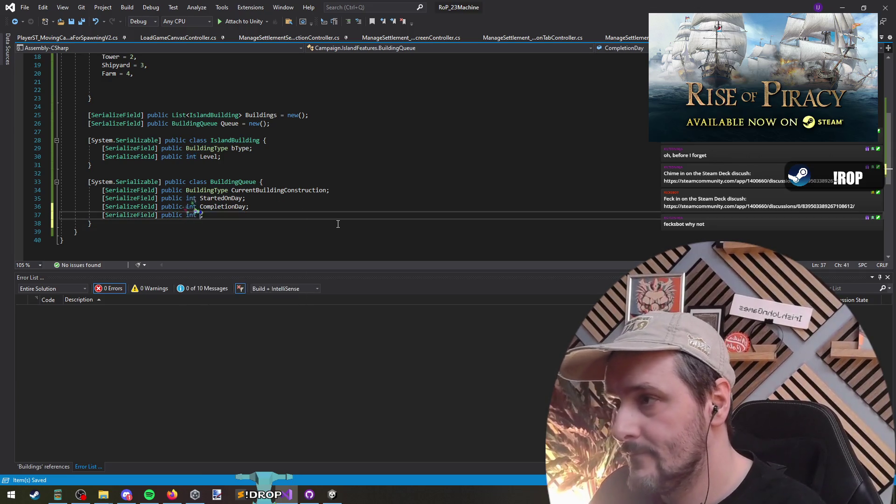
pyautogui.press('Down')
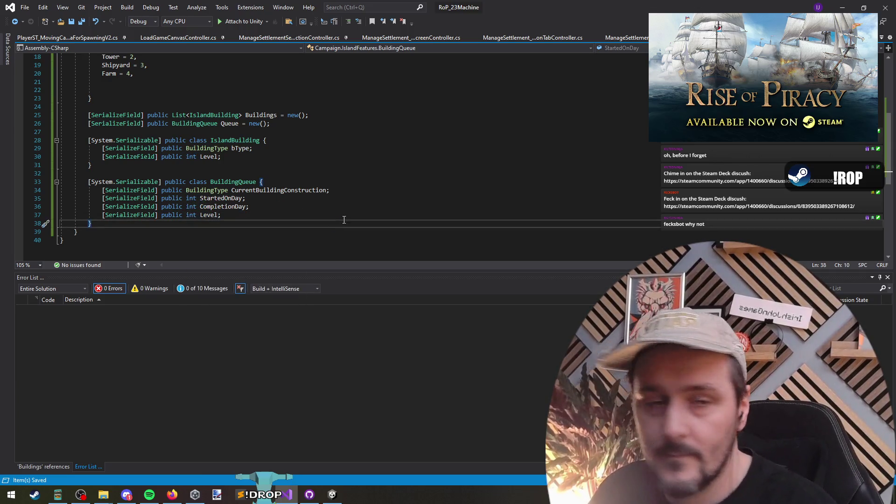
pyautogui.hotkey('alt', 'Tab')
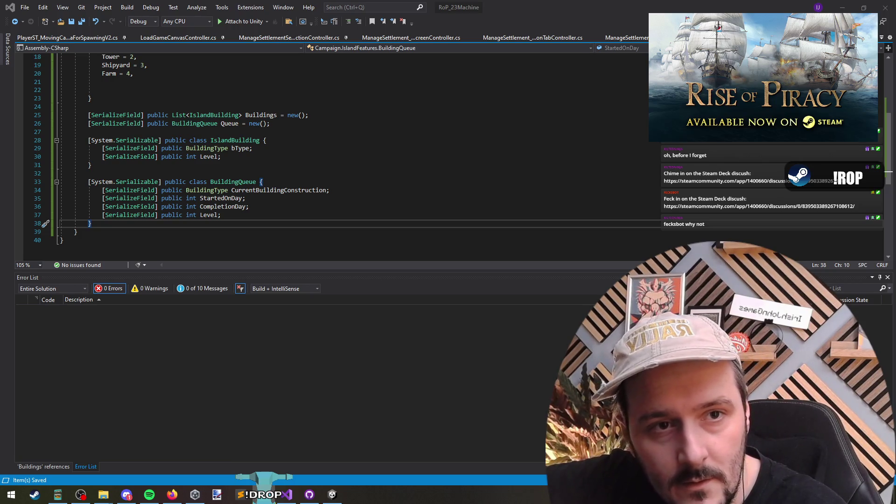
pyautogui.click(448, 156)
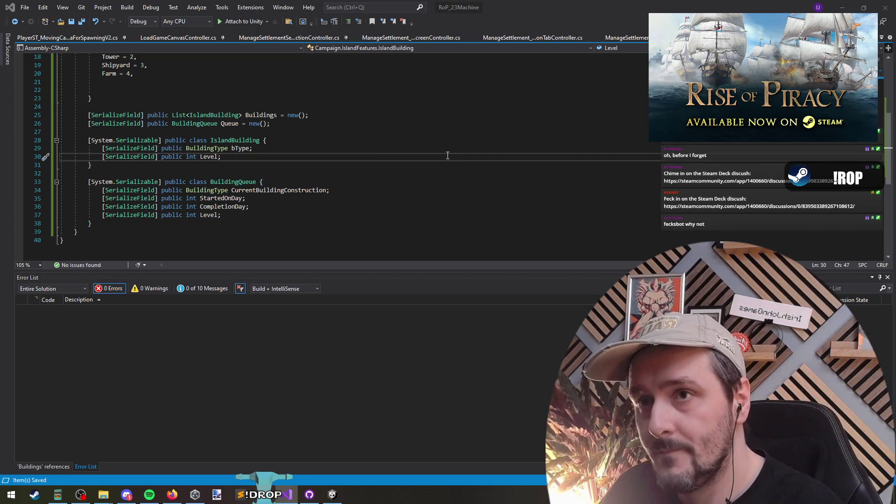
pyautogui.hotkey('ctrl', '-')
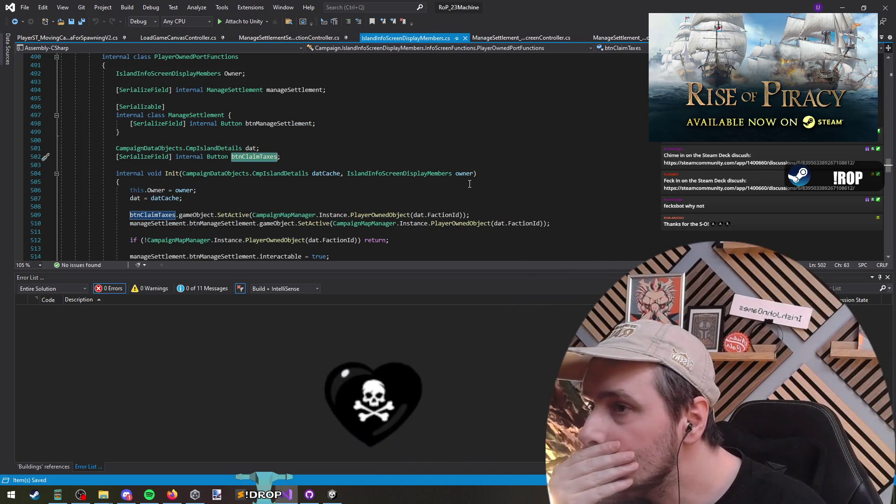
# - Find all references to btnClaimTaxes and visit its SetActive, RemoveAllListeners and AddListener uses
pyautogui.rightClick(252, 156)
pyautogui.click(323, 240)
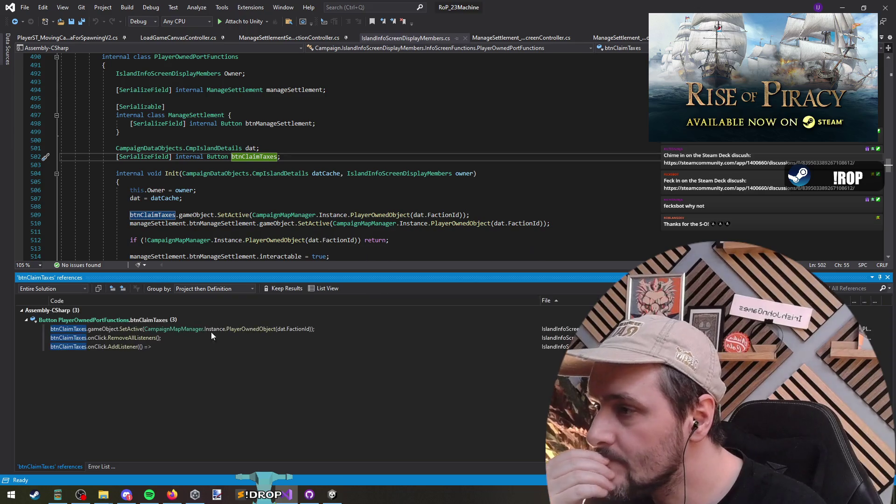
pyautogui.click(203, 328)
pyautogui.click(211, 338)
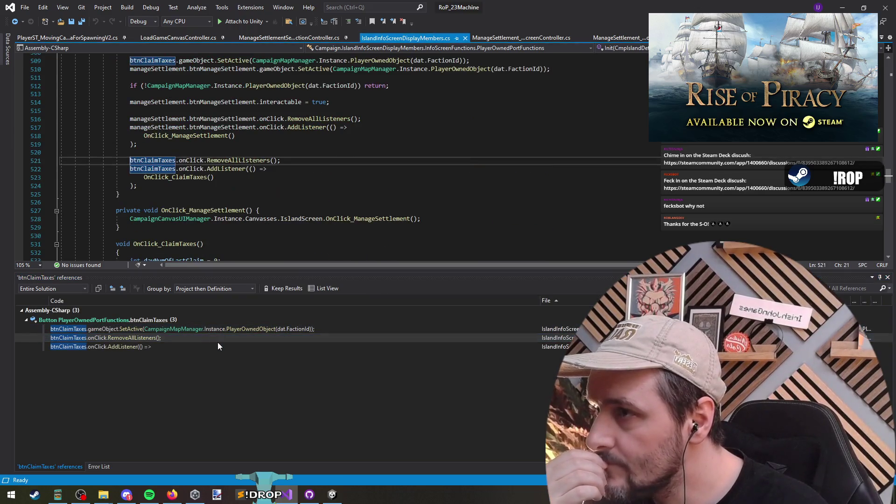
pyautogui.click(219, 346)
# - Open the OnClick_ClaimTaxes definition and trace amountToClaim and the CalcTaxIncomeForWealth call
pyautogui.click(189, 176)
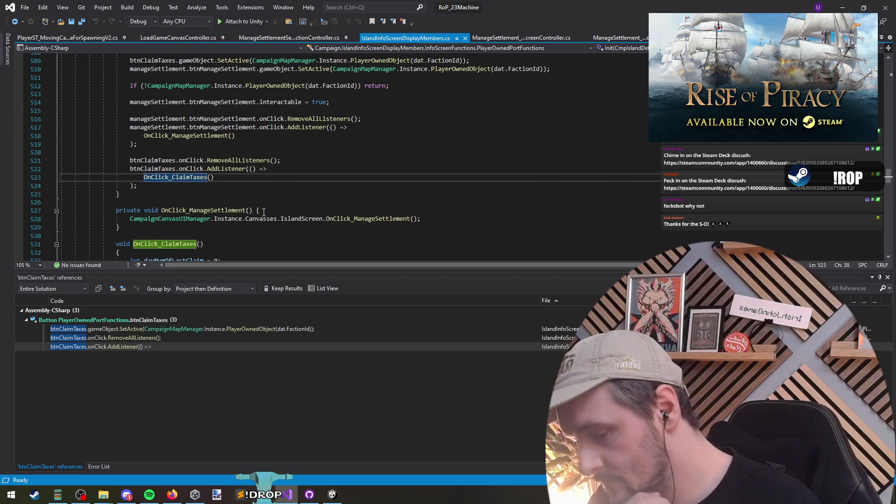
pyautogui.press('F12')
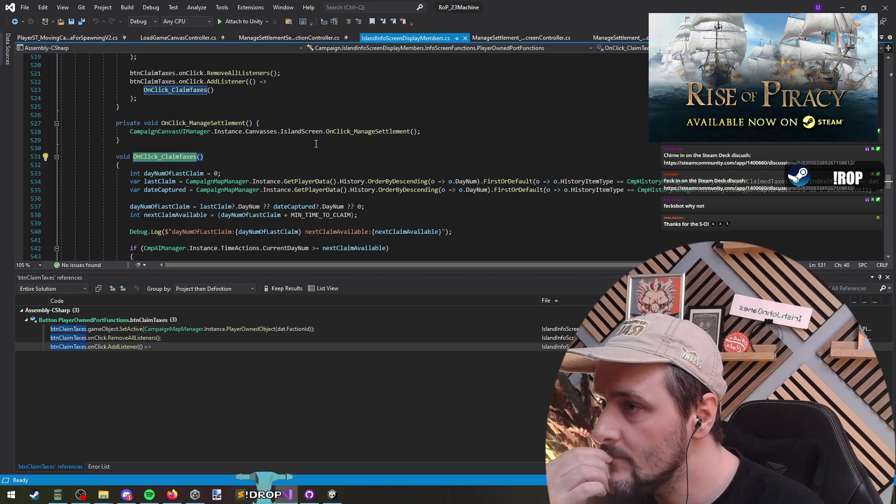
pyautogui.scroll(-2, 316, 144)
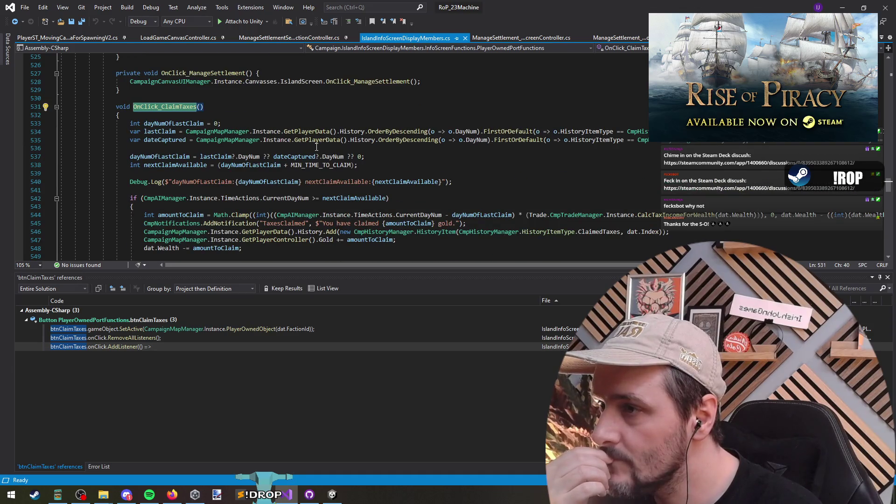
pyautogui.click(374, 239)
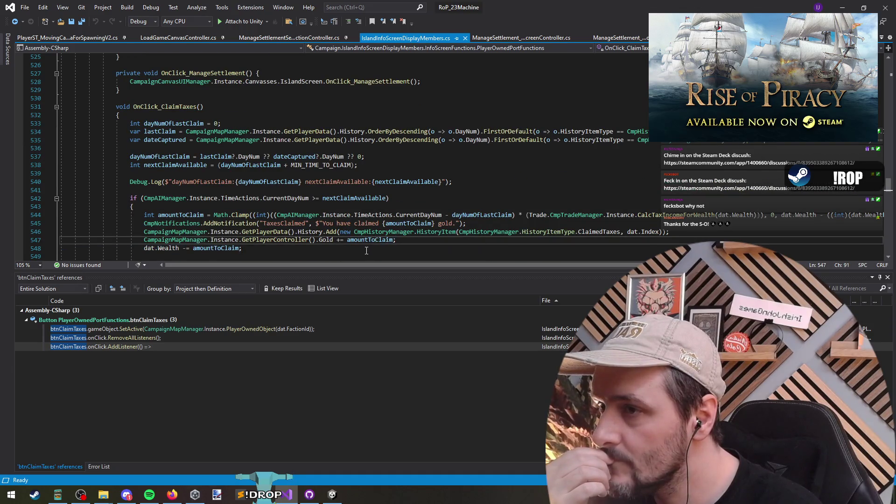
pyautogui.moveTo(370, 265); pyautogui.dragTo(455, 266)
pyautogui.moveTo(537, 220)
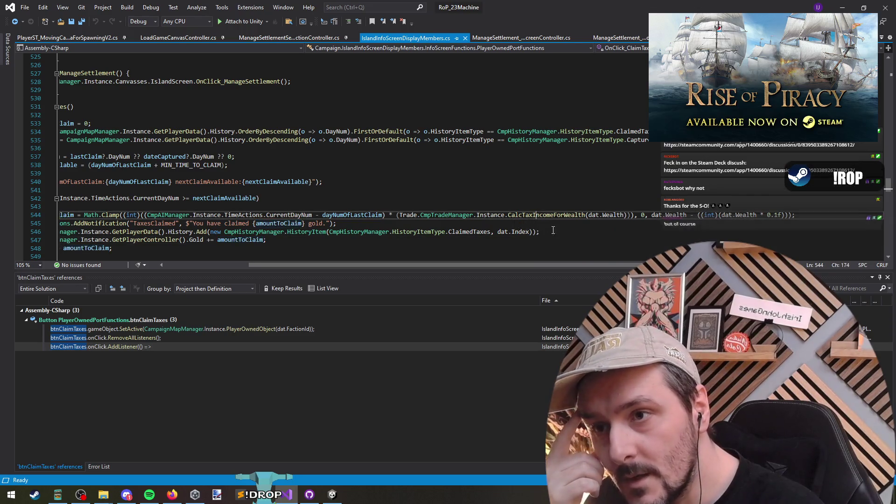
pyautogui.click(536, 215)
pyautogui.click(354, 208)
pyautogui.scroll(1, 354, 211)
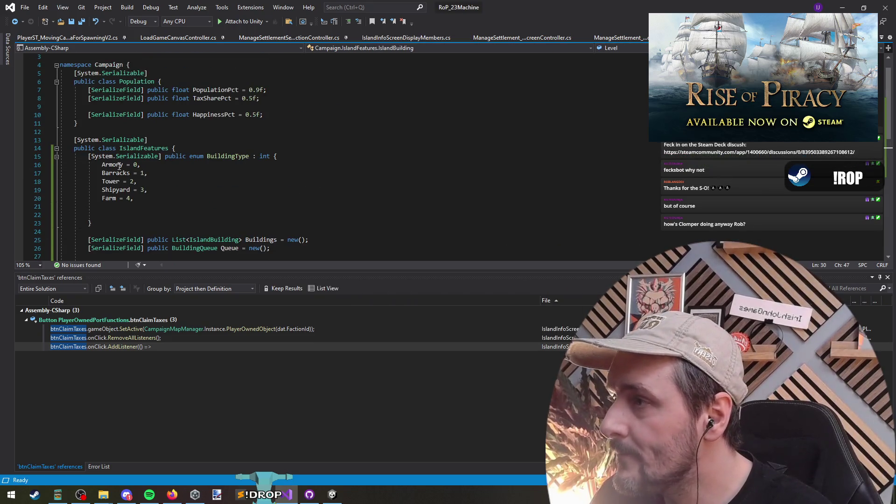
# - Paste GovernorsMansion as the first BuildingType entry and move Barracks above Armory
pyautogui.doubleClick(112, 165)
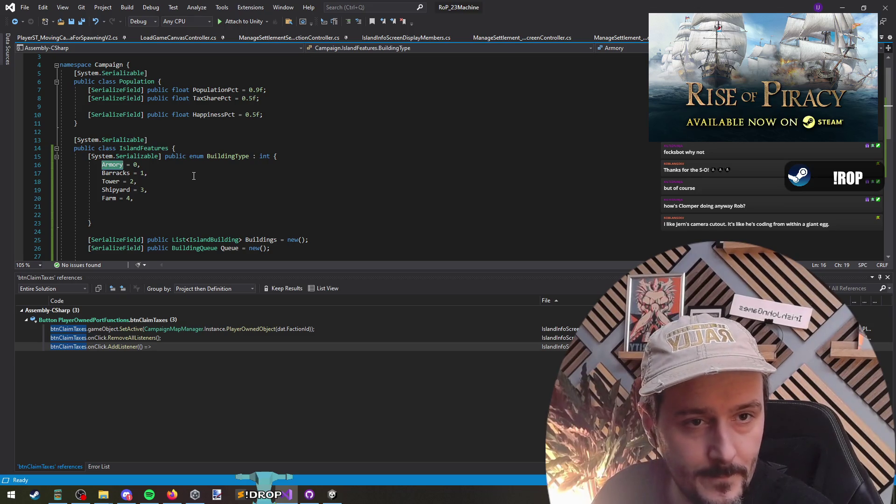
pyautogui.hotkey('alt', 'Tab')
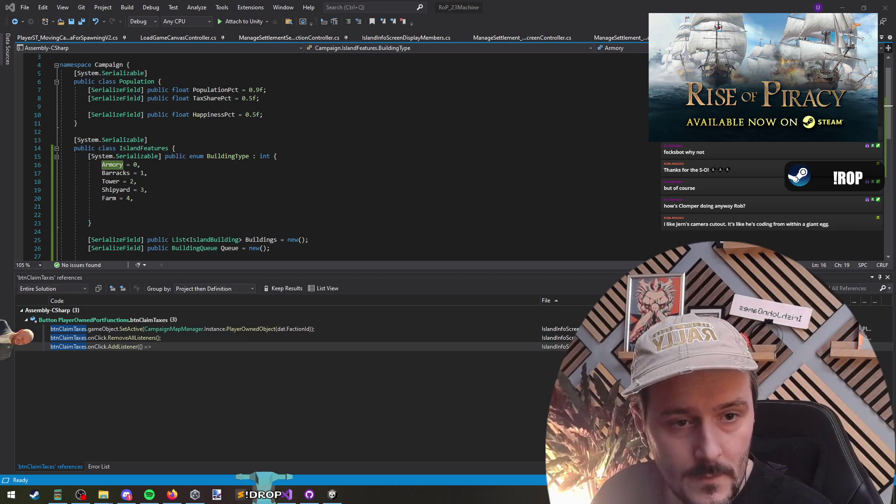
pyautogui.click(188, 163)
pyautogui.hotkey('ctrl', 'v')
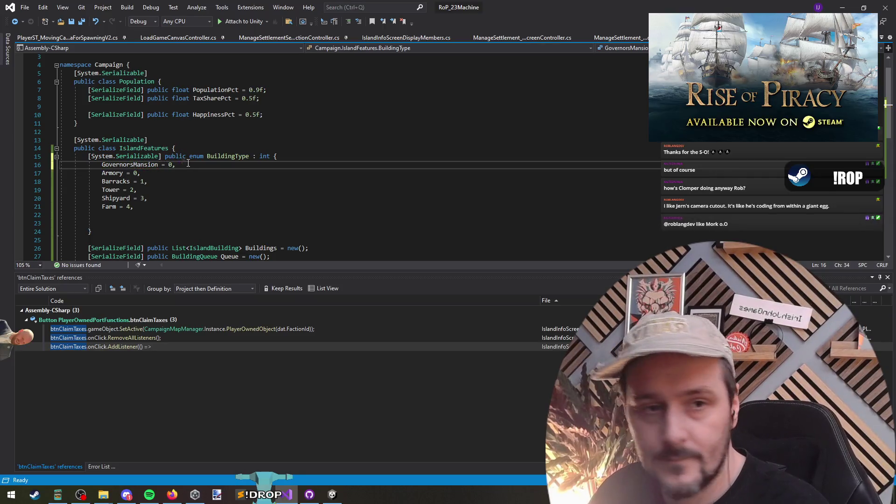
pyautogui.press('Return')
pyautogui.hotkey('ctrl', 'x')
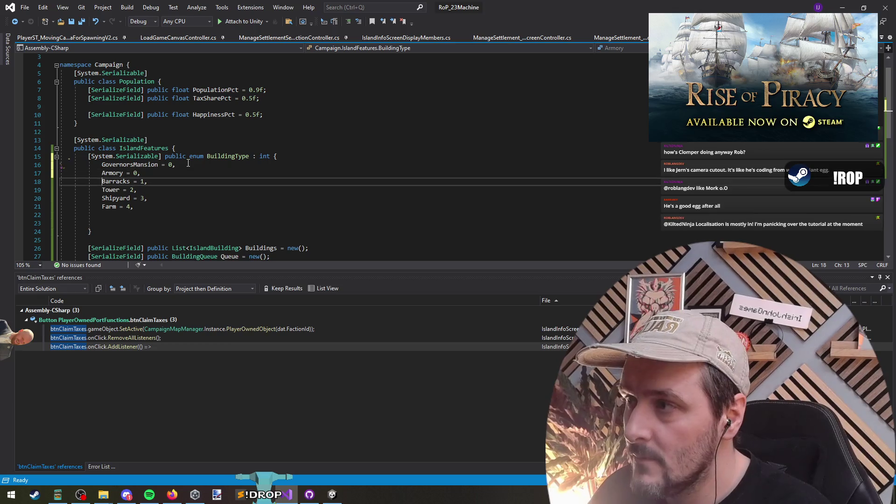
pyautogui.press('Down')
pyautogui.hotkey('alt', 'Up')
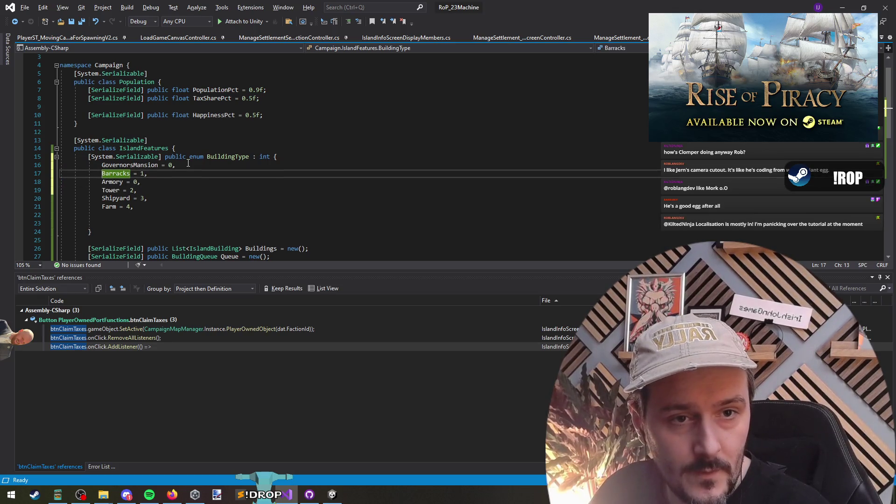
# - Add Barricades and TrainingGround entries above Tower in the enum
pyautogui.press('Down')
pyautogui.press('Down')
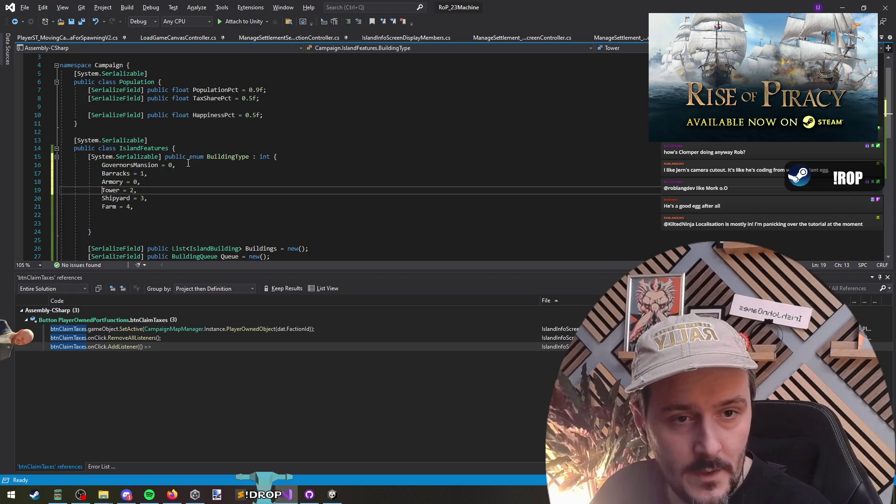
pyautogui.press('Return')
pyautogui.press('Up')
pyautogui.write('Barr')
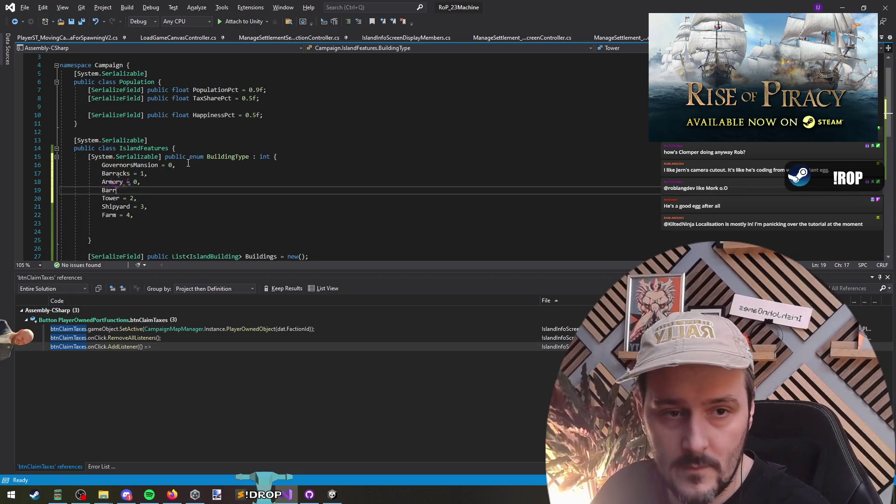
pyautogui.write('icades')
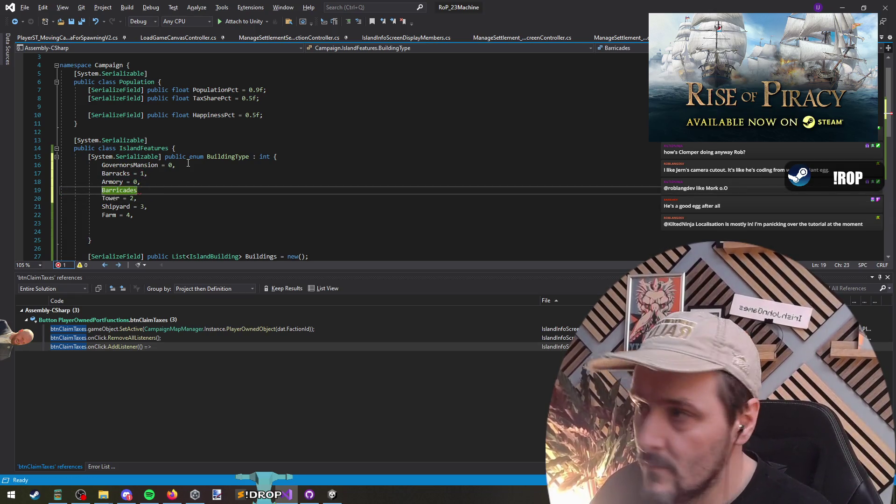
pyautogui.press('Return')
pyautogui.press('Up')
pyautogui.press('End')
pyautogui.write(',')
pyautogui.press('Down')
pyautogui.write('T')
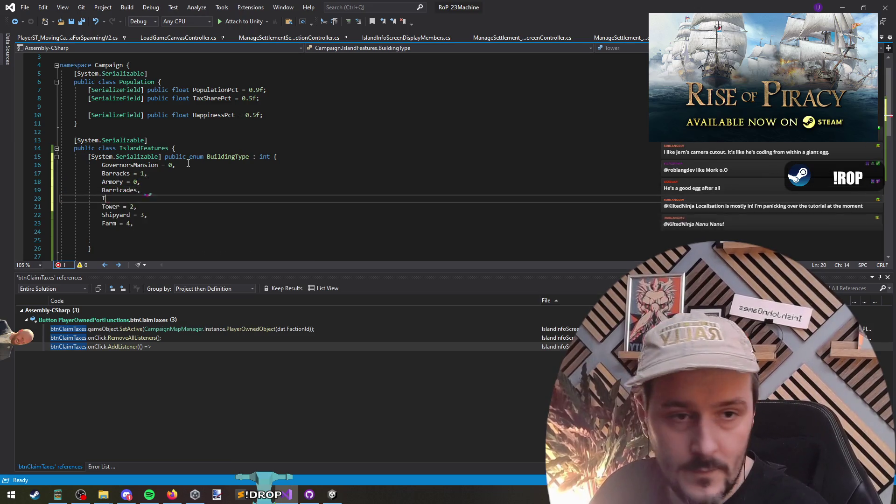
pyautogui.write('rainingGround,')
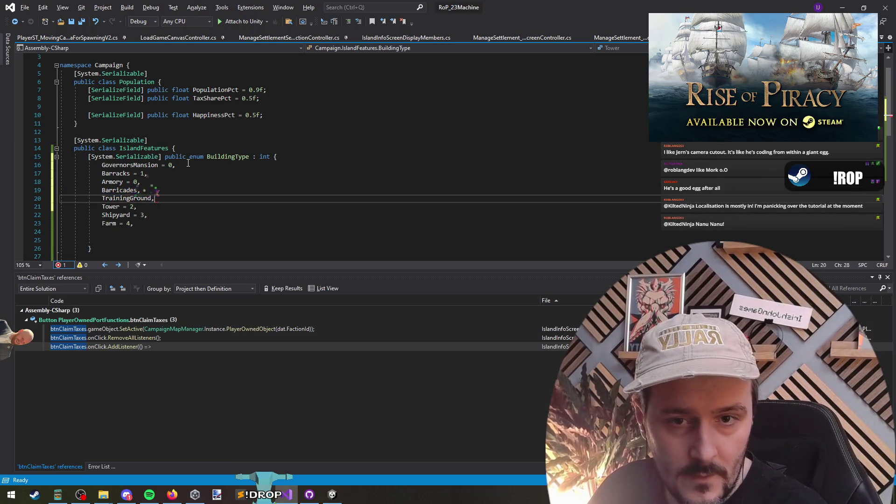
pyautogui.press('Return')
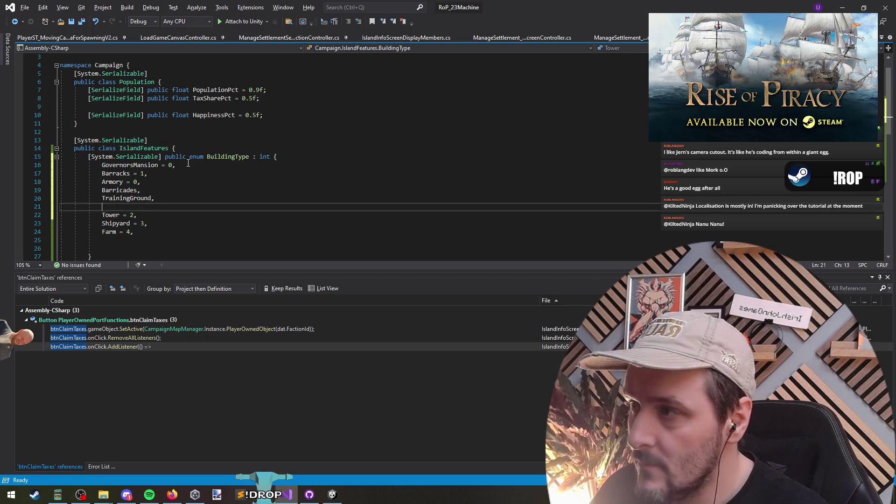
# - Move the Farm = 4 entry up above Tower
pyautogui.press('Down')
pyautogui.press('Down')
pyautogui.press('Down')
pyautogui.press('End')
pyautogui.hotkey('alt', 'Up')
pyautogui.hotkey('alt', 'Up')
pyautogui.hotkey('alt', 'Up')
pyautogui.press('Delete')
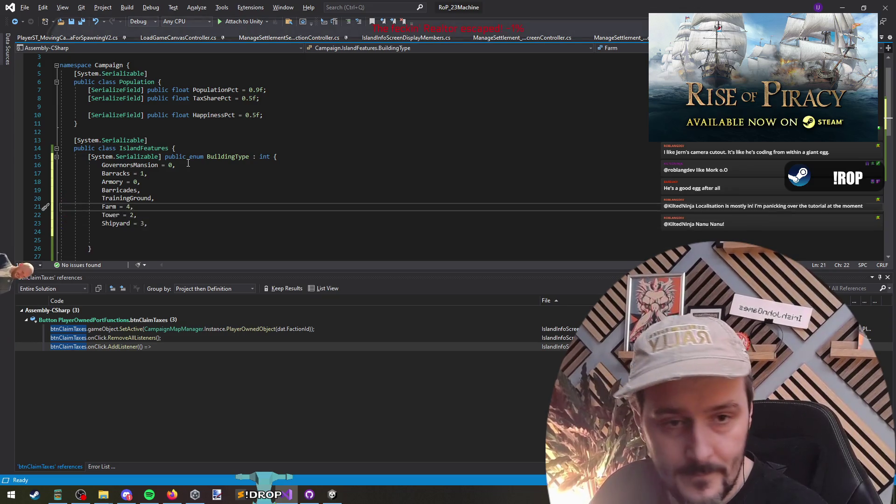
# - Select the Tower and Shipyard lines, then insert a blank line in the enum
pyautogui.press('Down')
pyautogui.press('End')
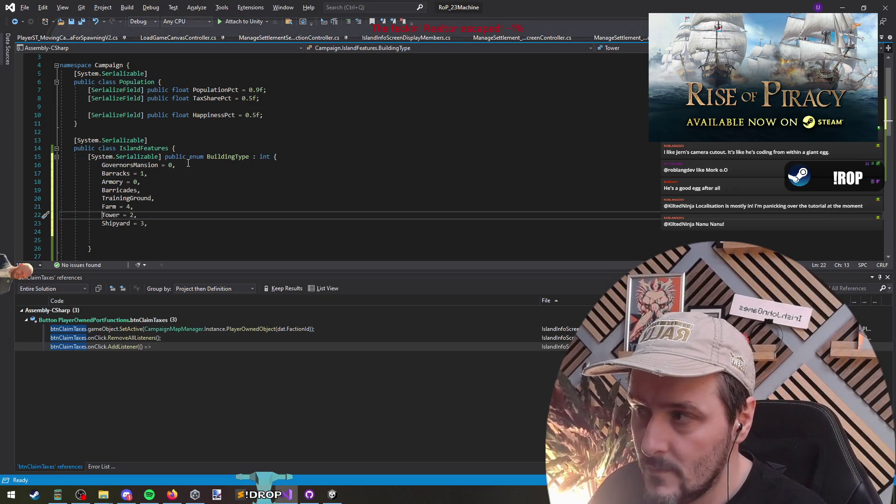
pyautogui.press('Home')
pyautogui.hotkey('shift', 'Down')
pyautogui.hotkey('shift', 'End')
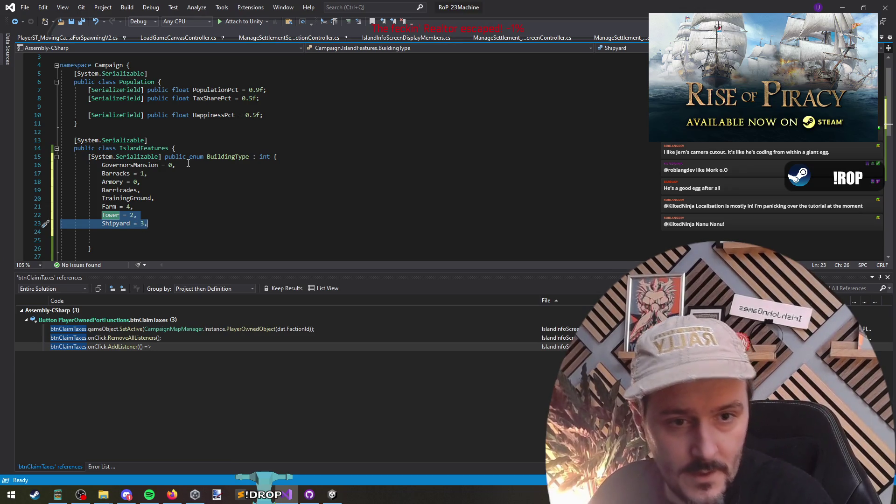
pyautogui.hotkey('alt', 'Tab')
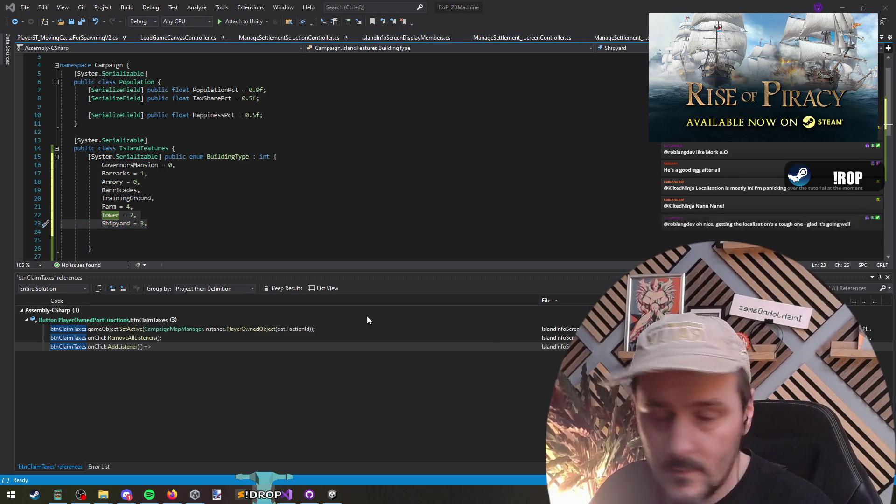
pyautogui.click(167, 211)
pyautogui.press('Return')
# - Add Sawmill and Quarry entries after Farm = 4, removing the stray blank line
pyautogui.press('Up')
pyautogui.press('Up')
pyautogui.press('End')
pyautogui.press('Return')
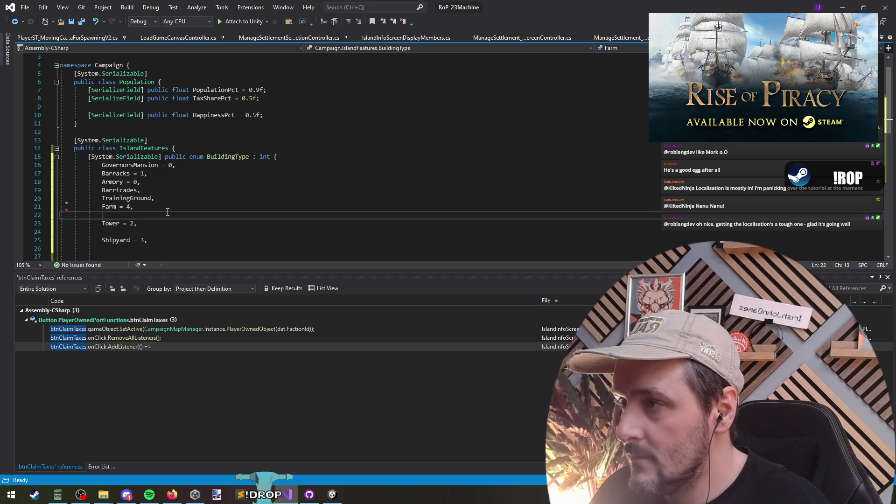
pyautogui.write('Sawmill')
pyautogui.write(',')
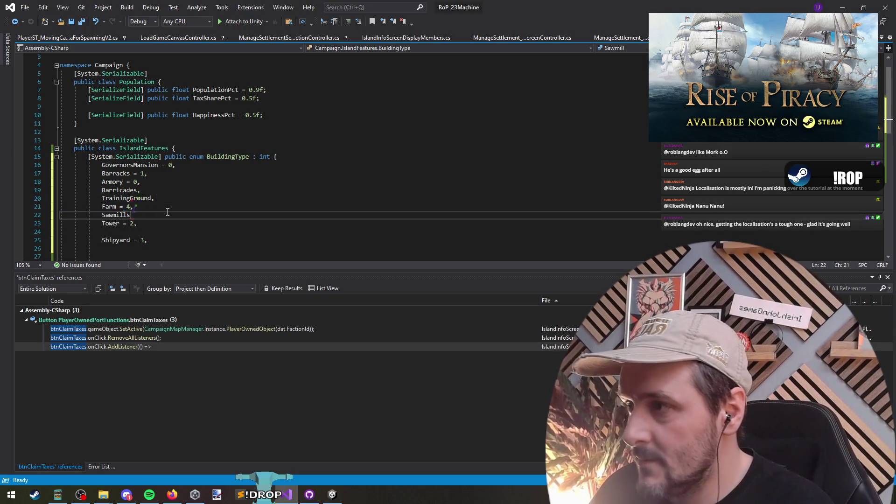
pyautogui.press('Down')
pyautogui.press('Down')
pyautogui.hotkey('ctrl', 'x')
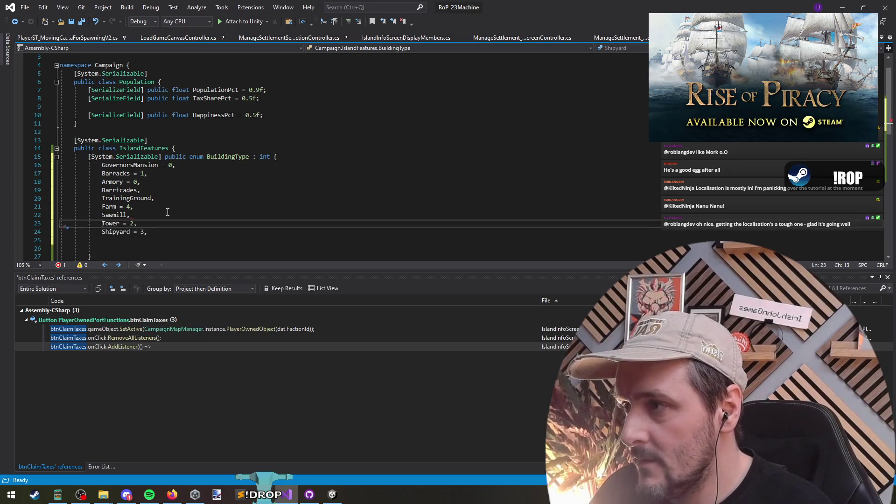
pyautogui.press('Up')
pyautogui.press('Up')
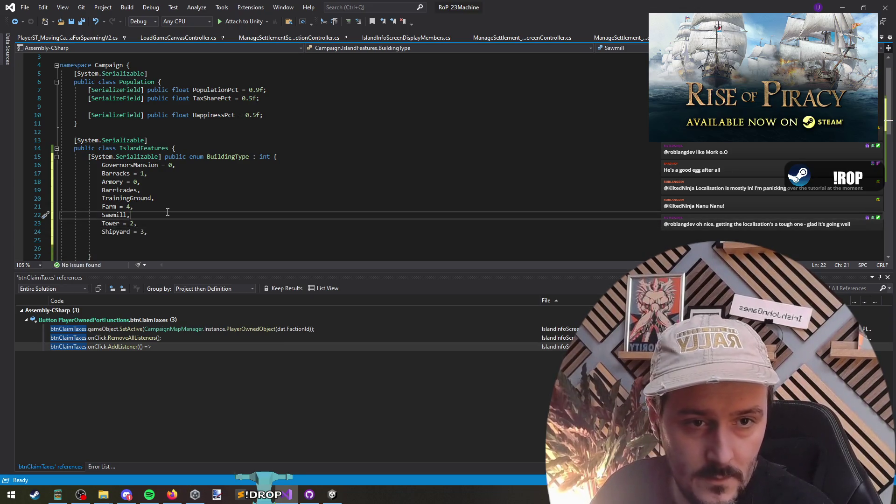
pyautogui.press('Return')
pyautogui.write('Q')
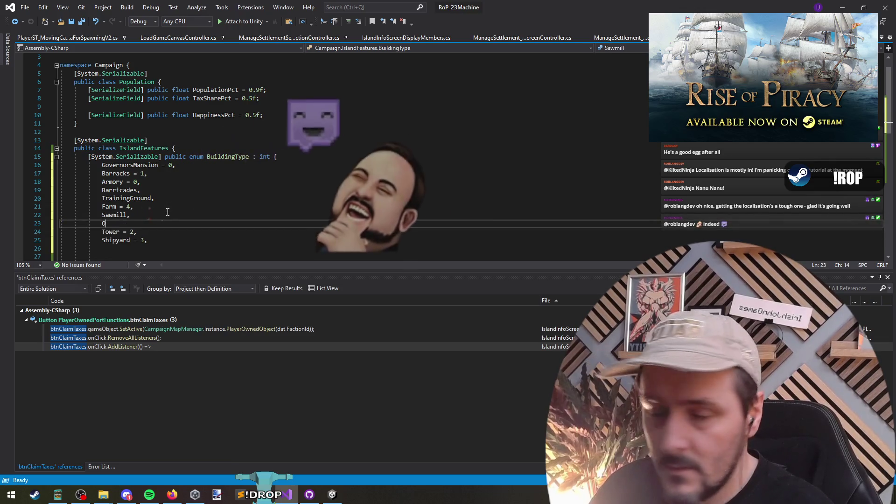
pyautogui.write('uarry,')
# - Add Shipwright after Shipyard = 3 and save the script
pyautogui.press('Down')
pyautogui.press('Down')
pyautogui.press('End')
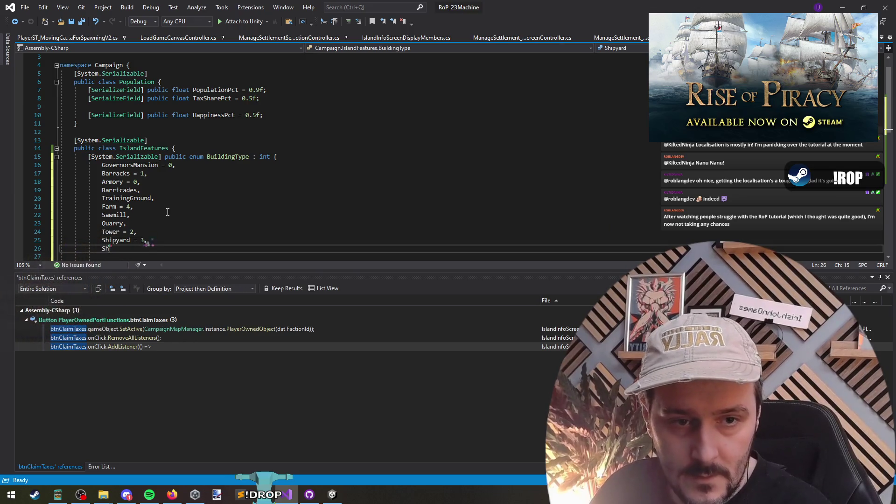
pyautogui.press('Return')
pyautogui.write('Shipwright')
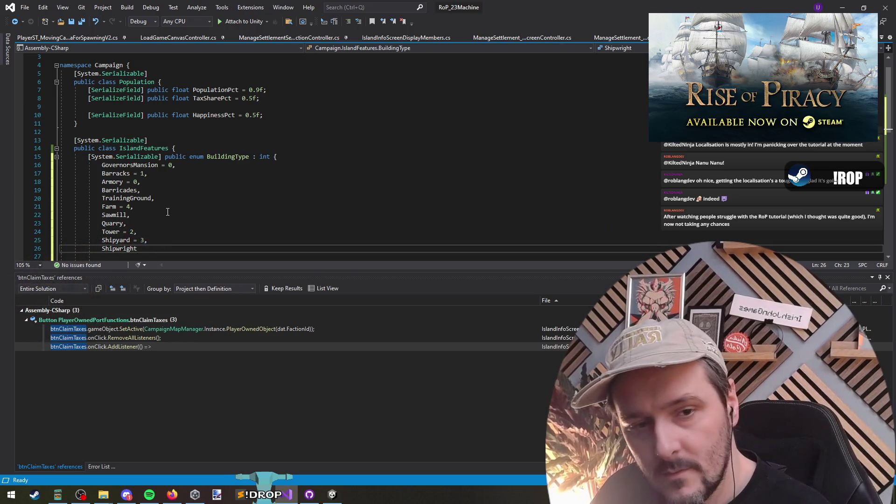
pyautogui.write(',.')
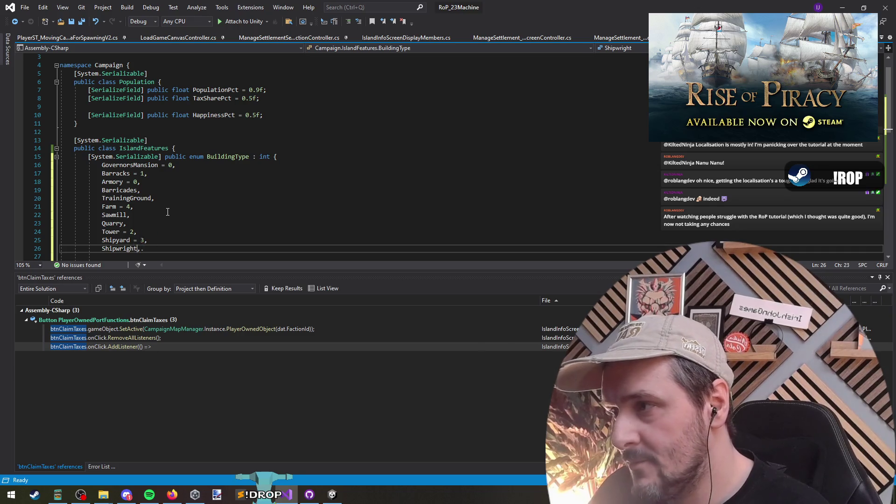
pyautogui.press('BackSpace')
pyautogui.press('Home')
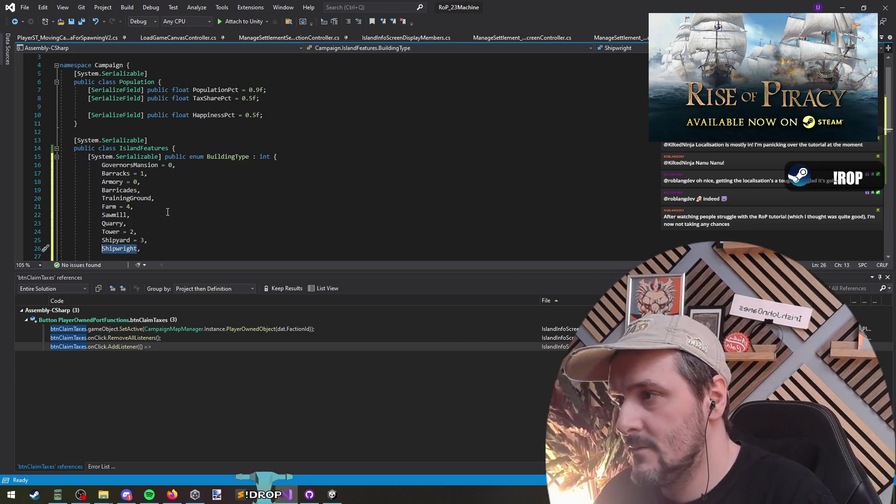
pyautogui.hotkey('ctrl', 's')
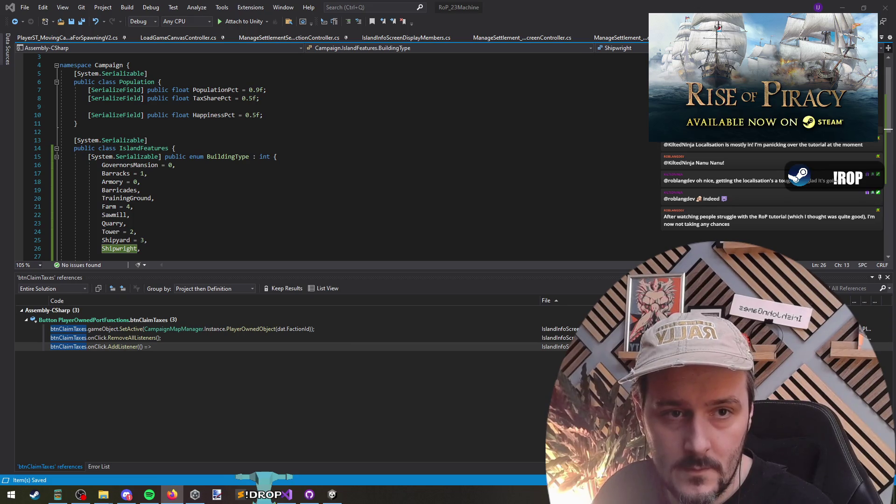
pyautogui.click(203, 248)
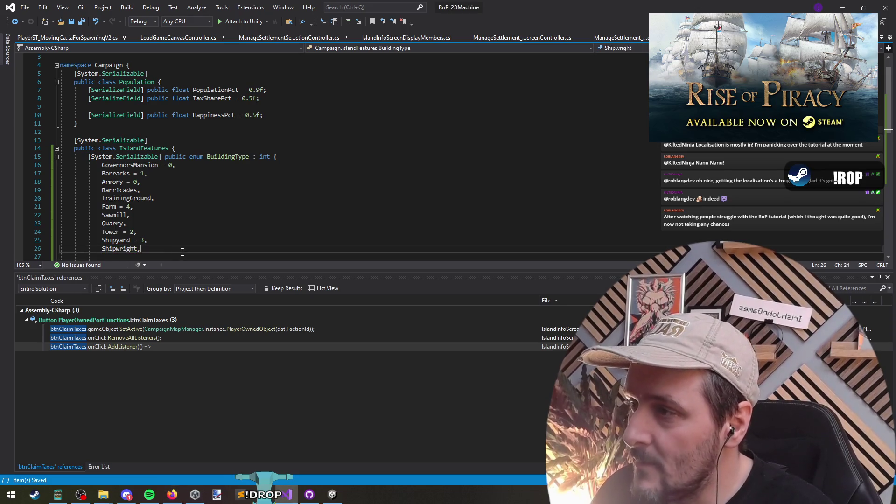
# - Delete the Shipwright entry and its empty line so the enum ends at Shipyard = 3
pyautogui.scroll(-2, 204, 220)
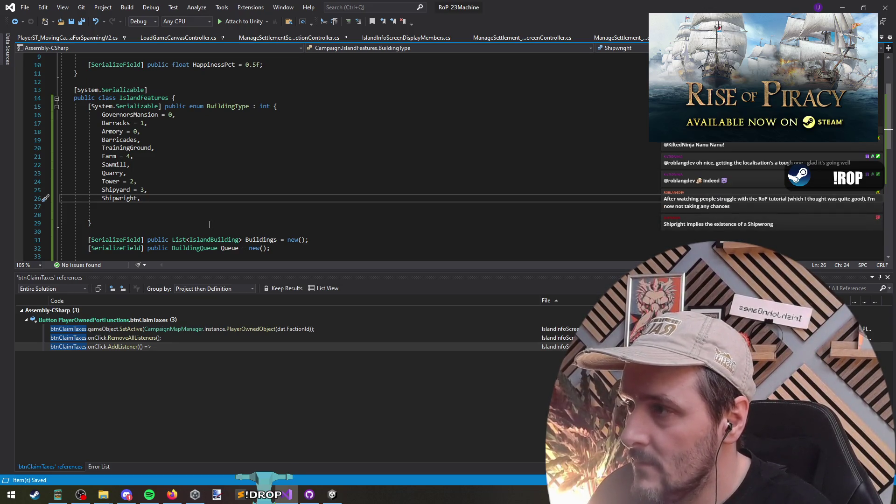
pyautogui.hotkey('ctrl', 'x')
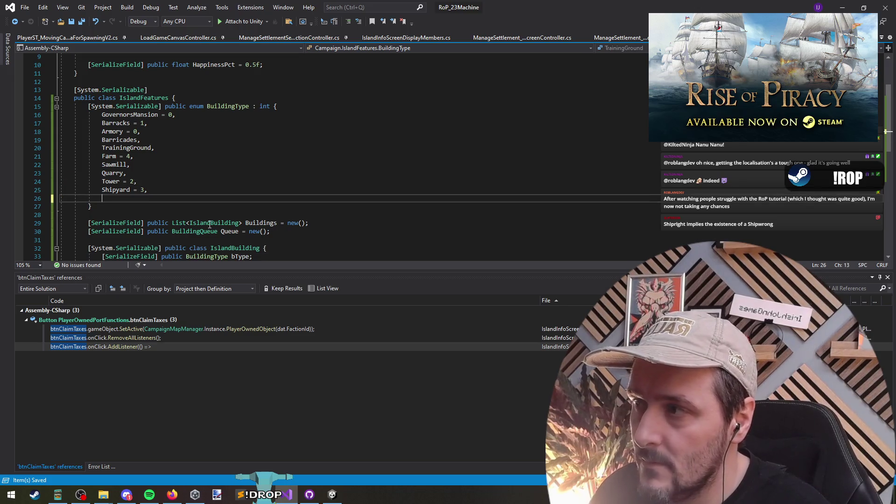
pyautogui.press('Delete')
pyautogui.hotkey('alt', 'Tab')
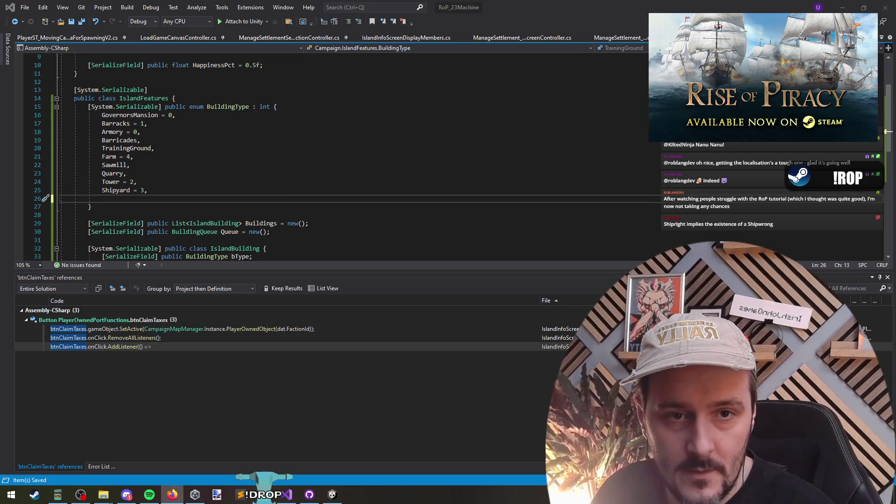
pyautogui.hotkey('alt', 'Tab')
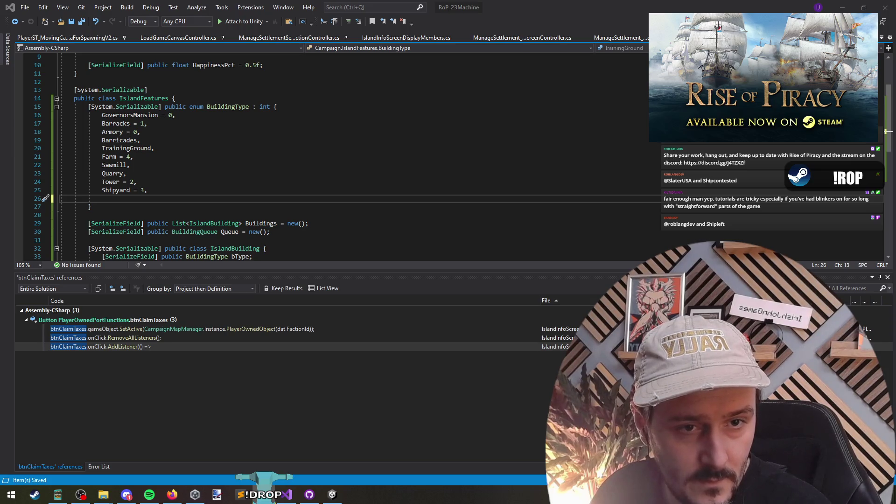
# - Add Anchorage, Dockyard, Townhall, Tavern and Fort as enum entries after Shipyard = 3
pyautogui.click(180, 201)
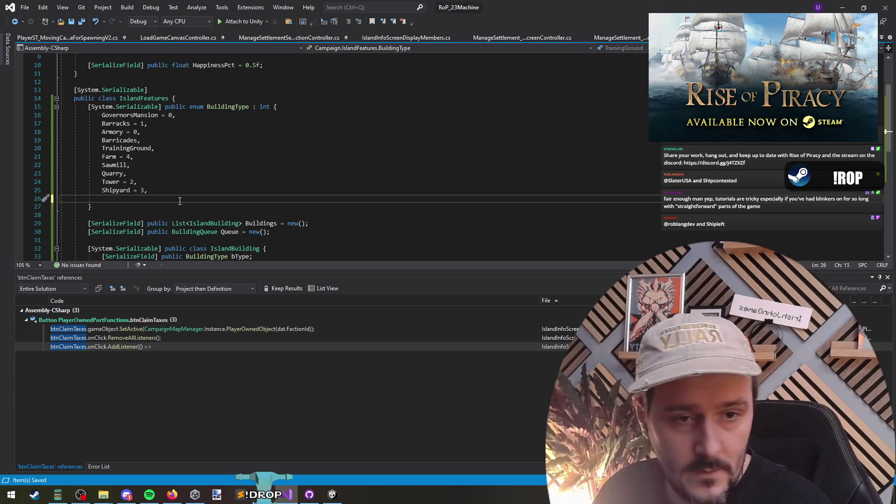
pyautogui.write('Anchorage,')
pyautogui.press('Return')
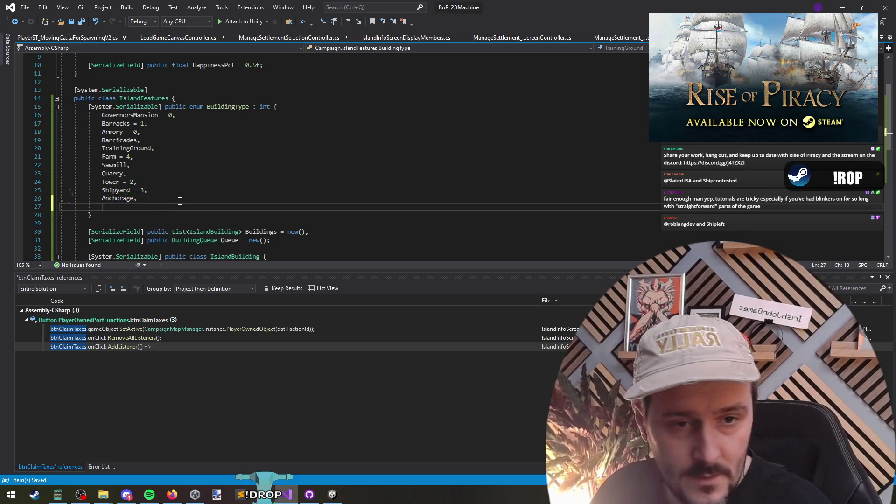
pyautogui.write('Dockyard,')
pyautogui.press('Return')
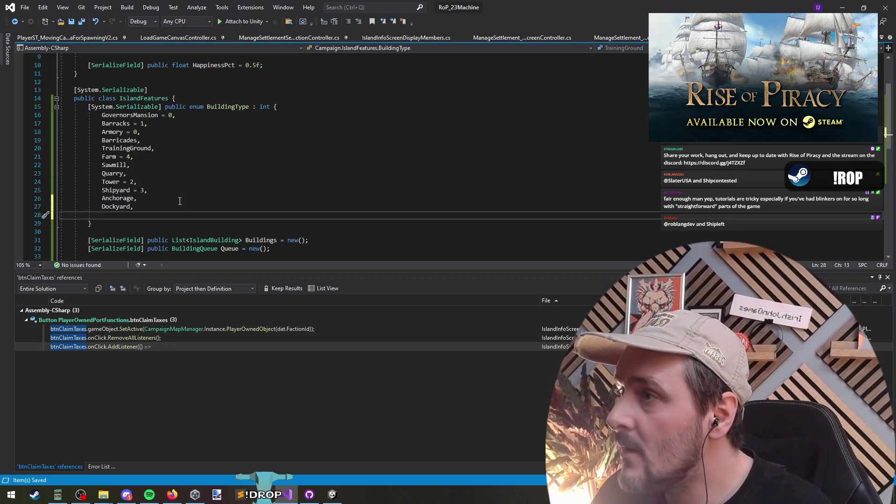
pyautogui.write('Two')
pyautogui.press('BackSpace')
pyautogui.press('BackSpace')
pyautogui.write('ownhall,')
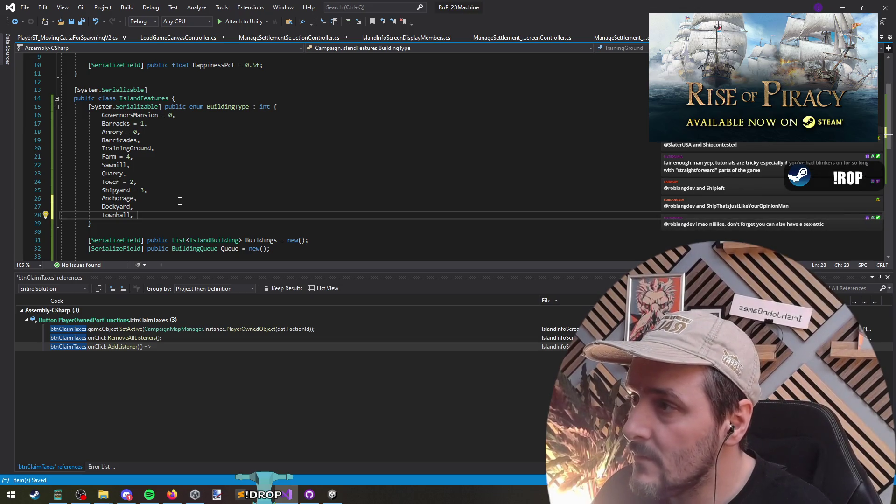
pyautogui.press('Return')
pyautogui.write('Tavern,')
pyautogui.press('Return')
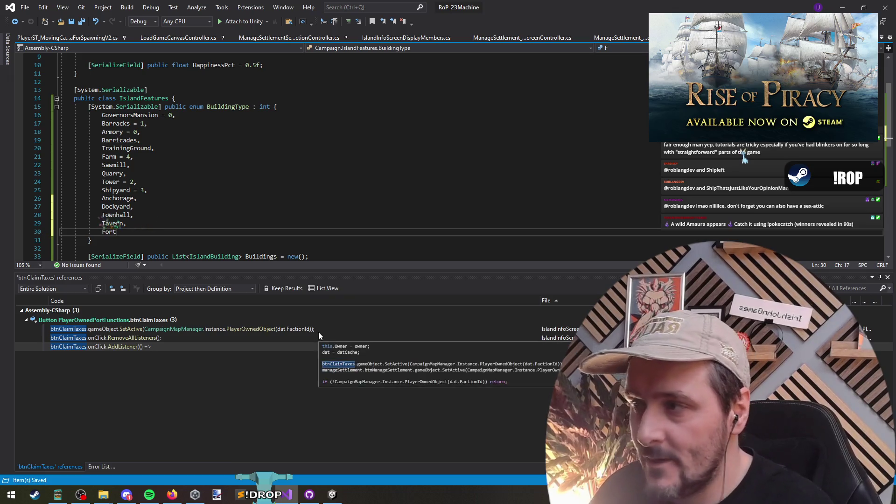
pyautogui.write('Fort,')
pyautogui.press('Return')
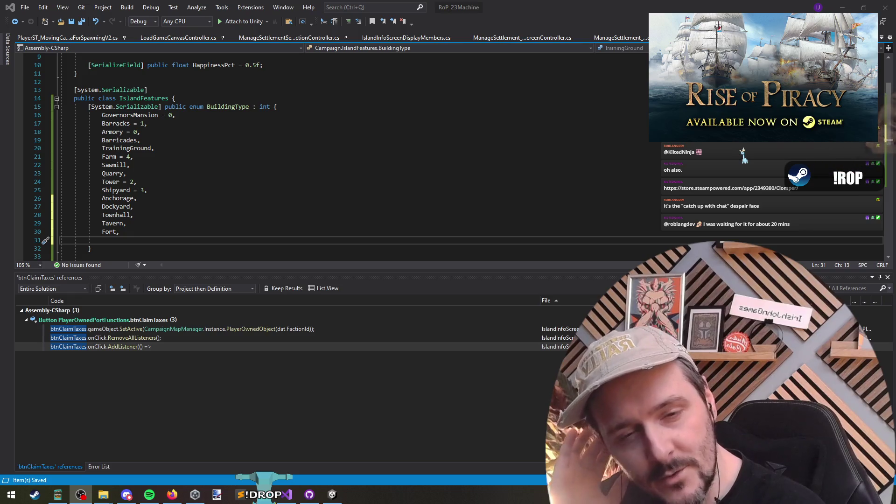
pyautogui.click(366, 166)
# - Return to Unity's Game view and look over the resolution list
pyautogui.hotkey('alt', 'Tab')
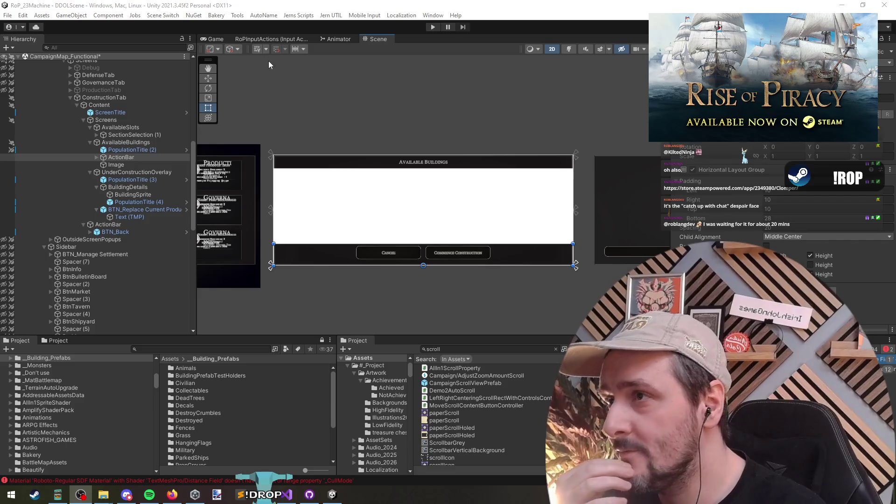
pyautogui.click(214, 38)
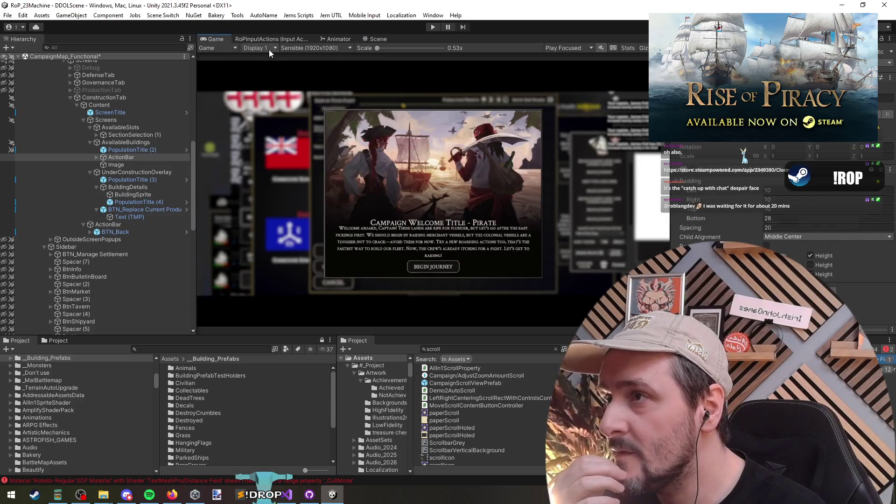
pyautogui.click(306, 46)
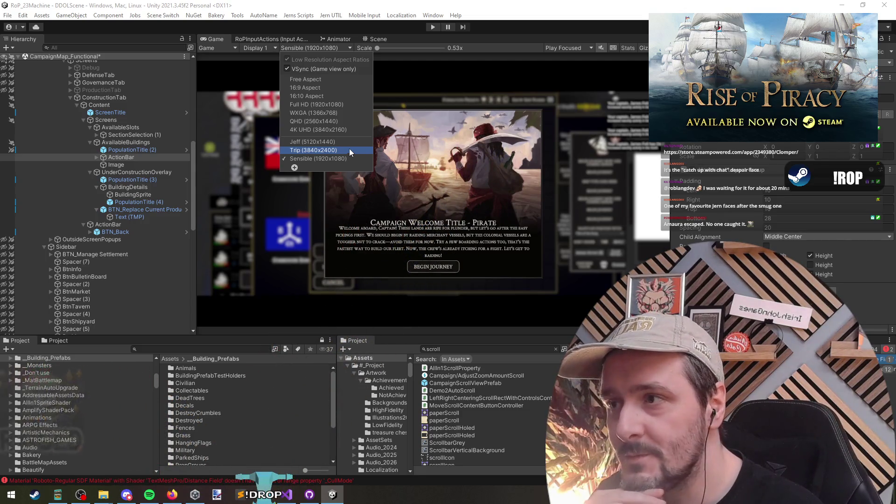
pyautogui.click(405, 136)
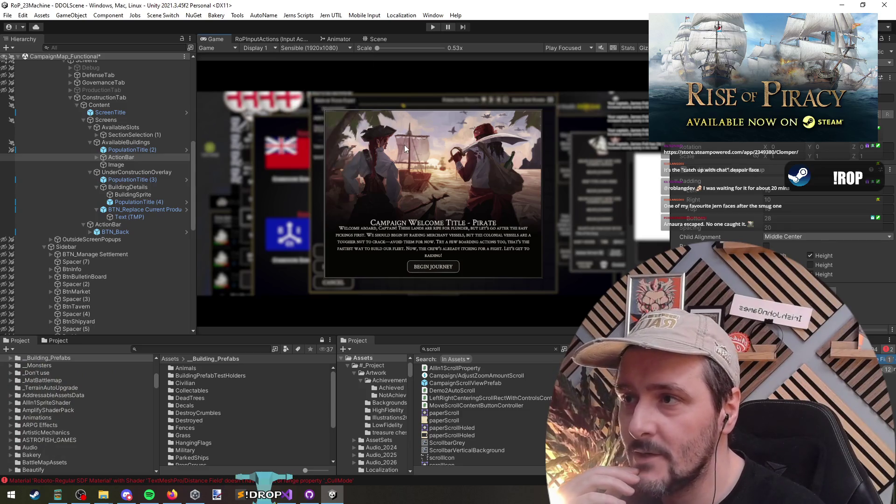
pyautogui.click(380, 39)
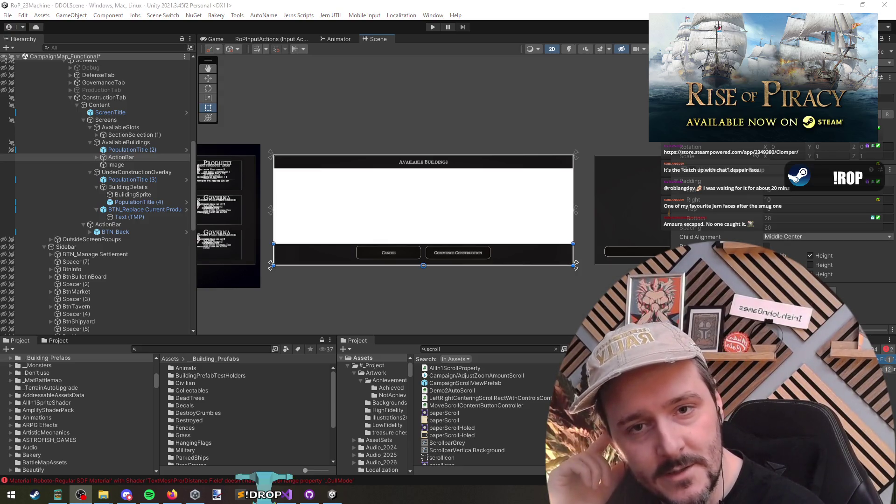
pyautogui.click(212, 39)
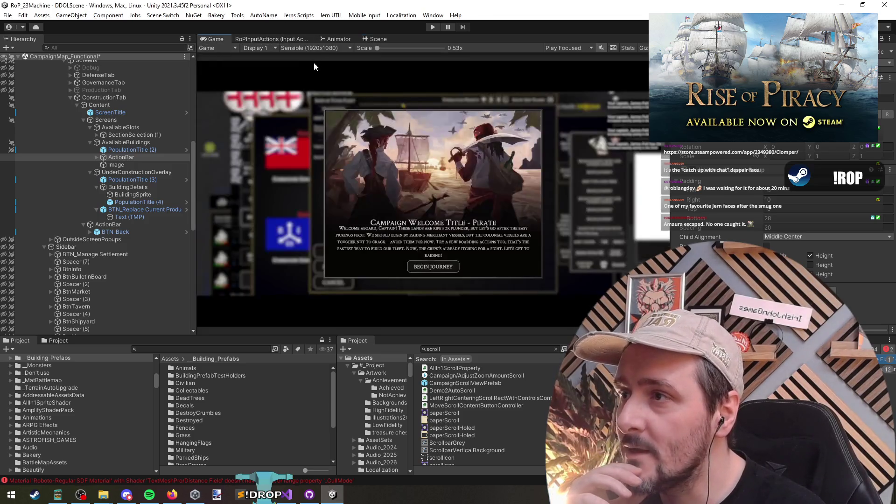
# - Preview the game at 5120x1440, 3840x2400 and 1920x1080 resolutions in turn
pyautogui.click(314, 48)
pyautogui.click(324, 147)
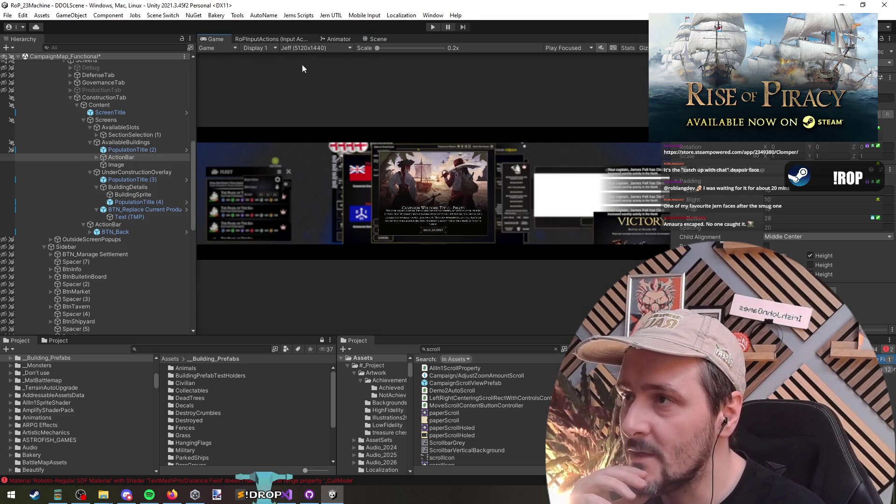
pyautogui.click(329, 48)
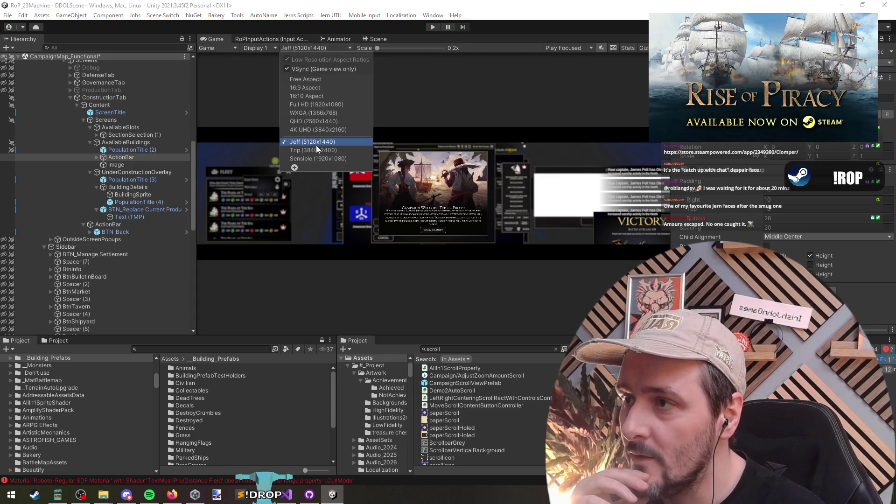
pyautogui.click(313, 147)
pyautogui.click(331, 50)
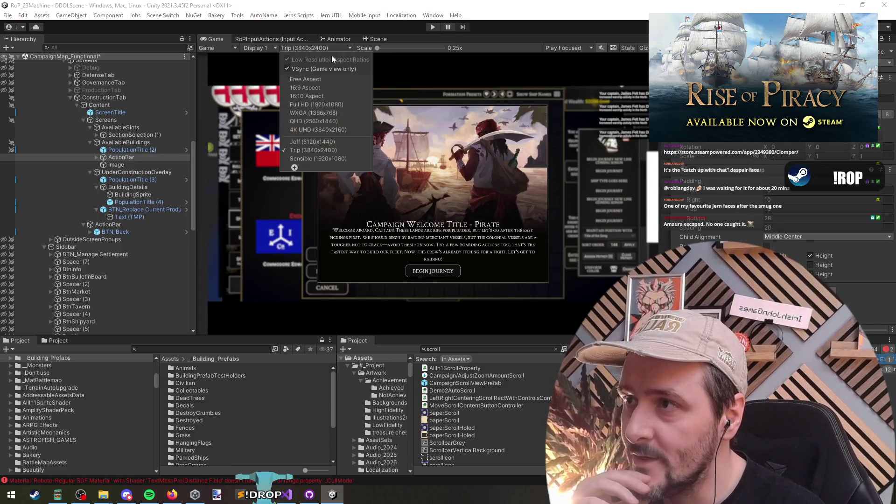
pyautogui.click(318, 159)
pyautogui.click(287, 49)
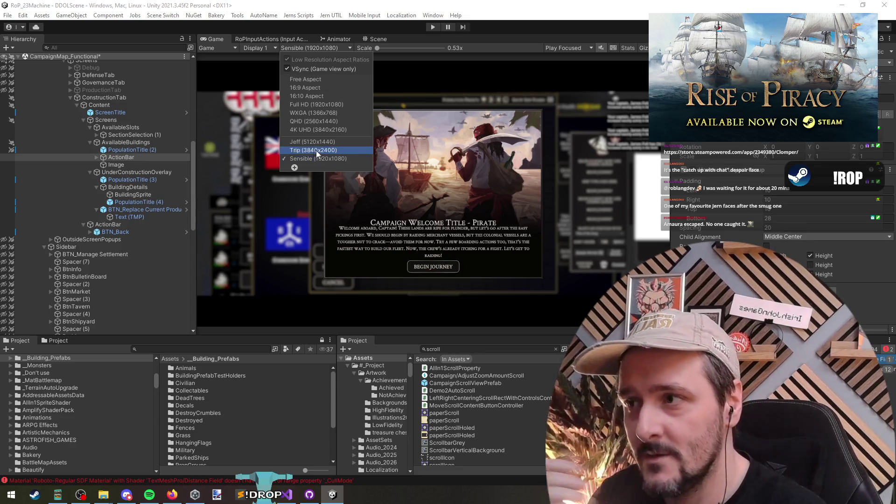
pyautogui.click(338, 141)
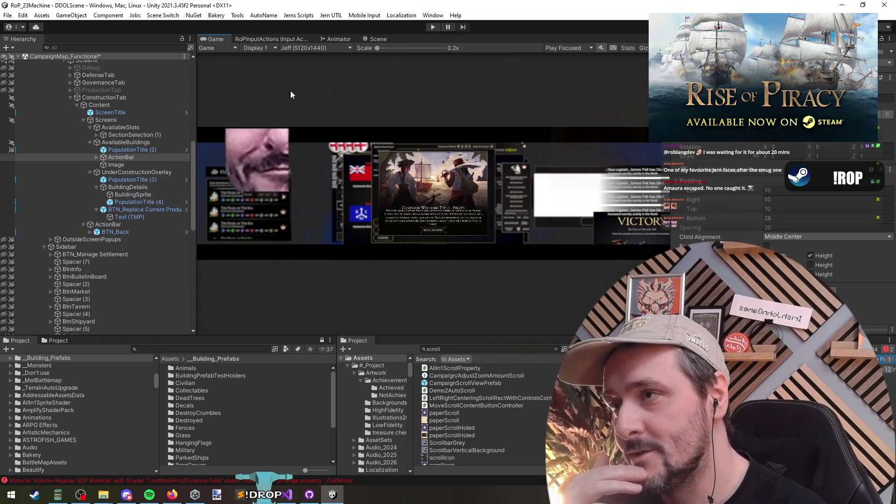
pyautogui.click(299, 49)
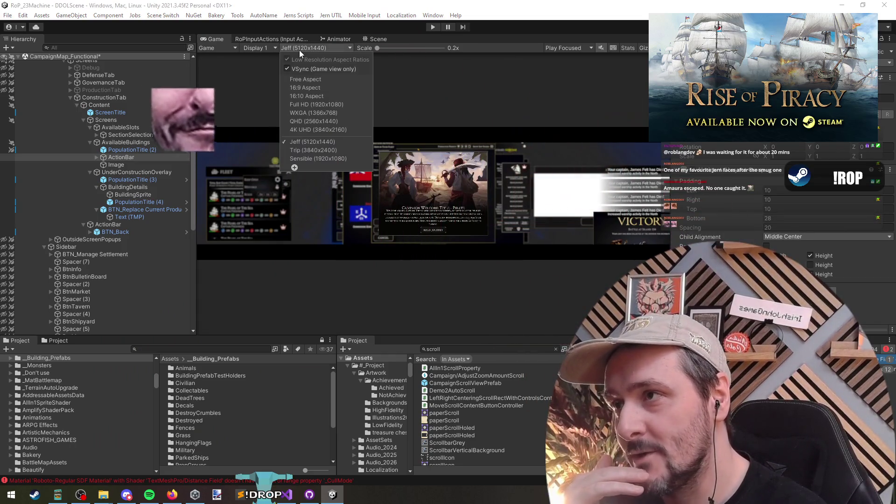
pyautogui.click(301, 149)
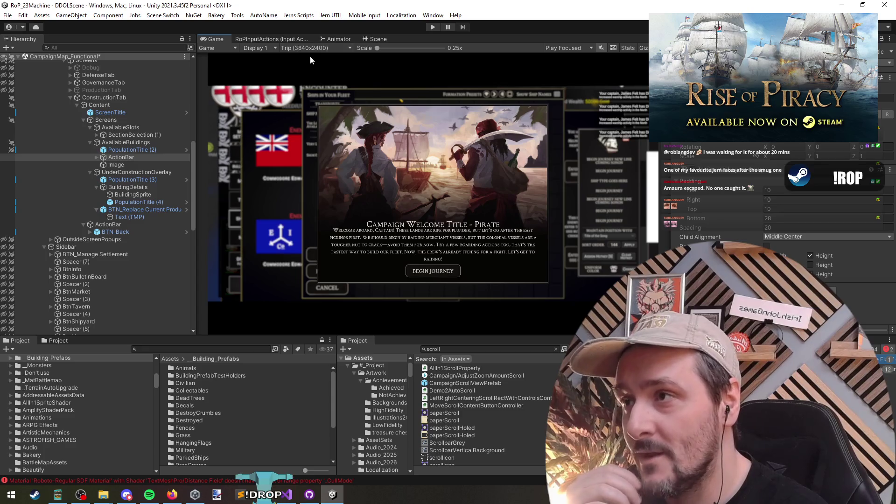
pyautogui.click(324, 48)
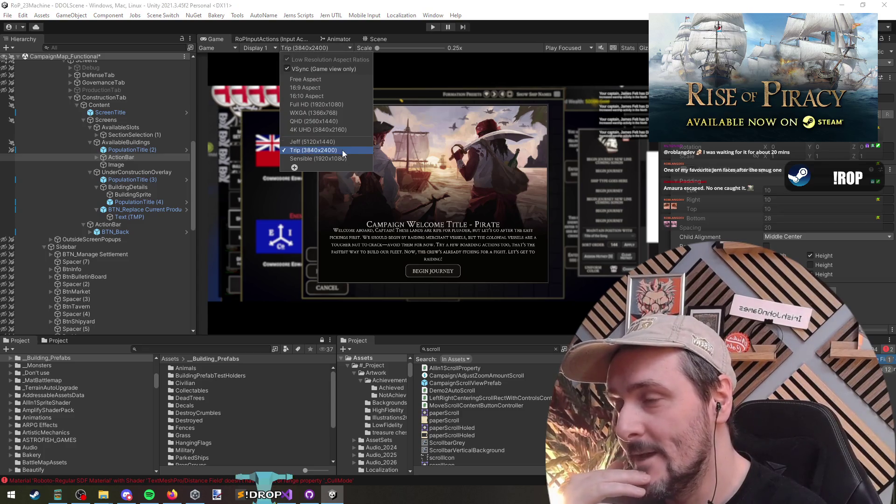
pyautogui.click(488, 167)
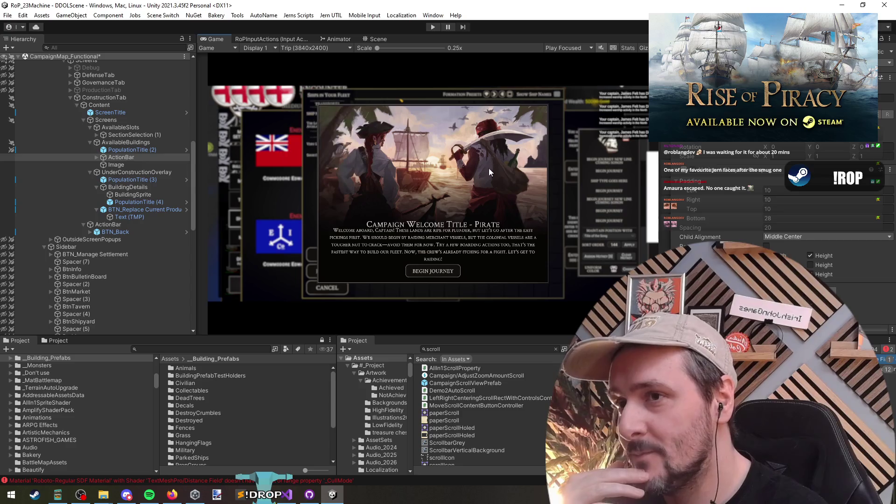
# - Cancel the custom resolution dialog and settle on Sensible 1920x1080
pyautogui.click(319, 49)
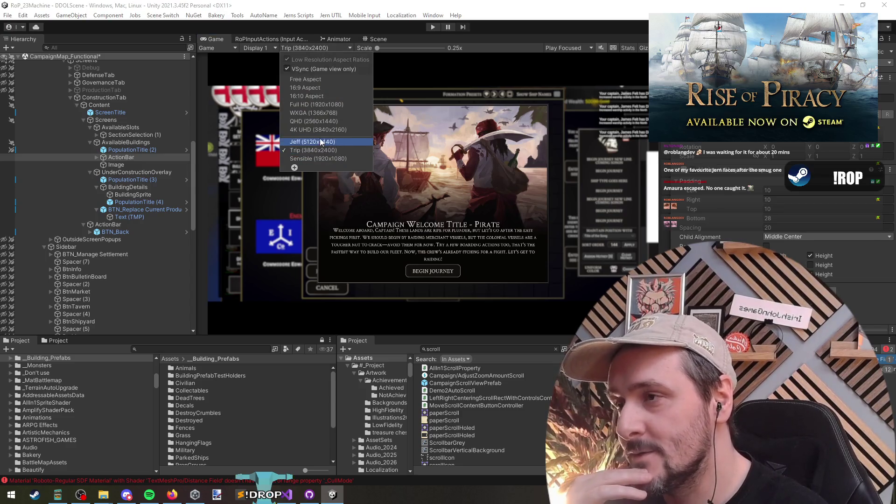
pyautogui.click(295, 167)
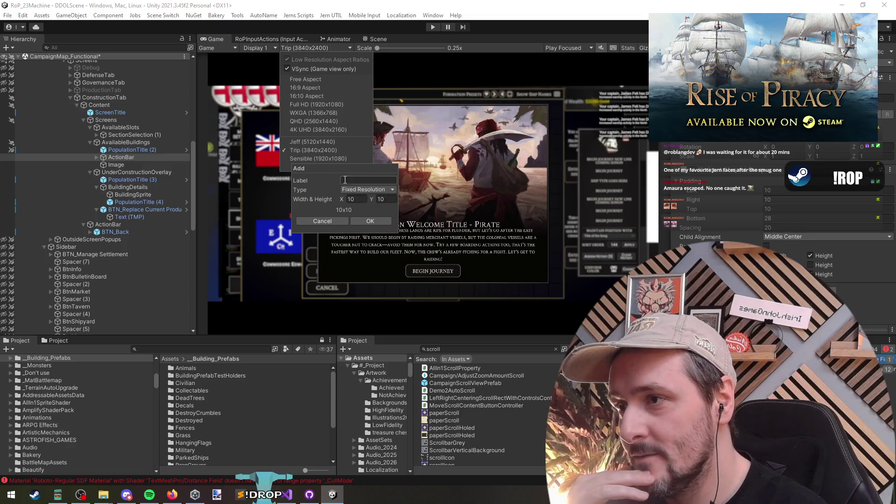
pyautogui.click(360, 200)
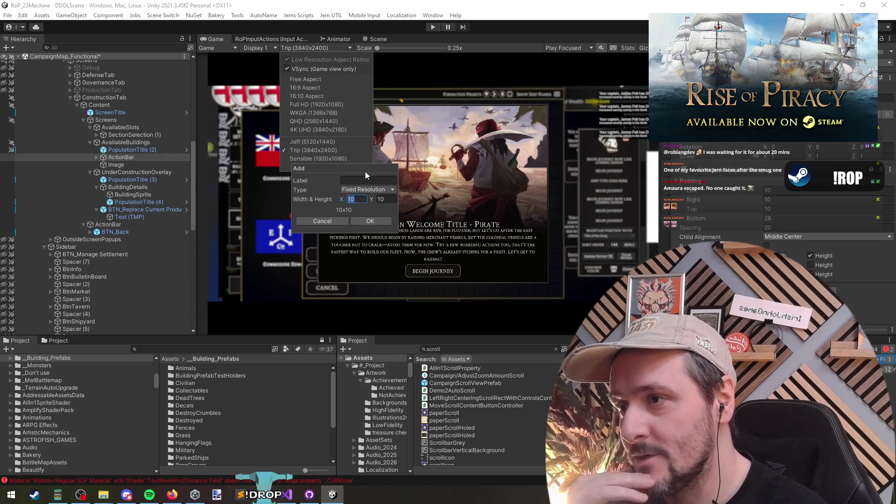
pyautogui.click(373, 188)
pyautogui.click(316, 222)
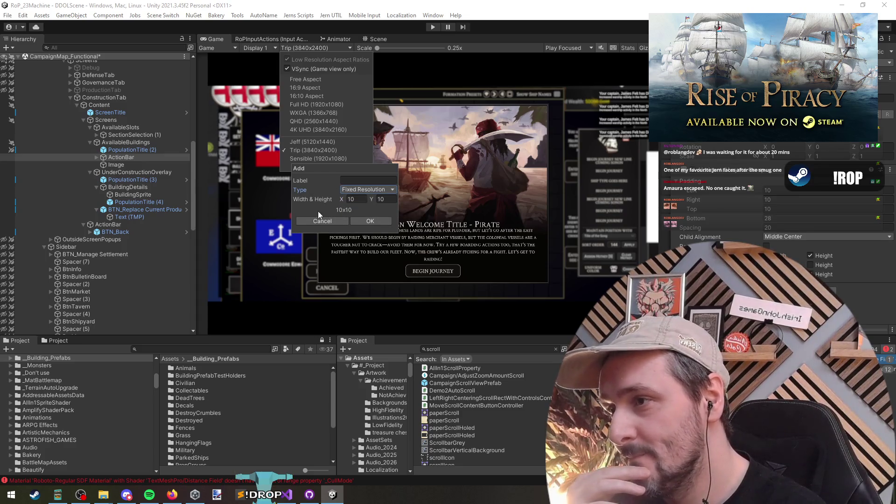
pyautogui.click(321, 220)
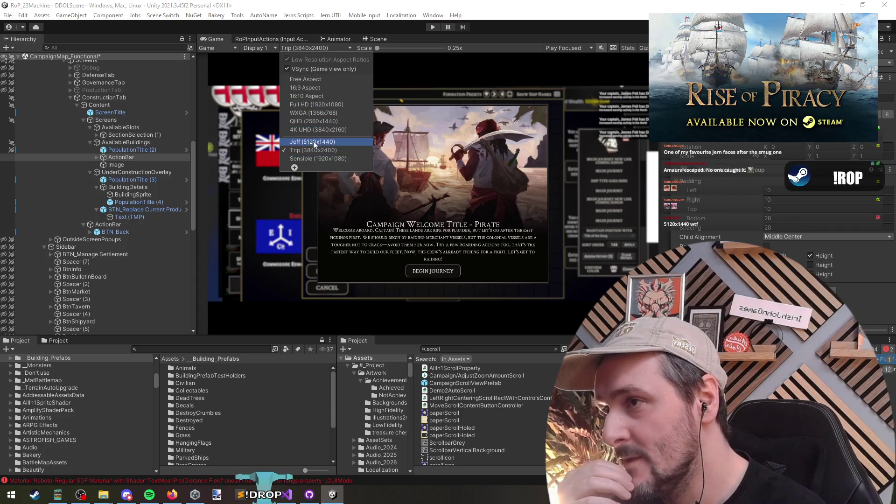
pyautogui.click(318, 158)
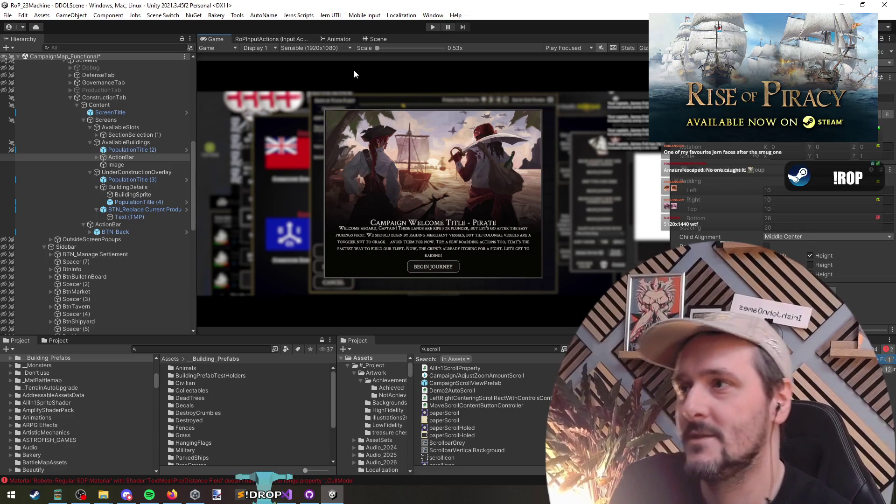
pyautogui.click(373, 39)
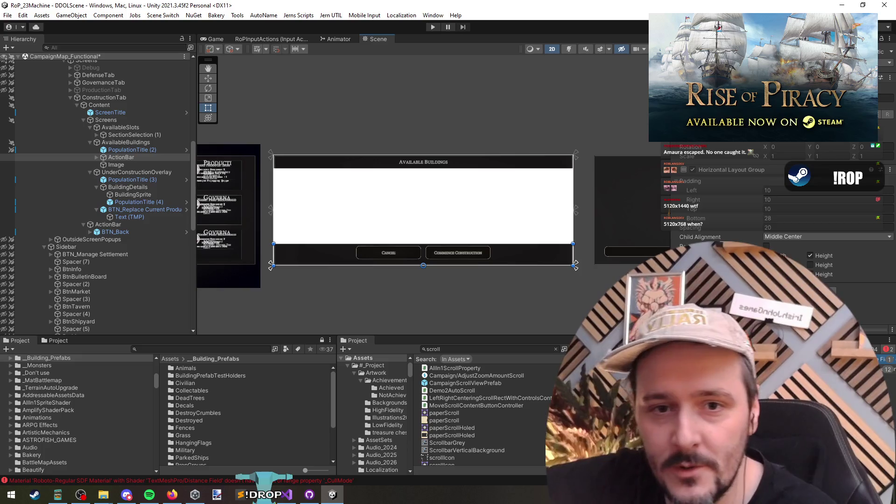
# - Switch focus away from the Unity editor
pyautogui.hotkey('alt', 'Tab')
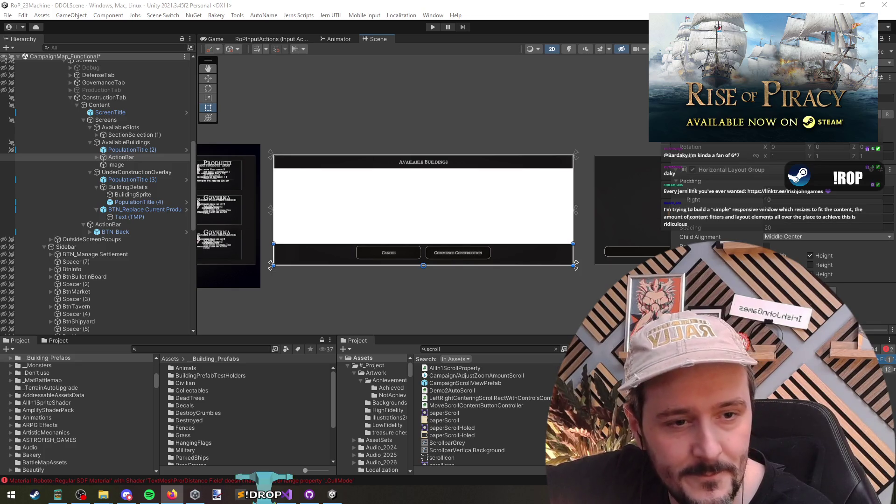
# - Bring the browser with the Corsairs Steam store page to the front
pyautogui.click(173, 495)
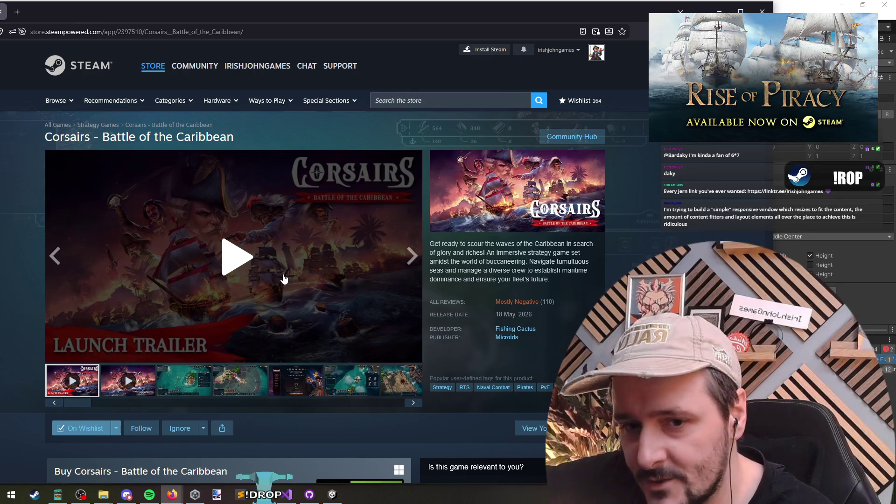
# - Step through the Corsairs trailer and screenshots on the store page
pyautogui.click(141, 388)
pyautogui.click(184, 380)
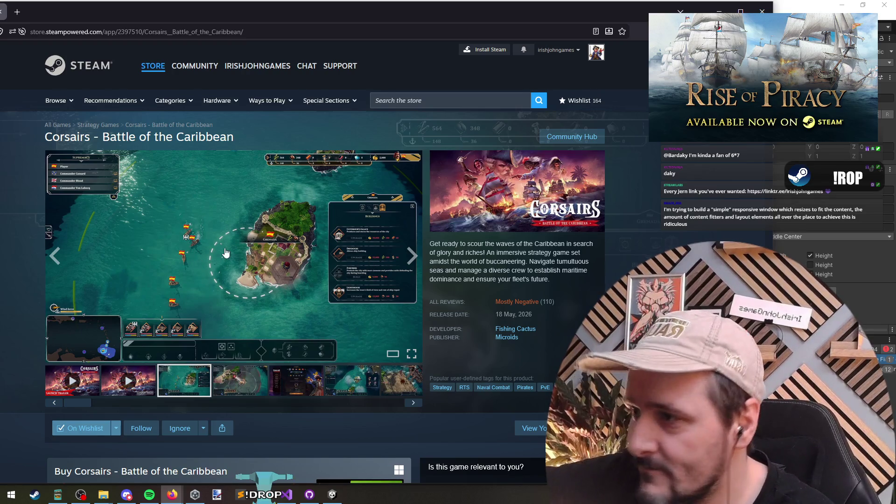
pyautogui.click(411, 256)
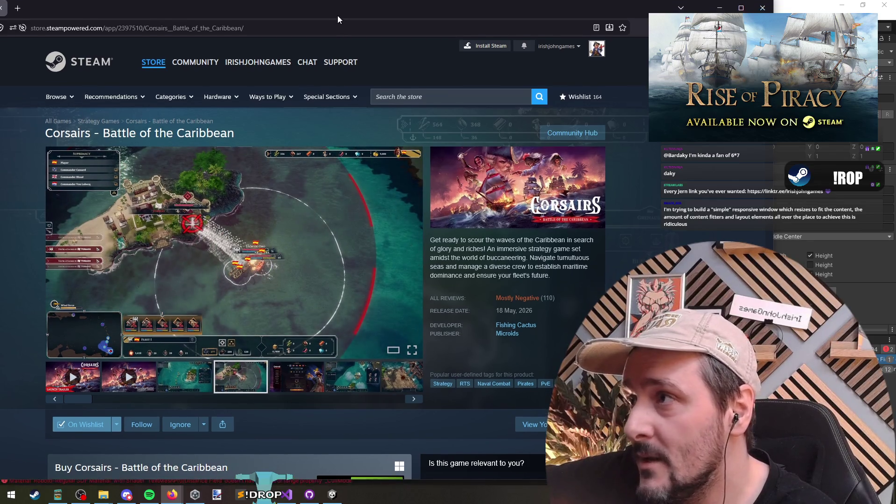
pyautogui.click(414, 255)
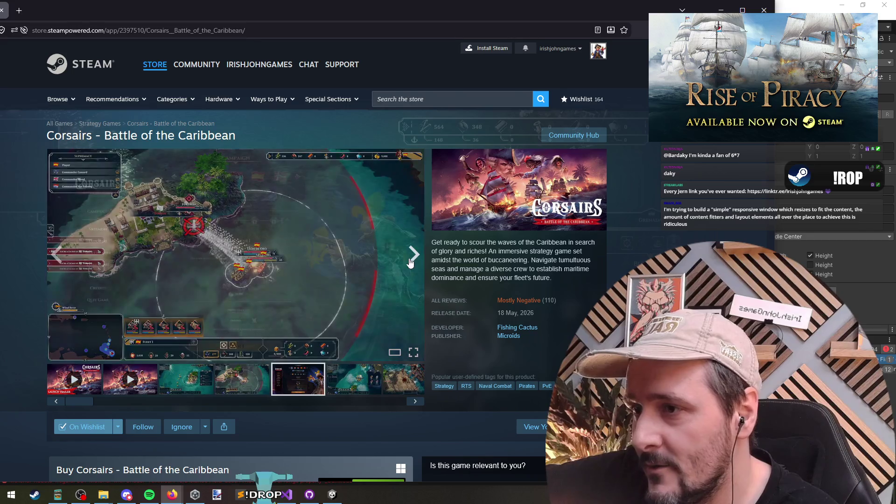
pyautogui.click(414, 255)
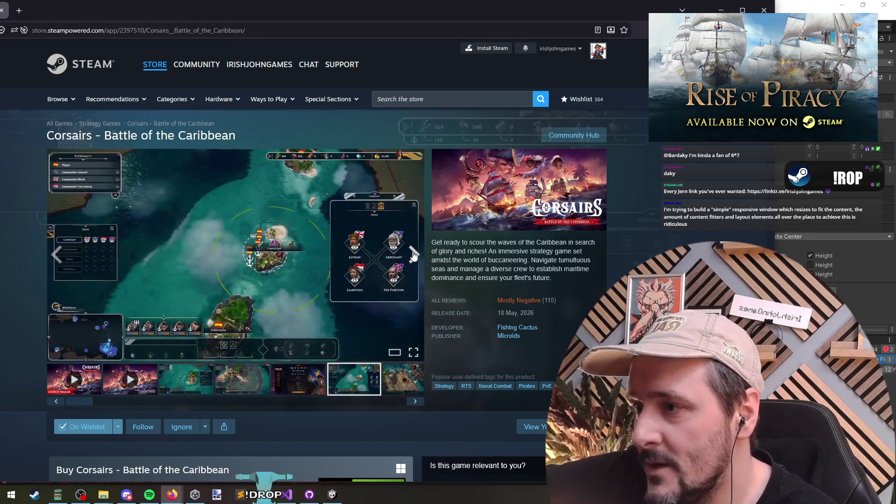
pyautogui.click(413, 255)
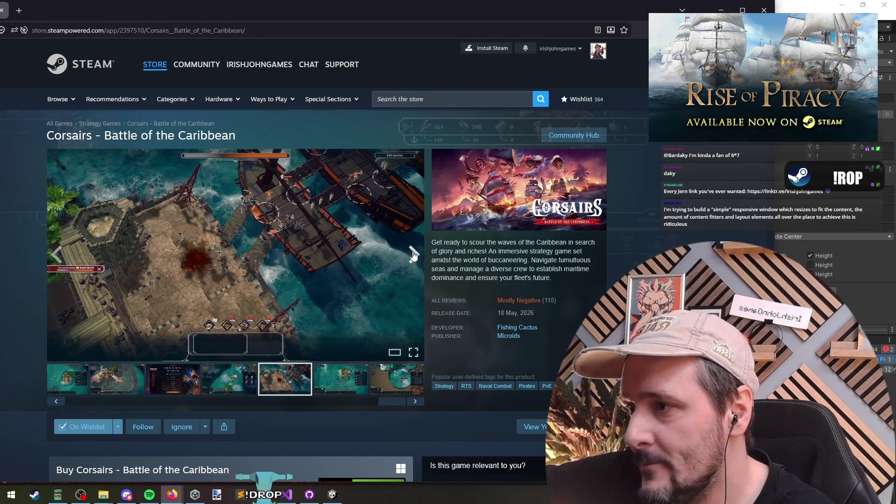
pyautogui.click(413, 255)
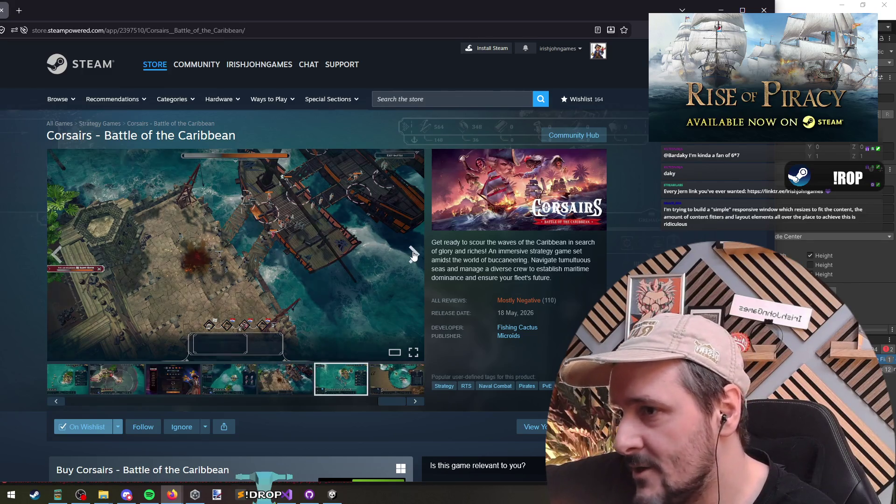
pyautogui.click(414, 255)
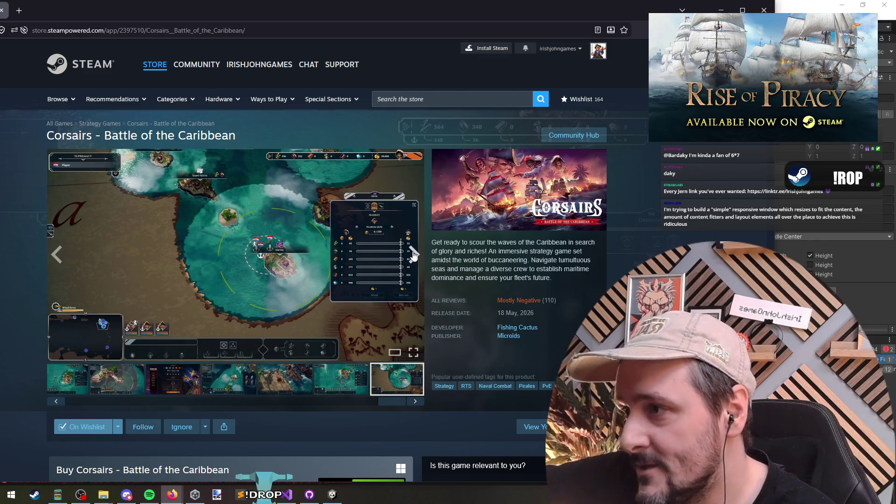
pyautogui.click(413, 255)
pyautogui.click(414, 255)
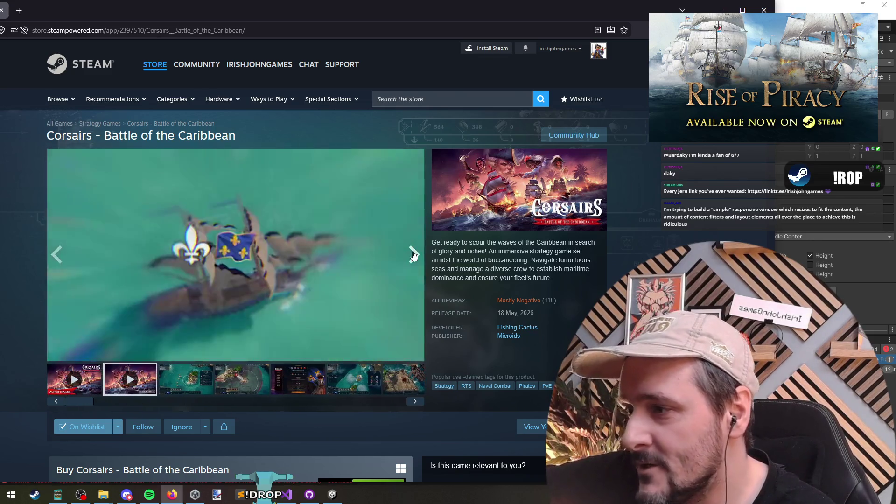
pyautogui.click(413, 255)
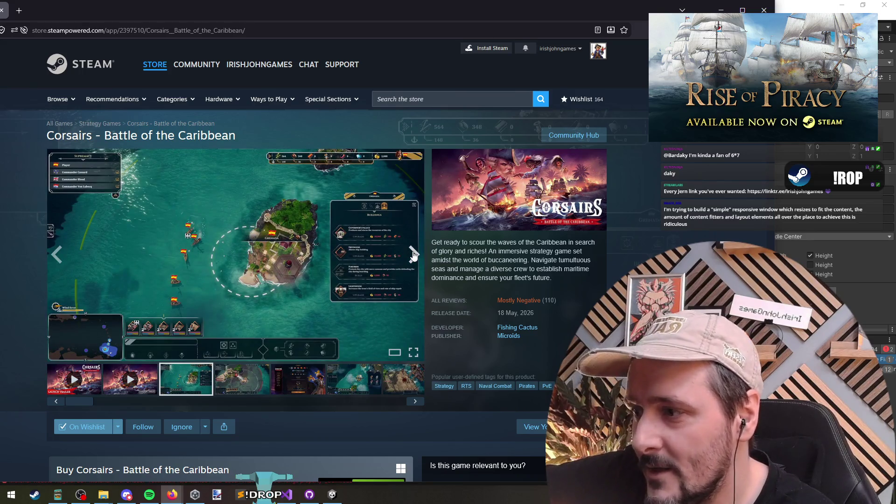
pyautogui.click(413, 255)
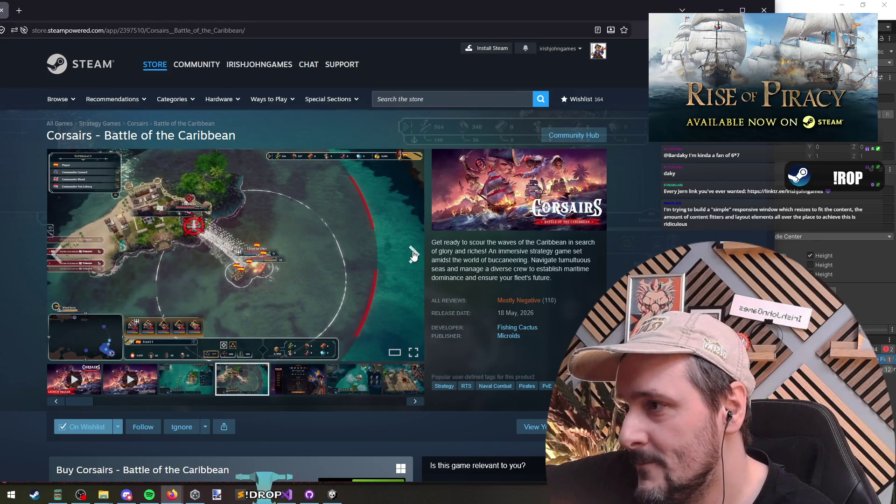
pyautogui.click(413, 256)
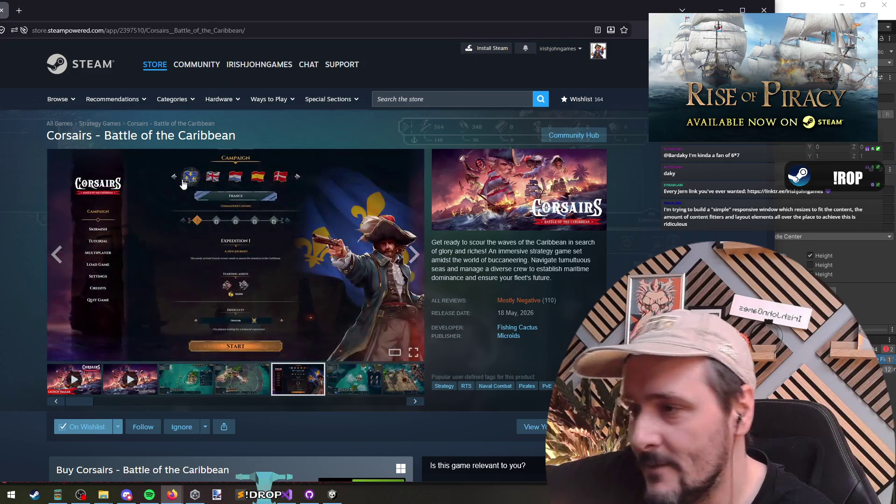
pyautogui.click(413, 255)
# - View the game's community discussions, go back to the store page, and return to Unity
pyautogui.scroll(-10, 237, 306)
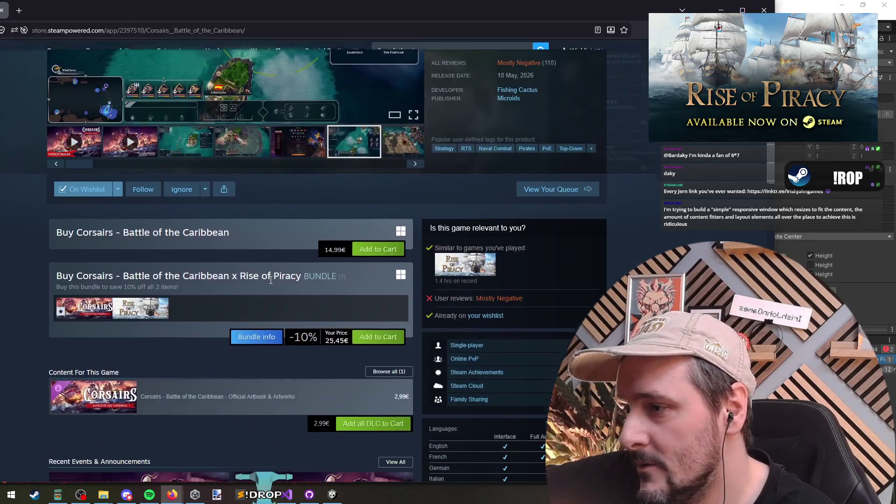
pyautogui.scroll(-7, 237, 307)
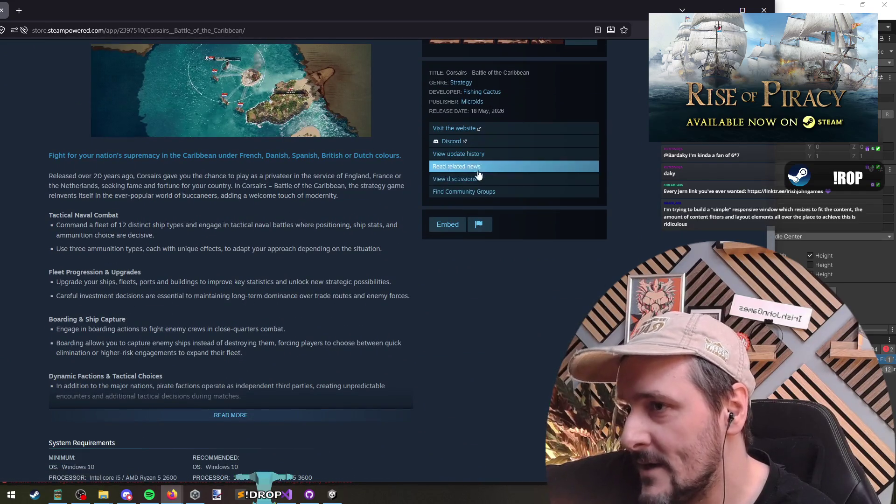
pyautogui.click(475, 182)
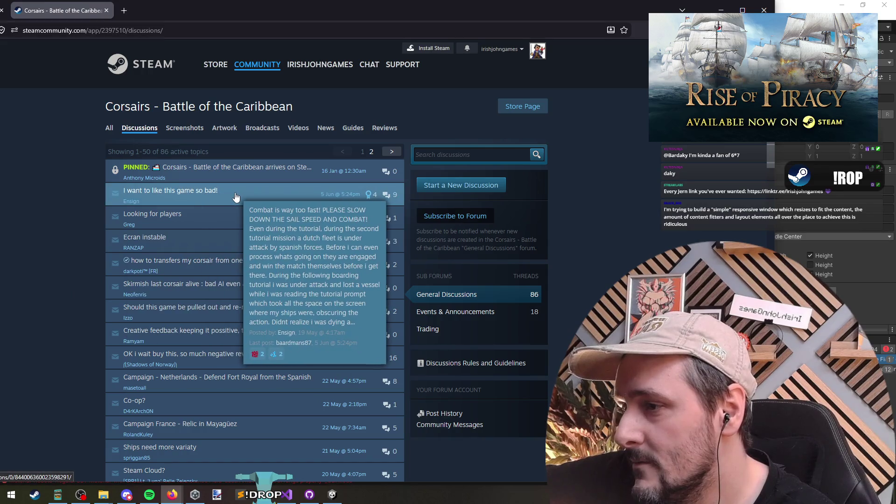
pyautogui.moveTo(267, 247)
pyautogui.hotkey('alt', 'Left')
pyautogui.hotkey('alt', 'Tab')
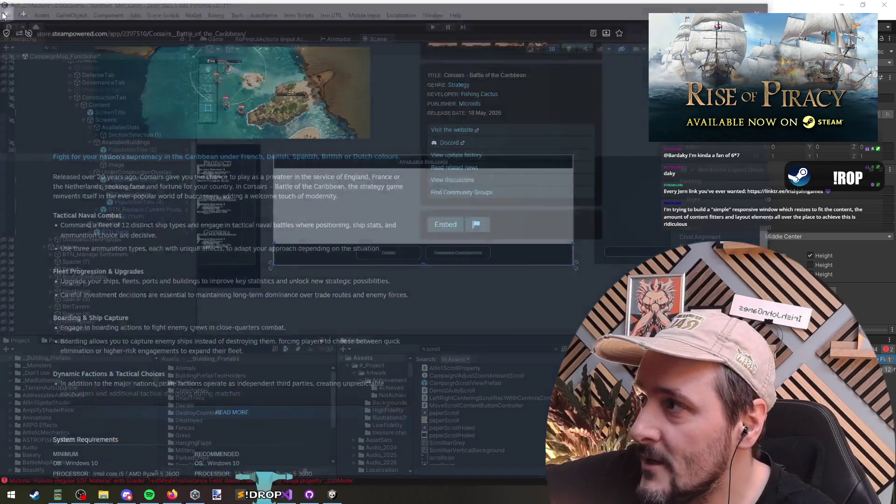
pyautogui.scroll(3, 370, 210)
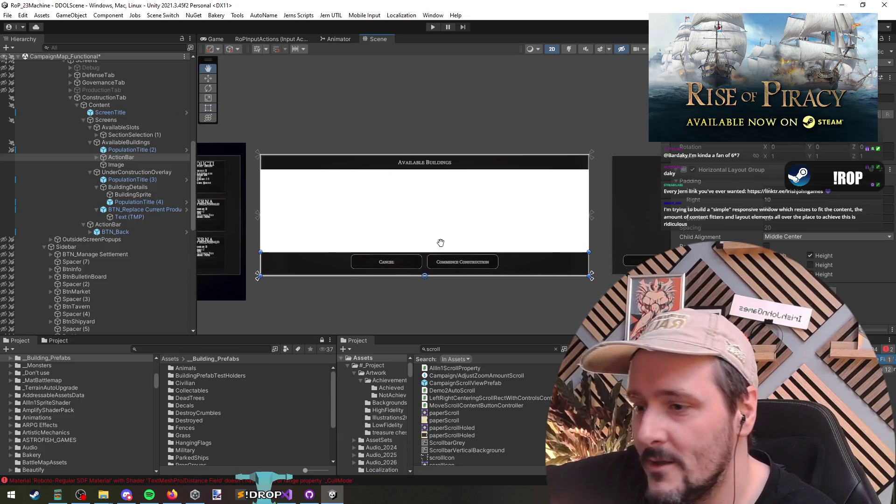
pyautogui.hotkey('alt', 'Tab')
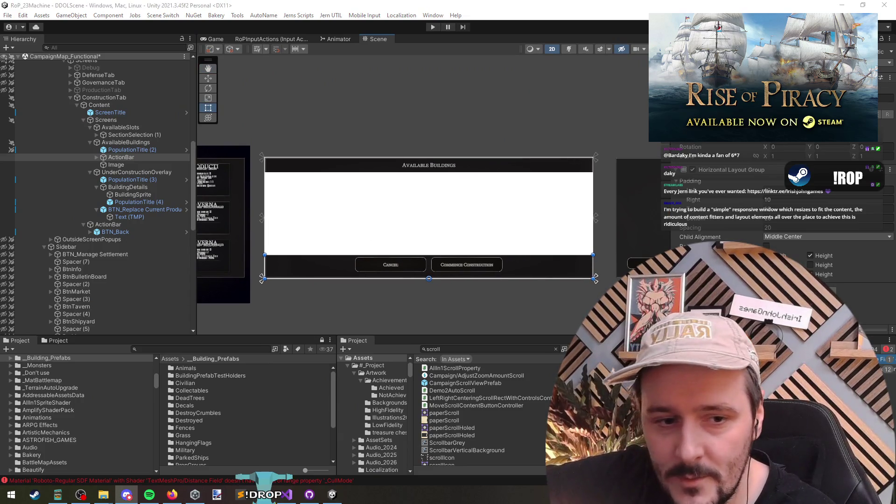
pyautogui.hotkey('alt', 'Tab')
pyautogui.hotkey('alt', 'Tab')
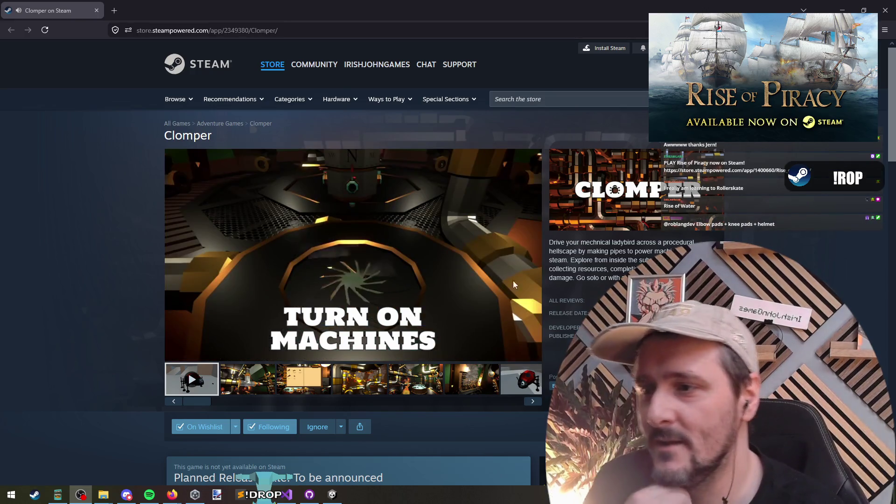
# - Let the Clomper store trailer play, then switch windows
pyautogui.moveTo(492, 281)
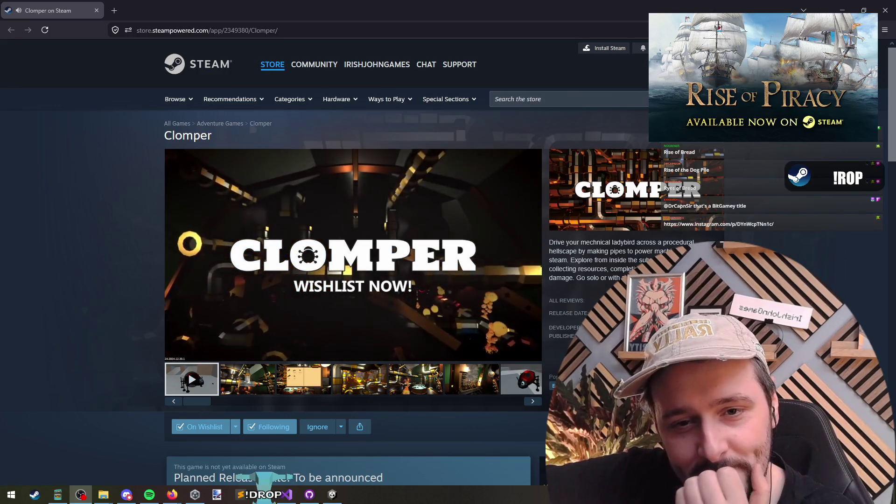
pyautogui.hotkey('alt', 'Tab')
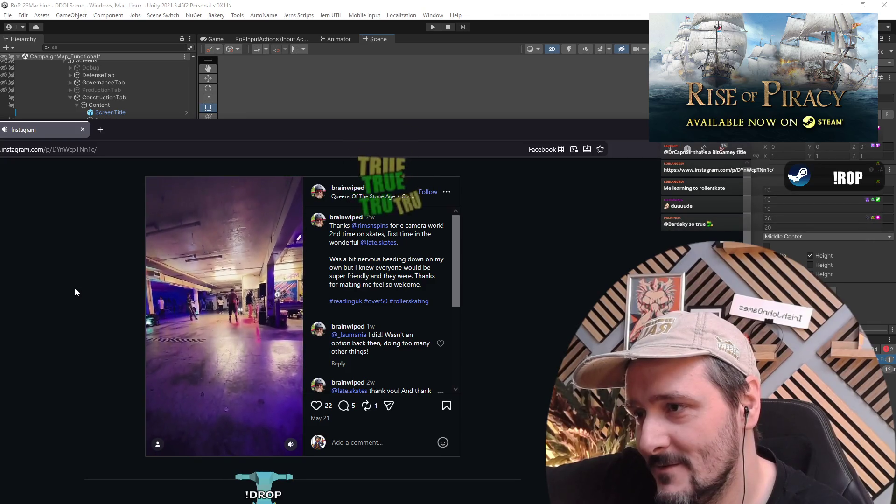
# - Follow the skating post's author and close the Instagram tab
pyautogui.moveTo(349, 188)
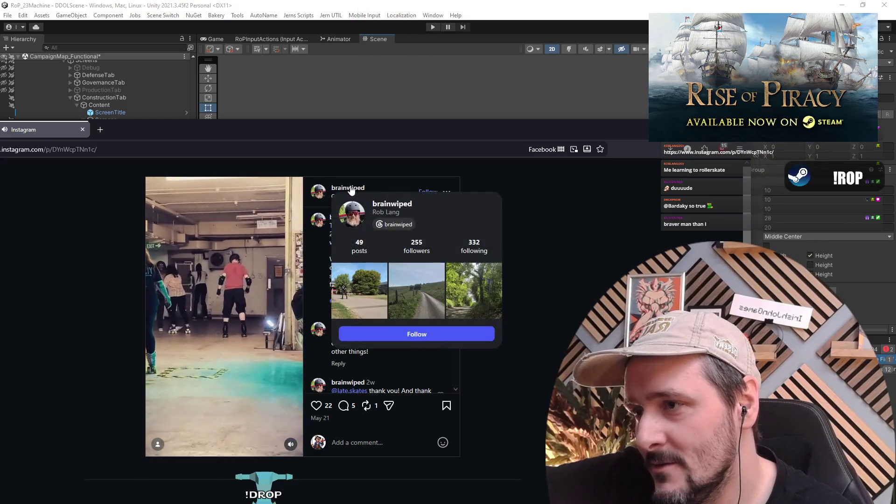
pyautogui.click(423, 341)
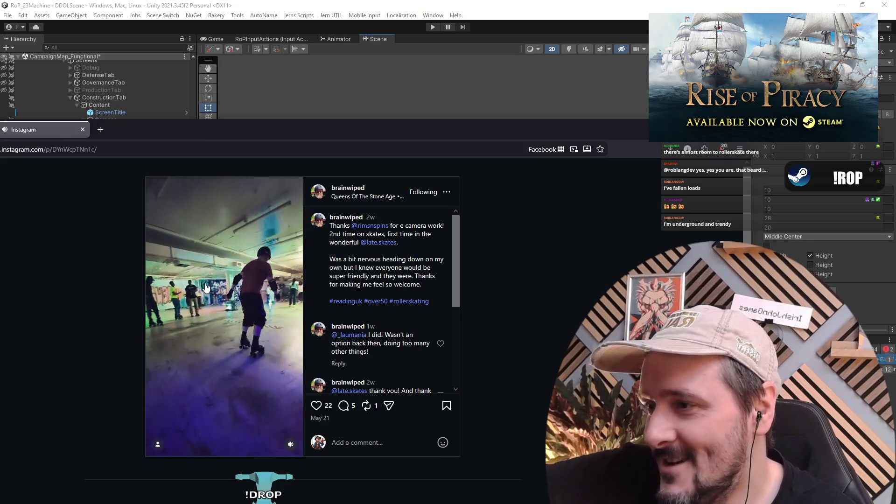
pyautogui.middleClick(52, 132)
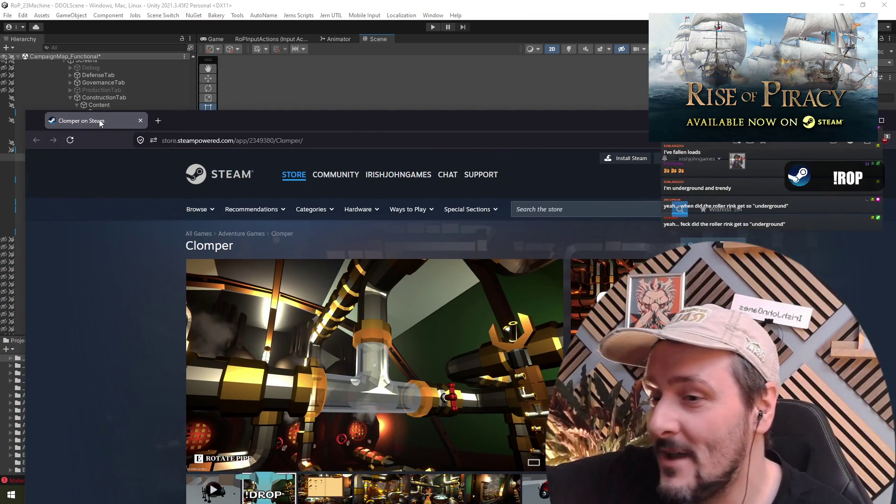
# - Close the Clomper on Steam browser tab to bring the Unity editor back
pyautogui.middleClick(99, 120)
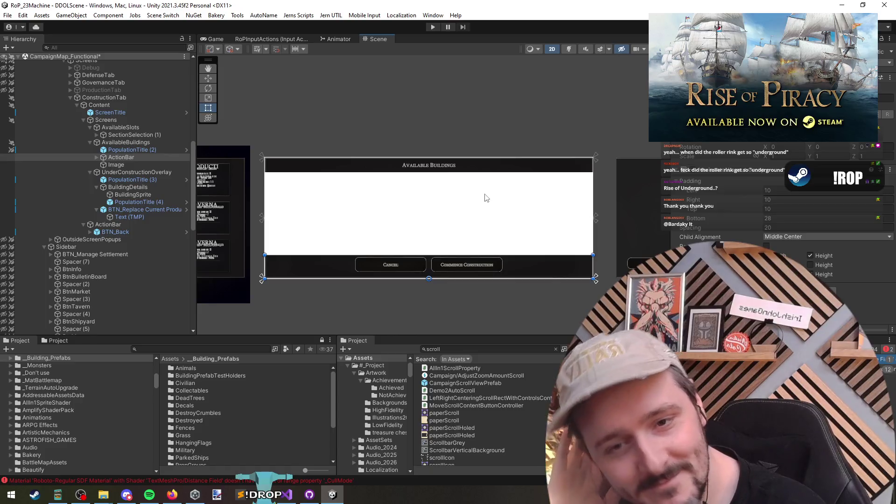
# - Move the Image above ActionBar and rename it AvailableBuildingsScrollHolder
pyautogui.click(129, 159)
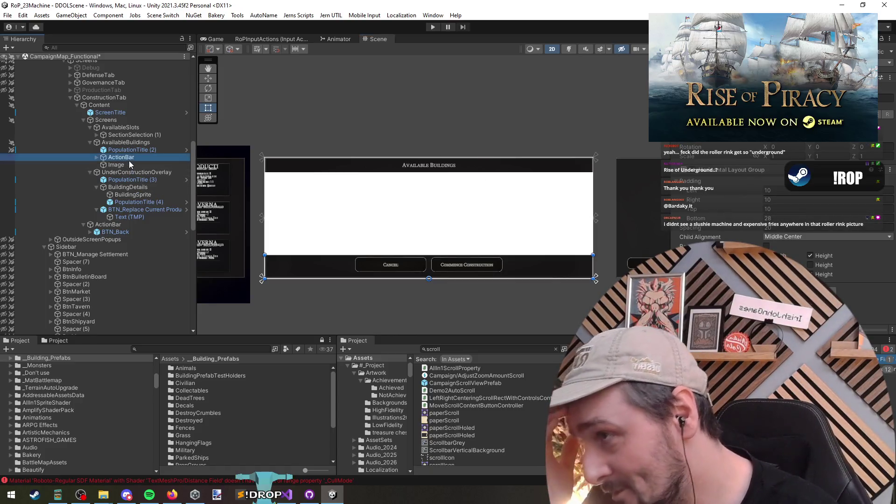
pyautogui.click(135, 165)
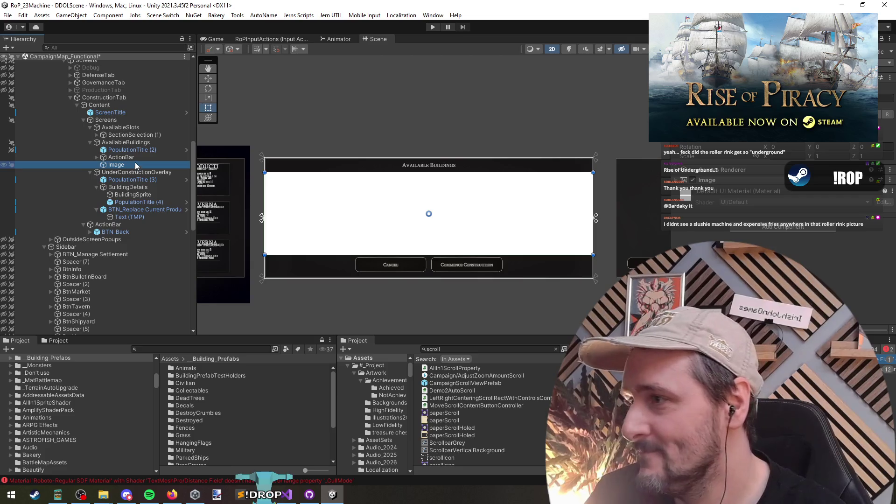
pyautogui.moveTo(135, 163)
pyautogui.mouseDown()
pyautogui.moveTo(145, 166)
pyautogui.moveTo(124, 155)
pyautogui.mouseUp()
pyautogui.press('F2')
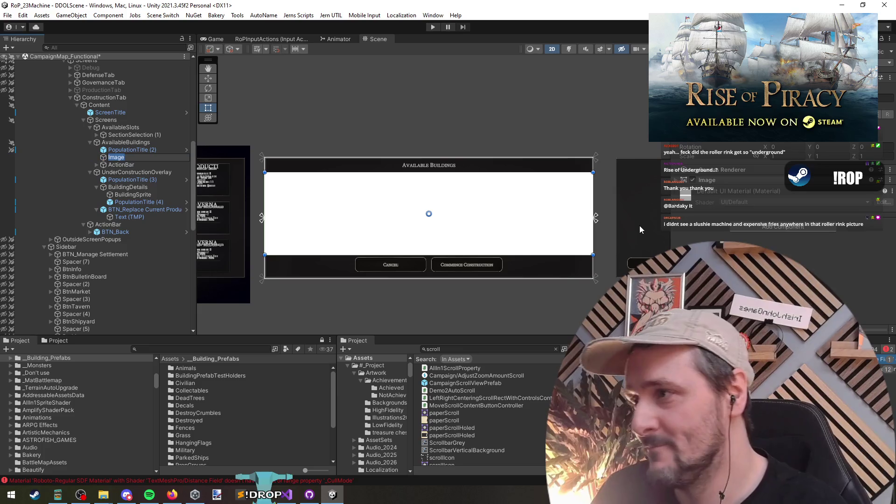
pyautogui.write('AvailableBuildingsScroll')
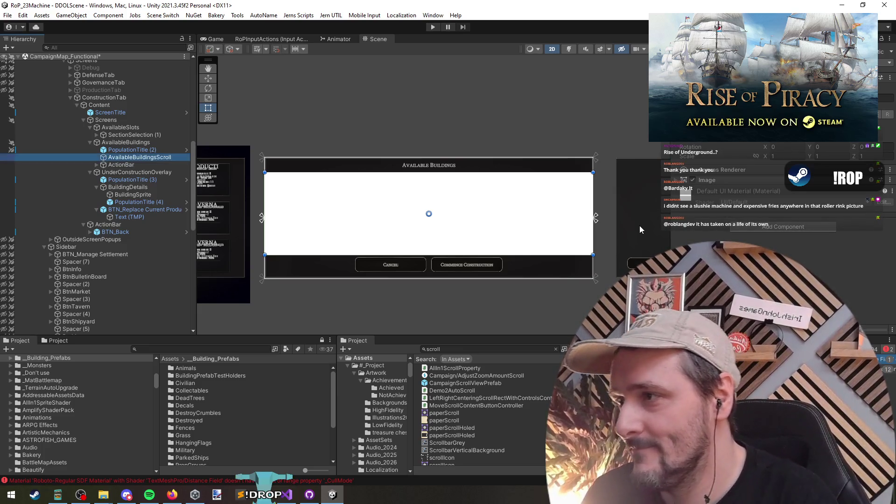
pyautogui.doubleClick(168, 159)
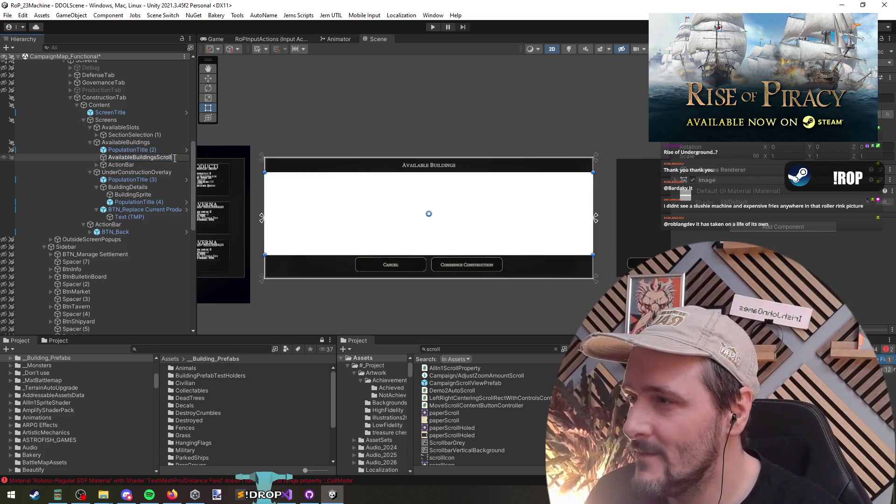
pyautogui.press('Return')
# - Check the create-object options for AvailableBuildingsScrollHolder without adding anything
pyautogui.rightClick(175, 158)
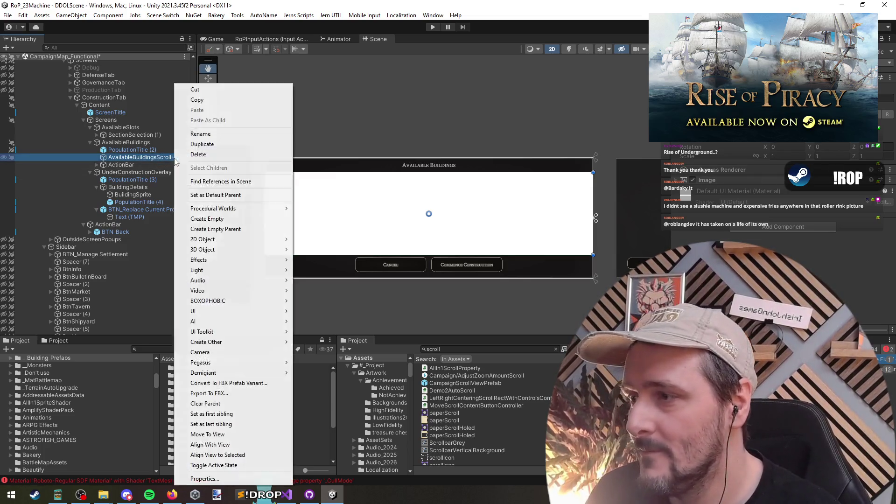
pyautogui.moveTo(234, 310)
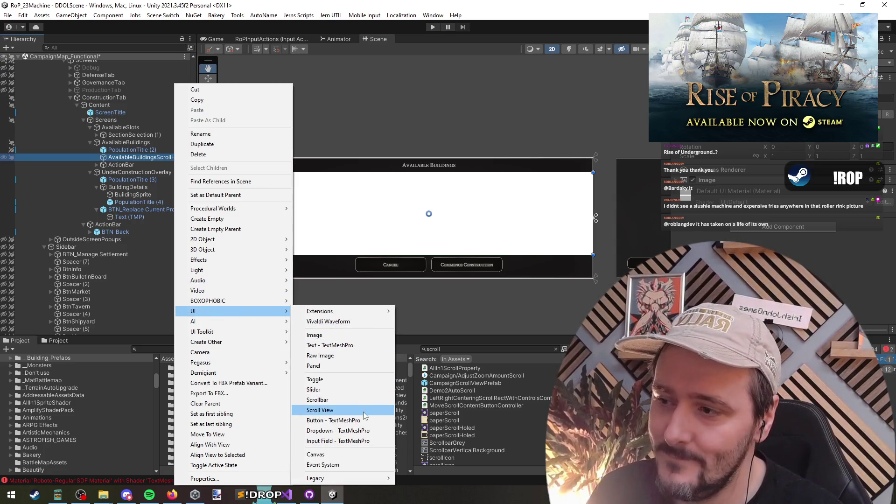
pyautogui.click(560, 287)
pyautogui.scroll(-3, 497, 273)
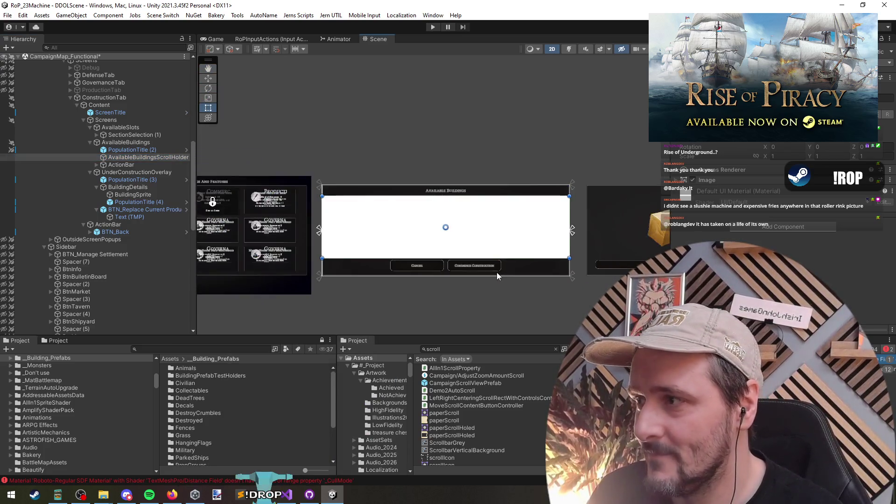
pyautogui.scroll(-3, 489, 294)
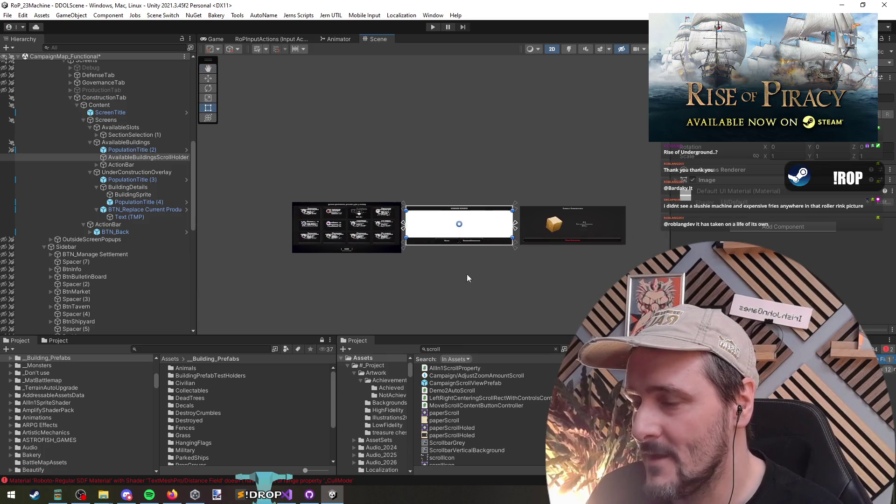
pyautogui.scroll(2, 498, 240)
pyautogui.moveTo(498, 239); pyautogui.dragTo(498, 232)
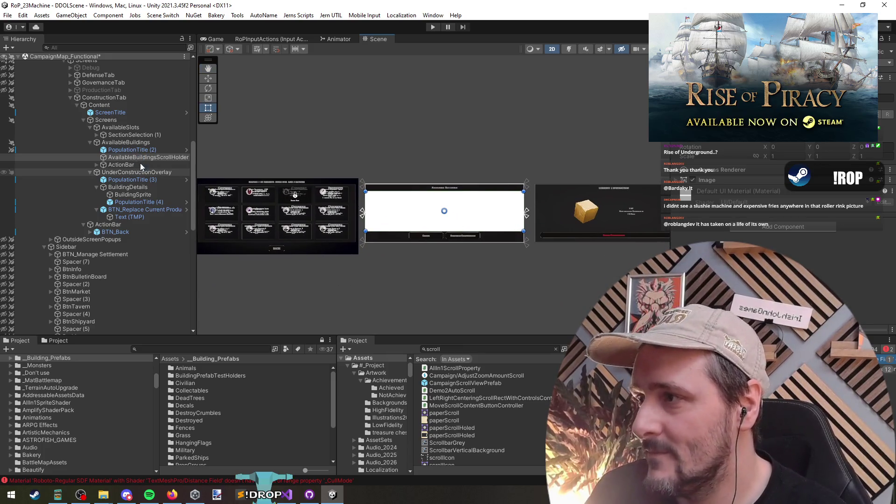
# - Reselect AvailableBuildingsScrollHolder and collapse the CampaignMap_Functional scene in the Hierarchy
pyautogui.click(139, 157)
pyautogui.press('Left')
pyautogui.press('Left')
pyautogui.press('Left')
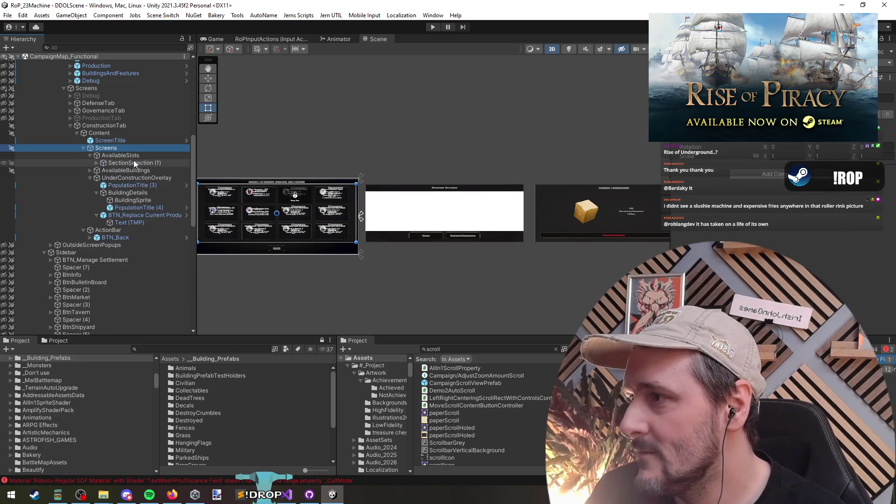
pyautogui.press('Right')
pyautogui.click(415, 210)
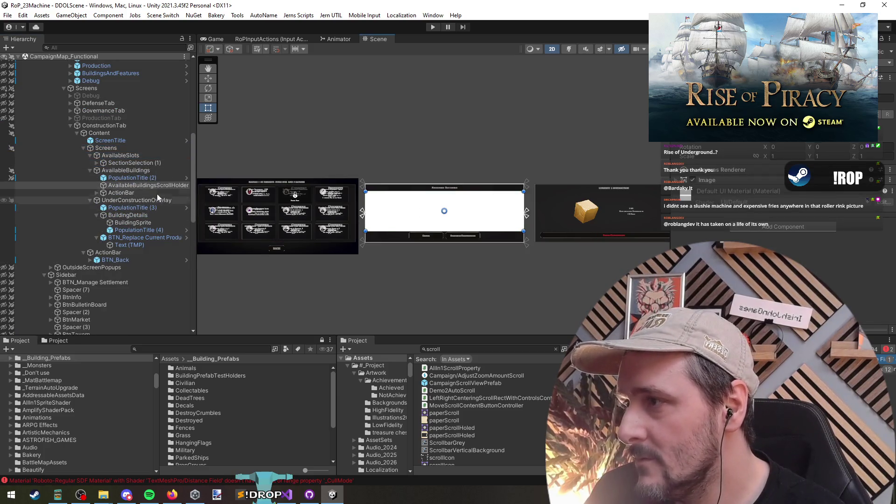
pyautogui.scroll(3, 93, 139)
pyautogui.click(39, 95)
pyautogui.press('Left')
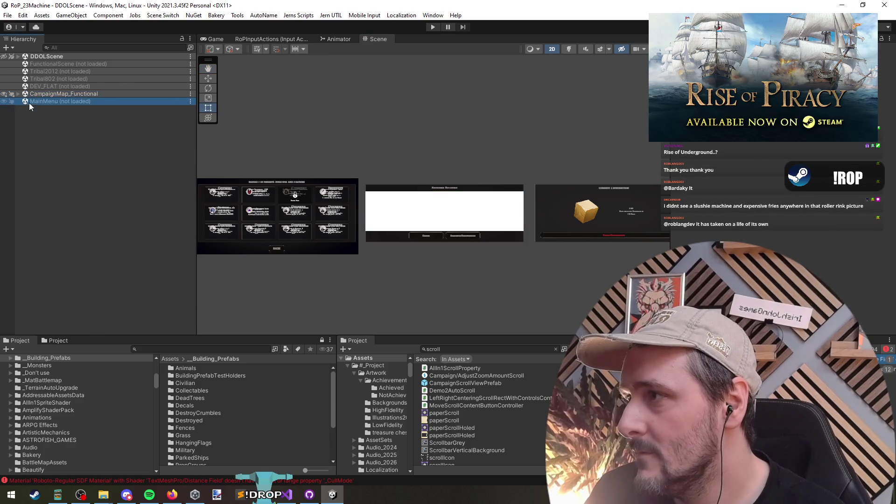
# - Load the MainMenu scene and expand SelectProfileCanvas down to its Bkg object
pyautogui.rightClick(38, 101)
pyautogui.click(56, 106)
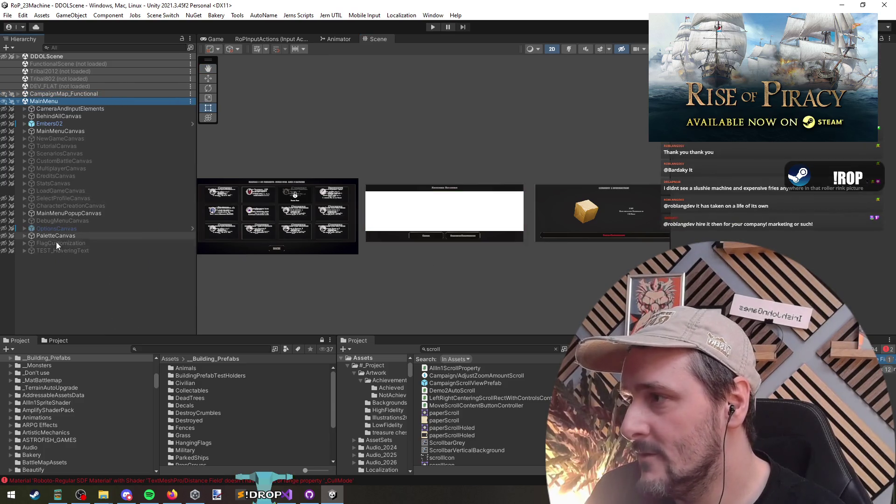
pyautogui.click(55, 207)
pyautogui.press('Up')
pyautogui.press('Right')
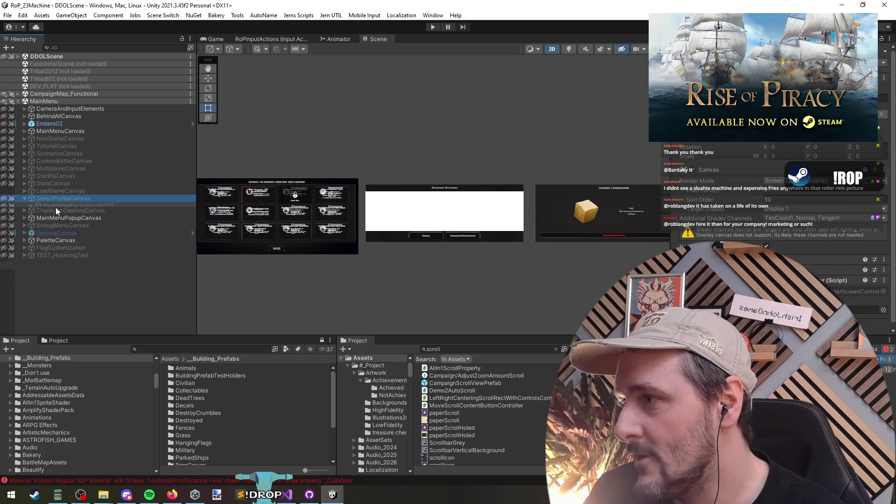
pyautogui.press('Down')
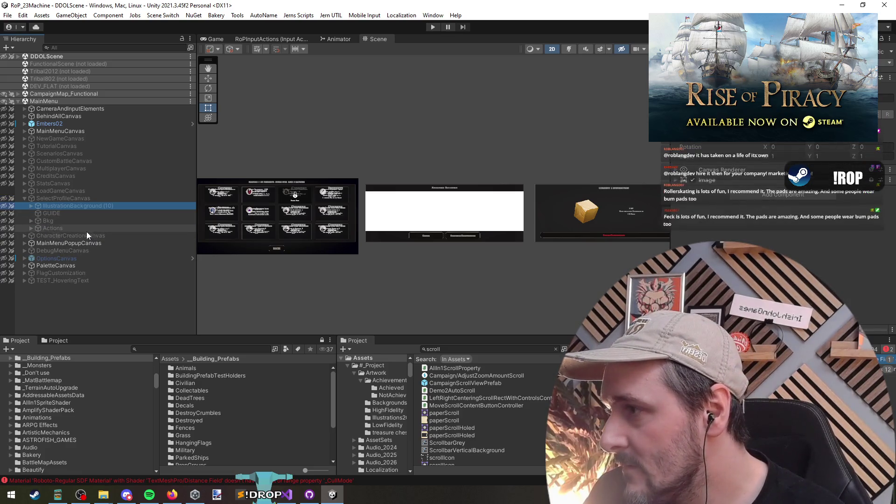
pyautogui.press('Down')
pyautogui.press('Down')
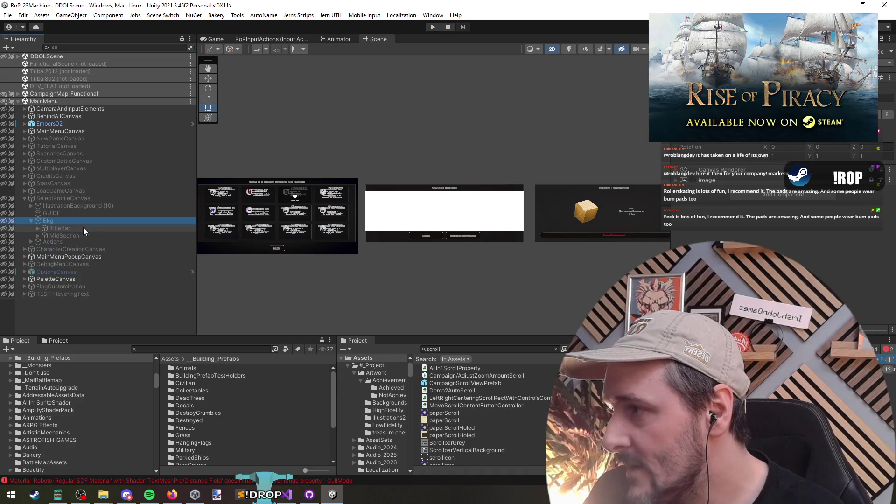
pyautogui.press('Right')
pyautogui.press('Down')
# - Duplicate the Scroll View under MidSection with Ctrl+D to create Scroll View (1)
pyautogui.press('Down')
pyautogui.press('Right')
pyautogui.press('Down')
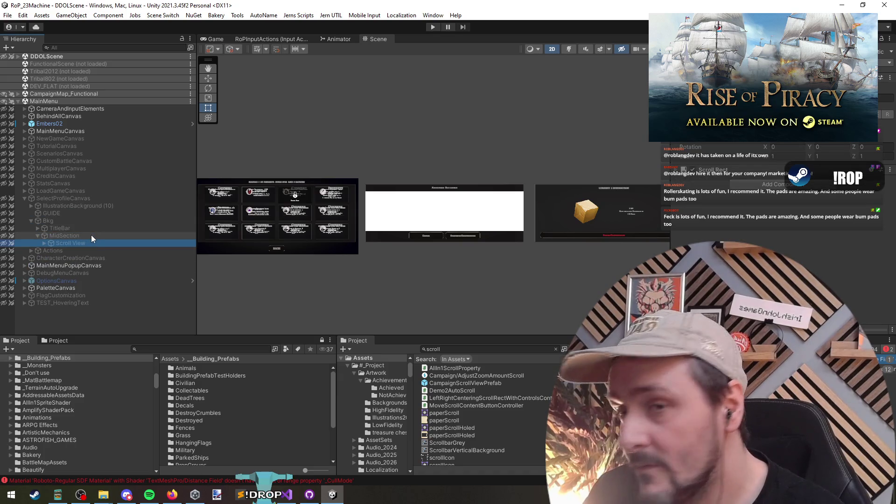
pyautogui.press('Right')
pyautogui.press('Left')
pyautogui.press('Left')
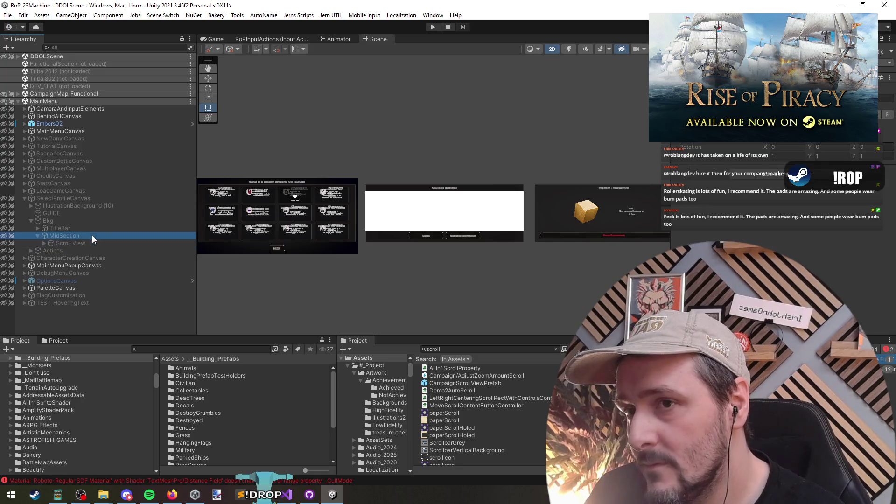
pyautogui.press('Down')
pyautogui.hotkey('ctrl', 'd')
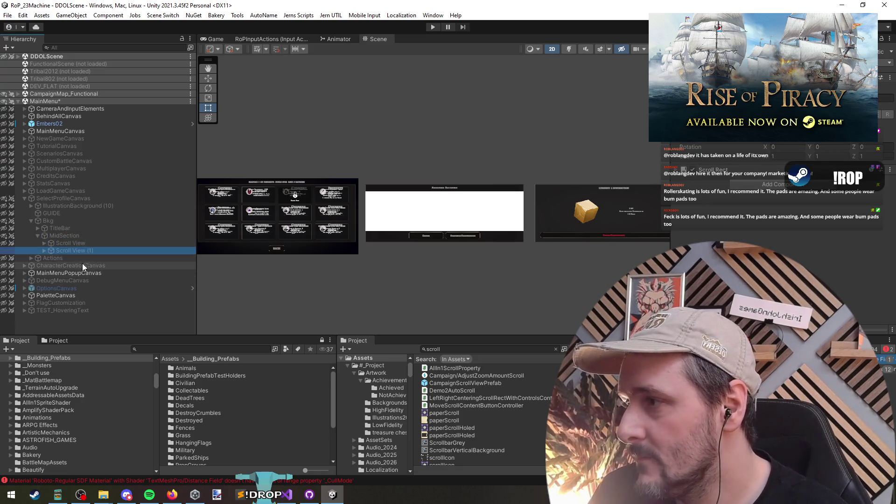
pyautogui.moveTo(61, 94)
pyautogui.mouseDown()
pyautogui.moveTo(127, 307)
pyautogui.moveTo(90, 307)
pyautogui.moveTo(57, 323)
pyautogui.mouseUp()
# - Parent Scroll View (1) under AvailableBuildingsScrollHolder
pyautogui.click(417, 223)
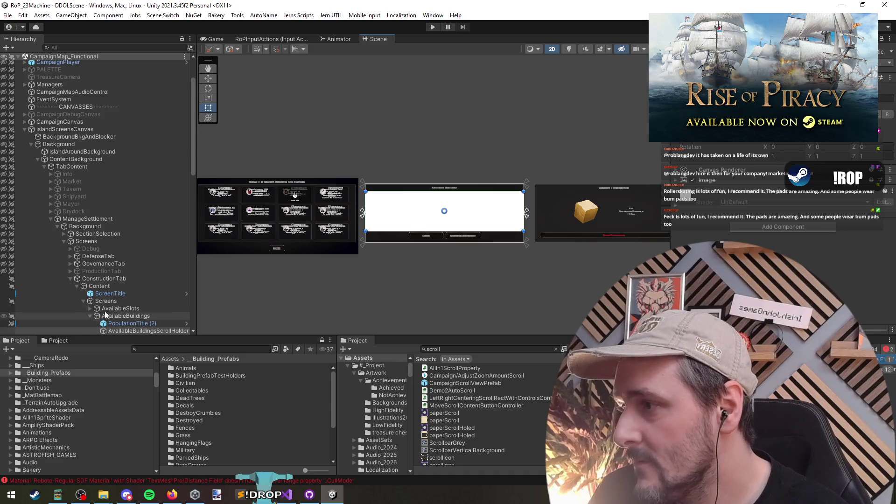
pyautogui.scroll(-15, 83, 299)
pyautogui.moveTo(69, 331)
pyautogui.mouseDown()
pyautogui.moveTo(96, 58)
pyautogui.moveTo(136, 255)
pyautogui.mouseUp()
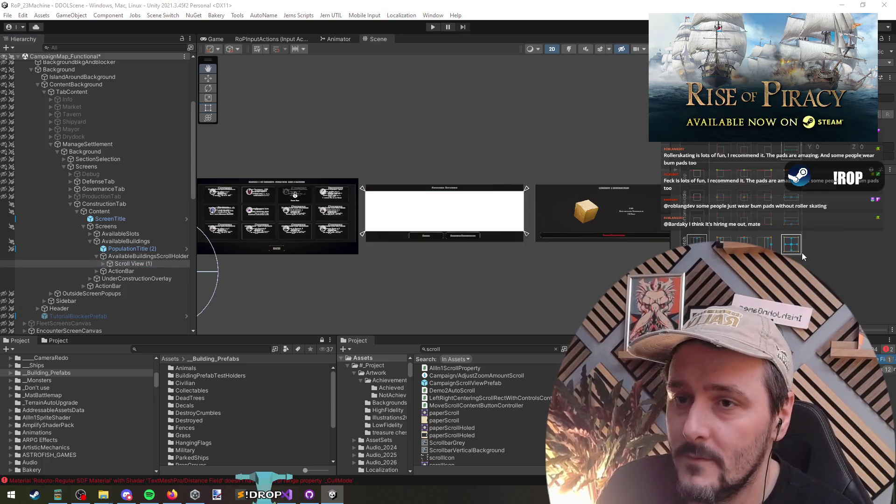
pyautogui.scroll(2, 442, 244)
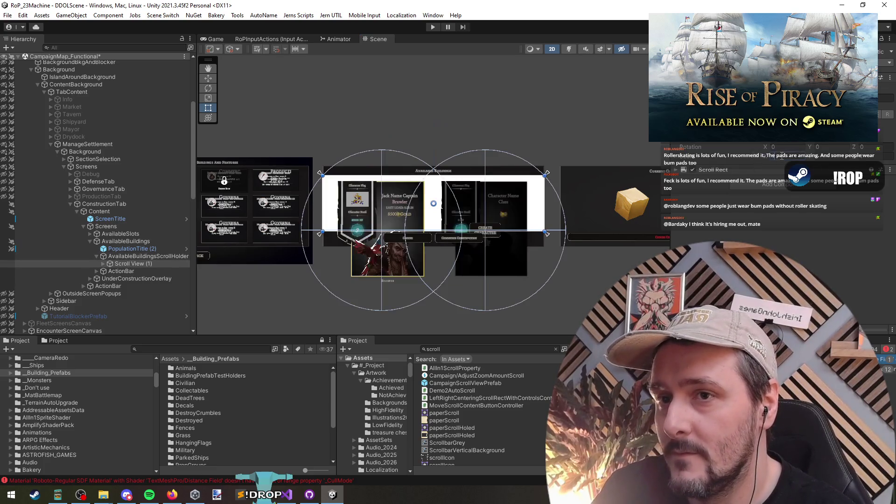
pyautogui.scroll(1, 436, 262)
pyautogui.scroll(1, 330, 247)
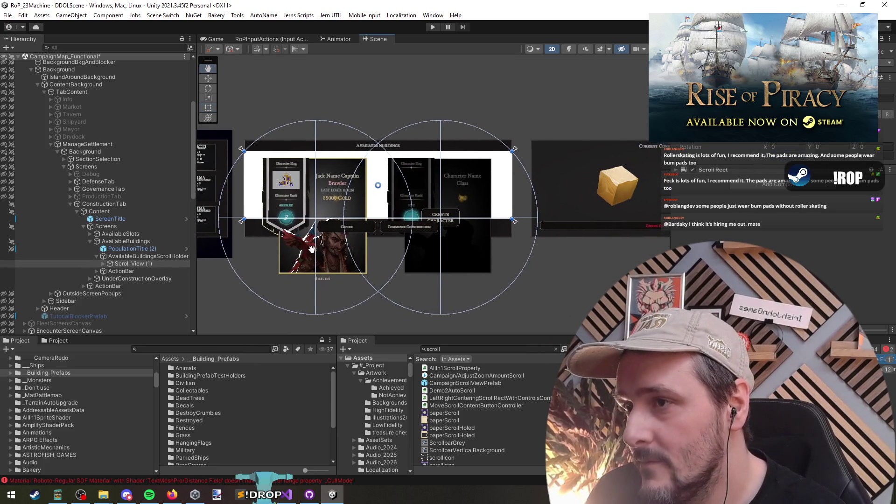
pyautogui.scroll(2, 328, 252)
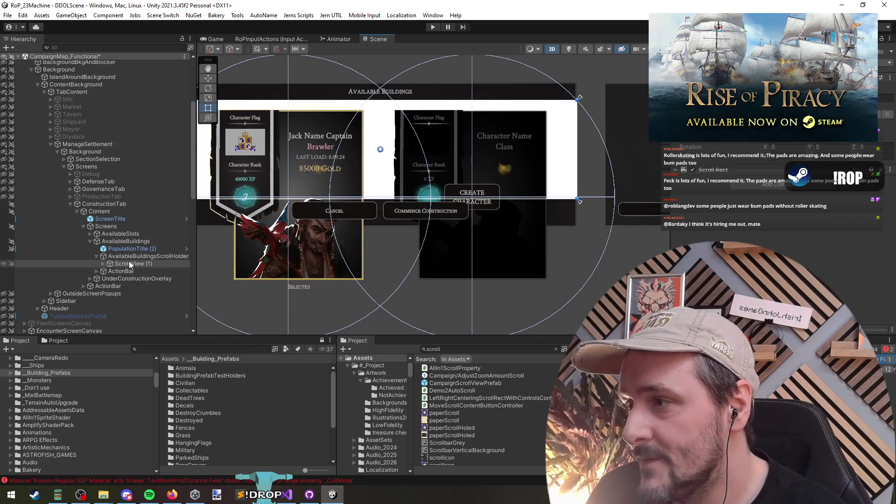
# - Remove the white Image component from AvailableBuildingsScrollHolder
pyautogui.click(104, 264)
pyautogui.click(173, 277)
pyautogui.click(167, 256)
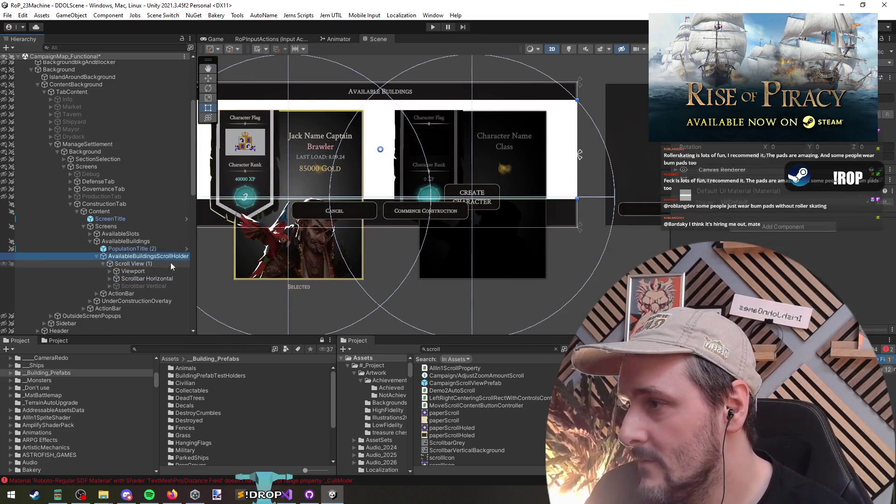
pyautogui.rightClick(700, 184)
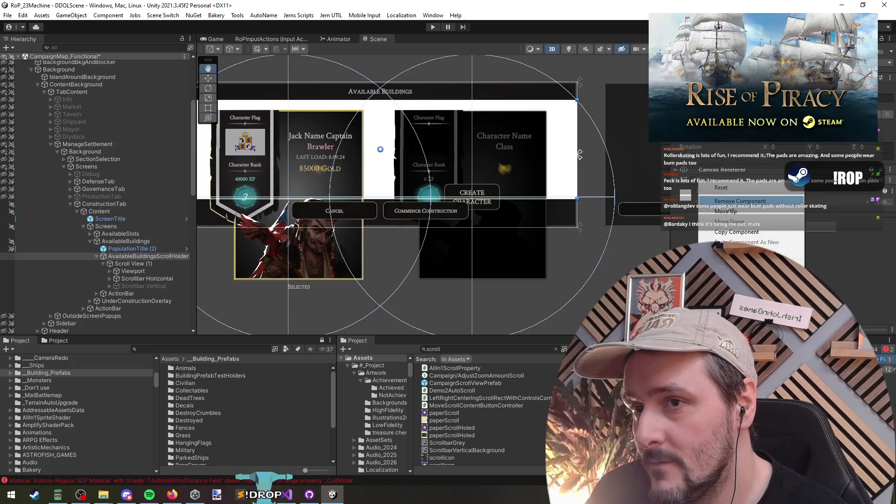
pyautogui.click(739, 201)
pyautogui.scroll(-2, 417, 226)
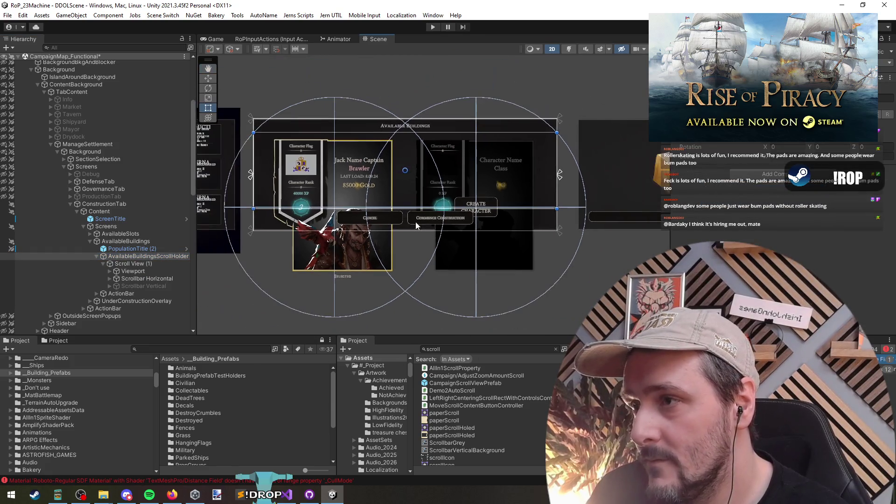
# - Inspect the character card children, such as the rank text and Banner
pyautogui.click(131, 251)
pyautogui.click(131, 256)
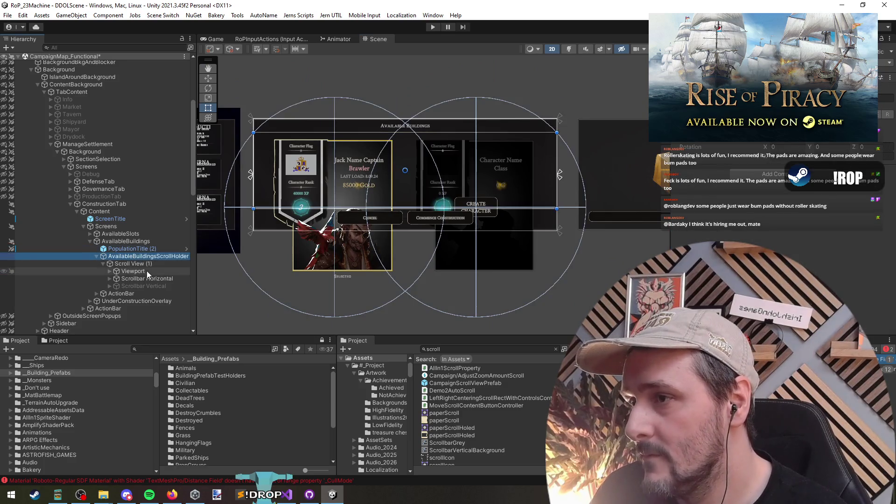
pyautogui.click(139, 264)
pyautogui.click(301, 183)
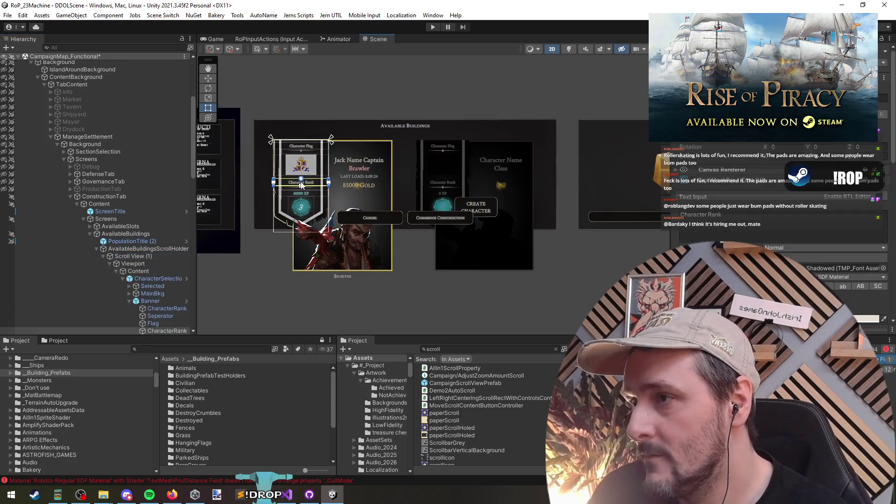
pyautogui.scroll(-5, 153, 277)
pyautogui.click(158, 162)
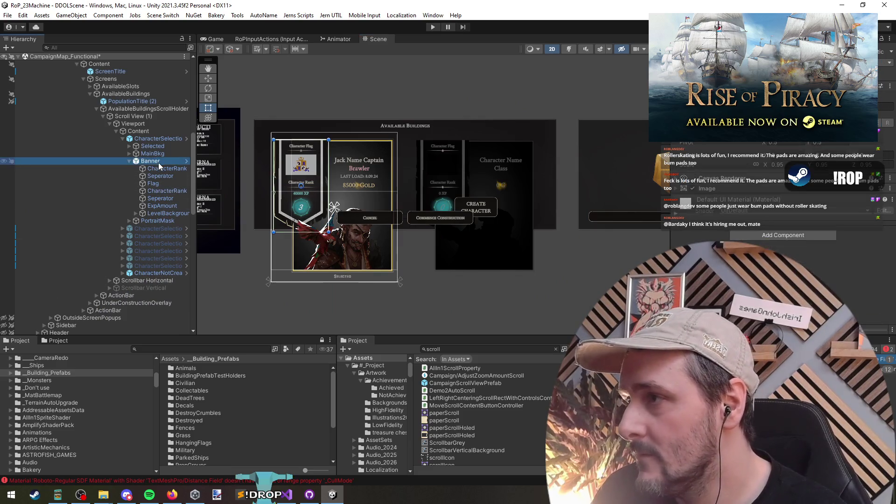
pyautogui.press('Left')
pyautogui.press('Left')
pyautogui.press('Left')
# - Select the five character cards and frame them in the Scene view
pyautogui.press('Down')
pyautogui.hotkey('shift', 'Down')
pyautogui.hotkey('shift', 'Down')
pyautogui.hotkey('shift', 'Down')
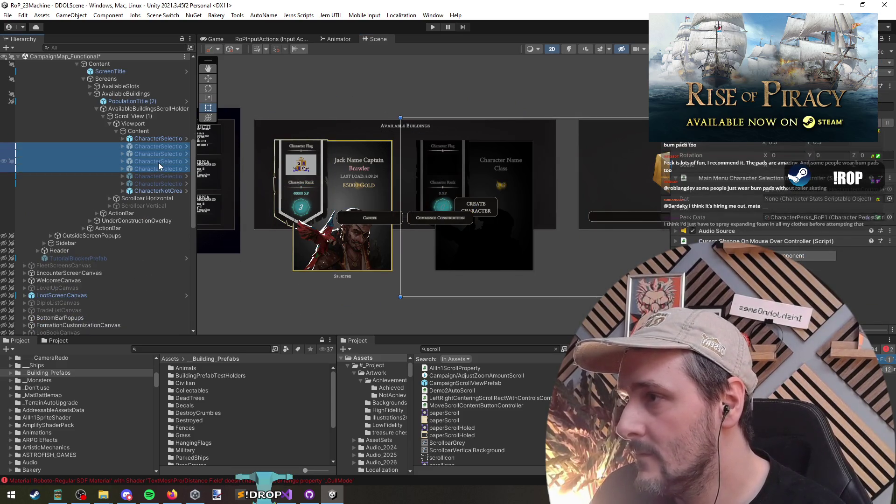
pyautogui.hotkey('shift', 'Down')
pyautogui.press('f')
pyautogui.scroll(-3, 366, 261)
pyautogui.click(383, 300)
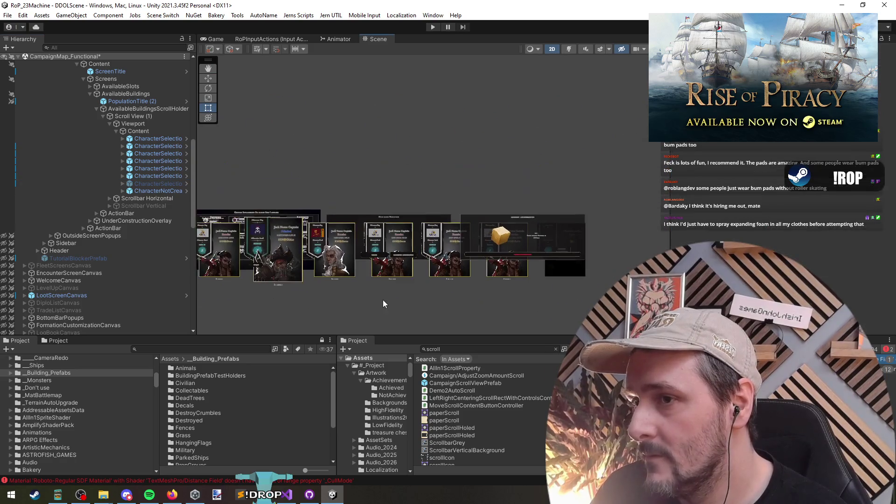
pyautogui.scroll(5, 402, 292)
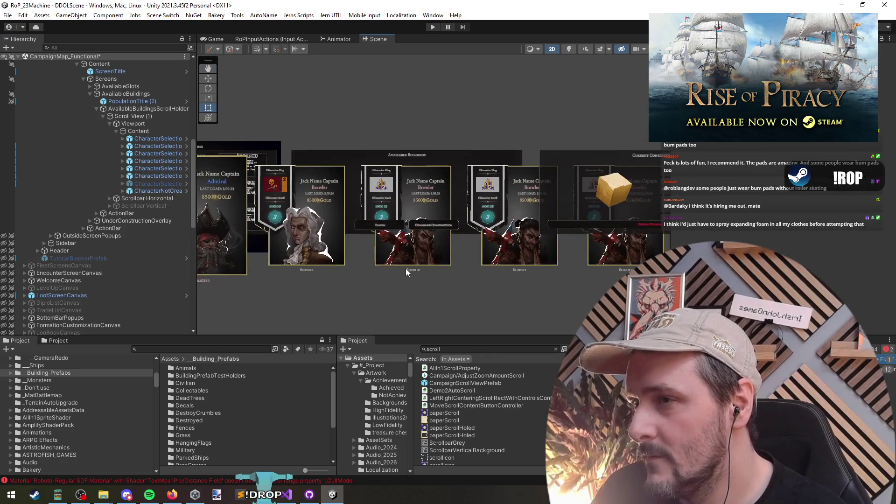
# - Inspect the Viewport, Content's horizontal layout settings and the first character card
pyautogui.click(153, 124)
pyautogui.click(156, 132)
pyautogui.click(160, 138)
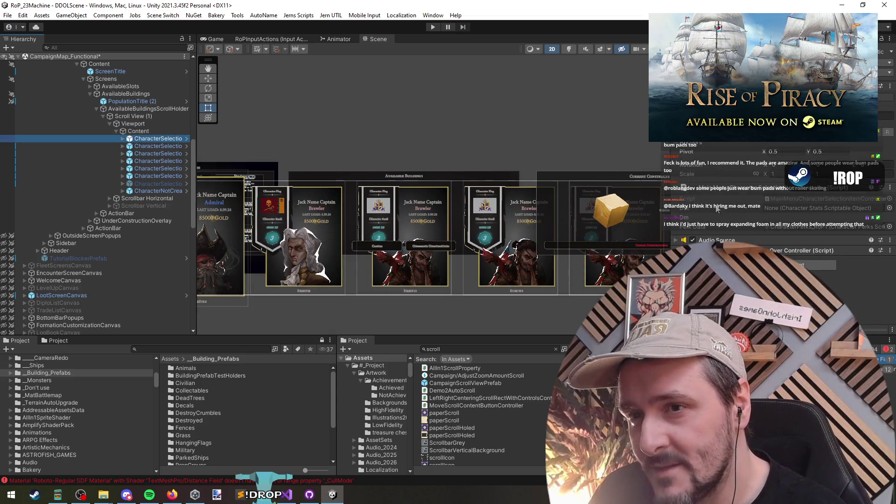
pyautogui.click(142, 131)
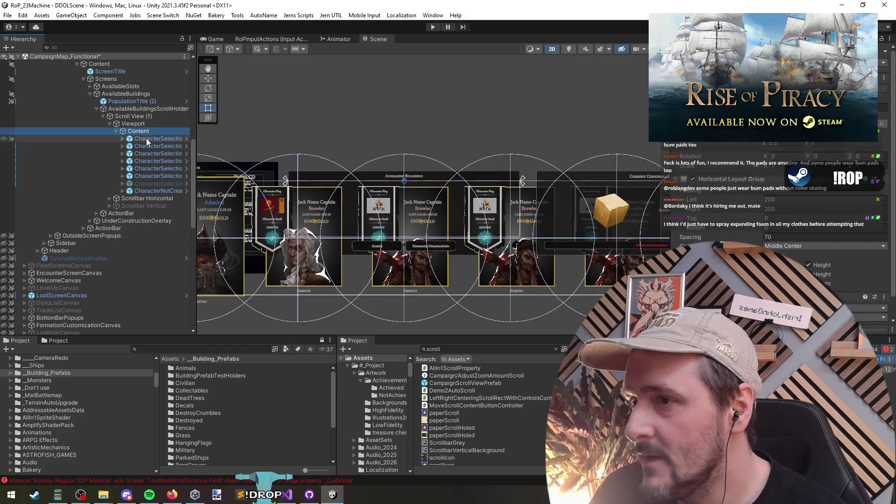
pyautogui.click(146, 138)
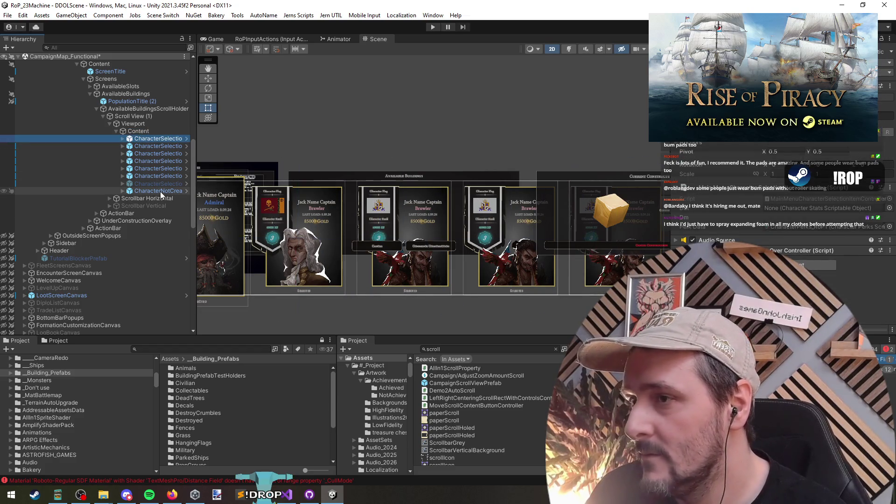
# - Delete all the character cards from the Scroll View's Content
pyautogui.keyDown('shift'); pyautogui.click(161, 192); pyautogui.keyUp('shift')
pyautogui.press('Delete')
pyautogui.click(135, 131)
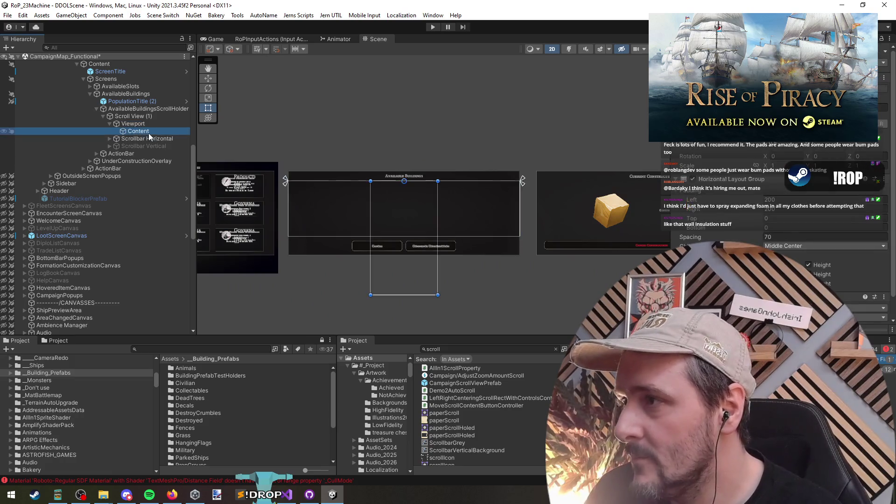
pyautogui.scroll(-2, 774, 210)
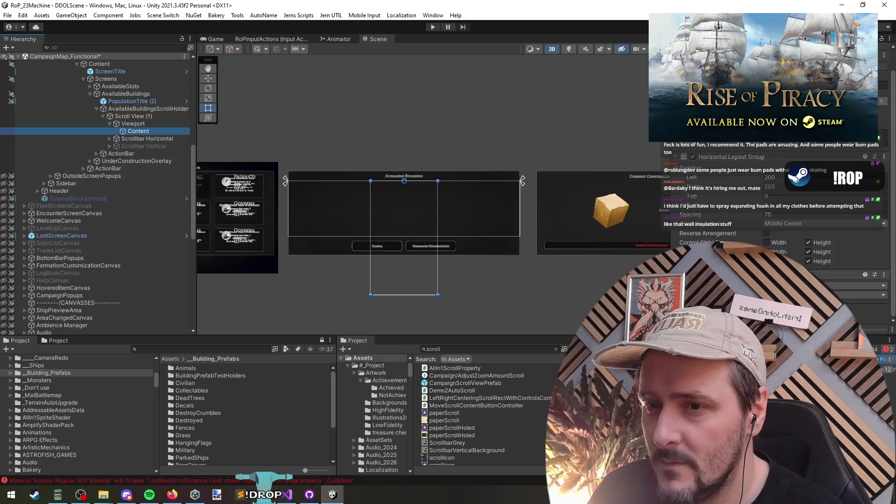
pyautogui.click(133, 123)
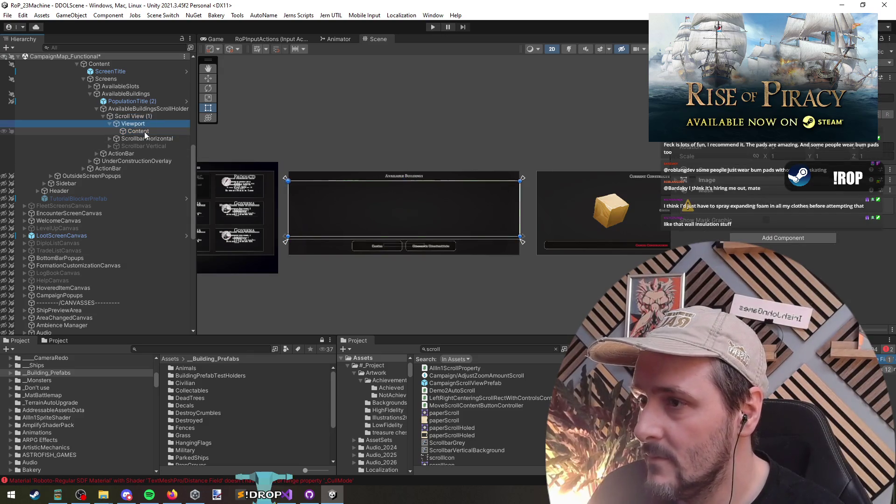
pyautogui.click(144, 131)
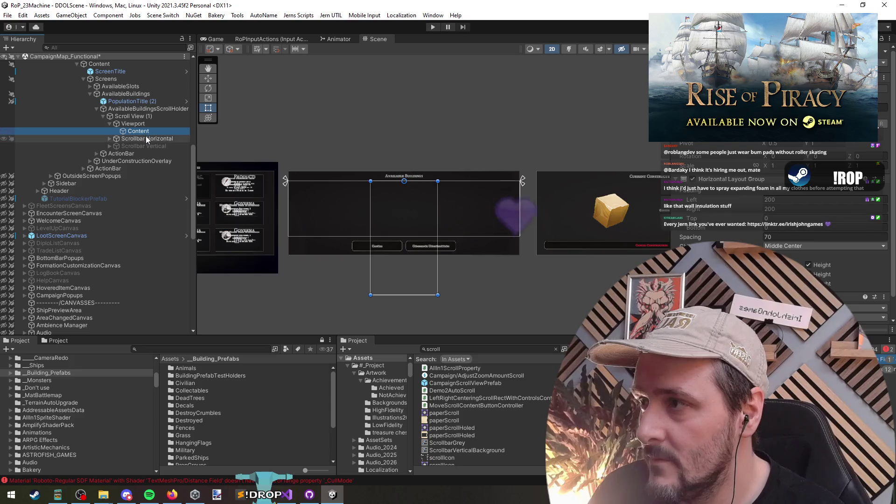
# - Shorten the Content rect so it fits within the panel
pyautogui.rightClick(145, 132)
pyautogui.moveTo(196, 332)
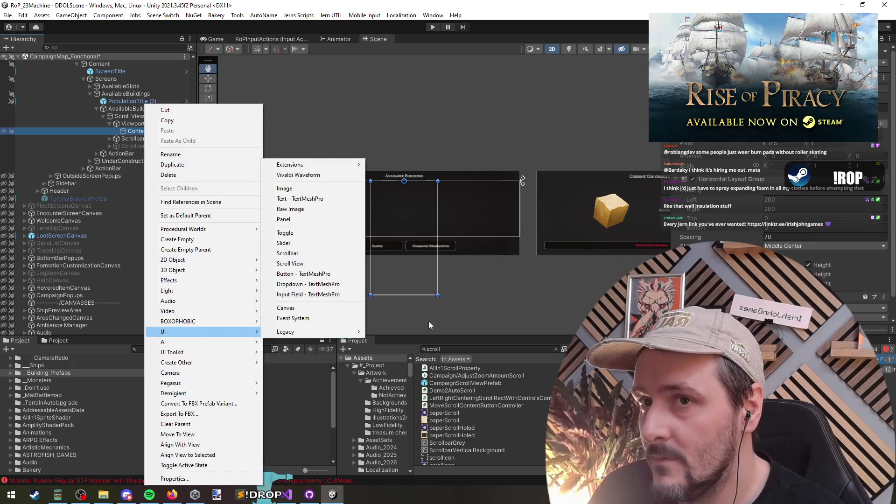
pyautogui.click(474, 322)
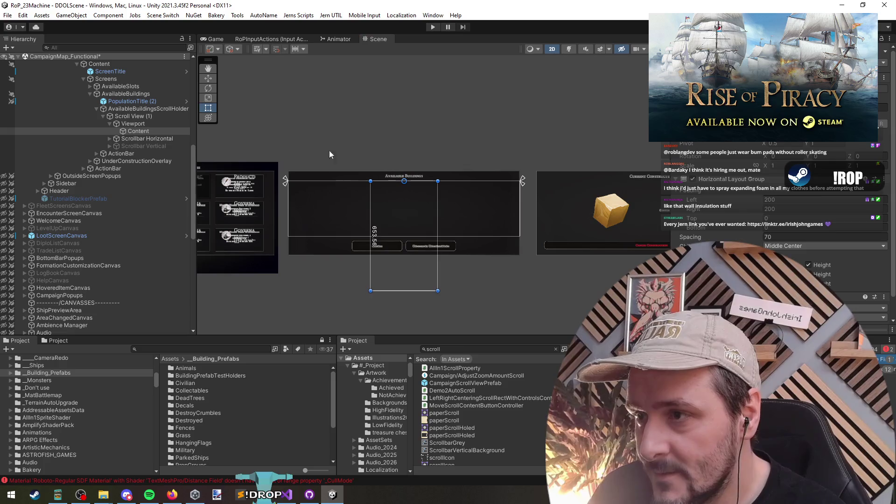
pyautogui.moveTo(404, 254); pyautogui.dragTo(404, 236)
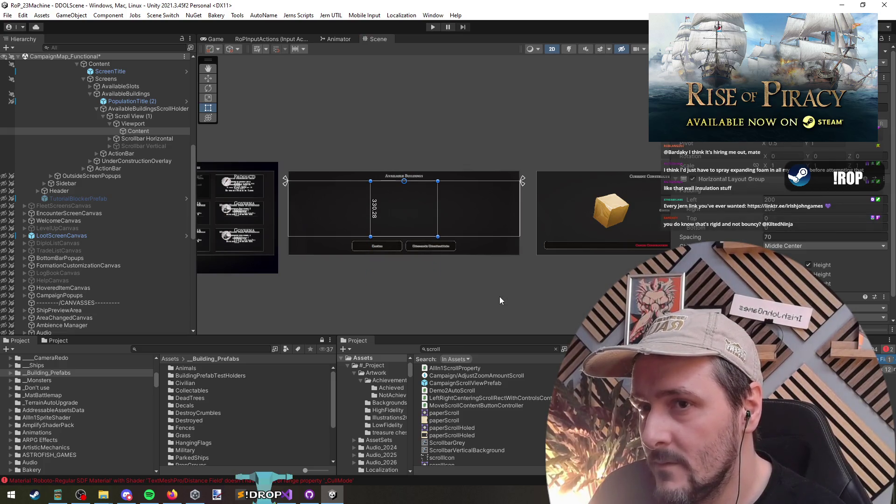
pyautogui.rightClick(126, 124)
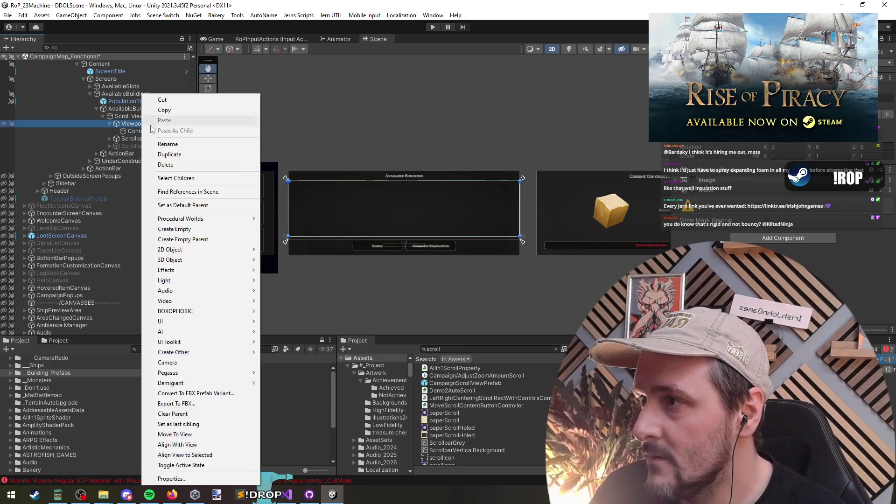
pyautogui.rightClick(119, 131)
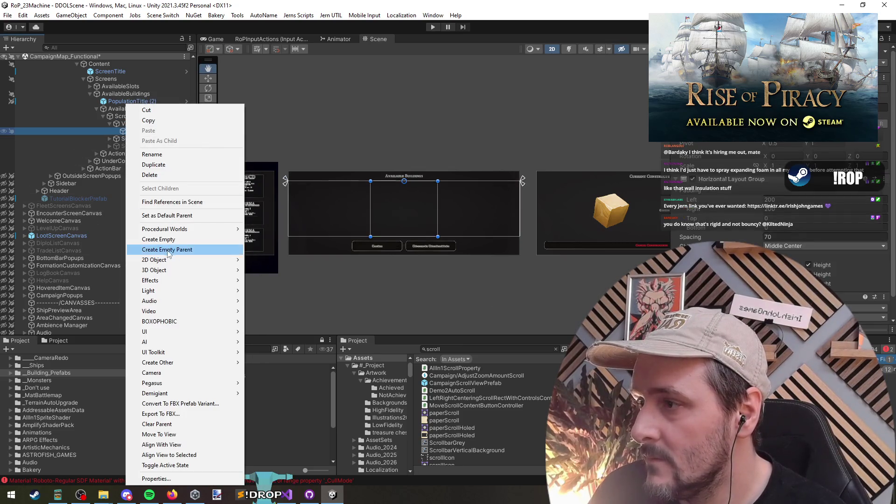
# - Add an Image under Content and duplicate it into five images, Image through Image (4)
pyautogui.moveTo(176, 336)
pyautogui.click(261, 188)
pyautogui.scroll(3, 376, 217)
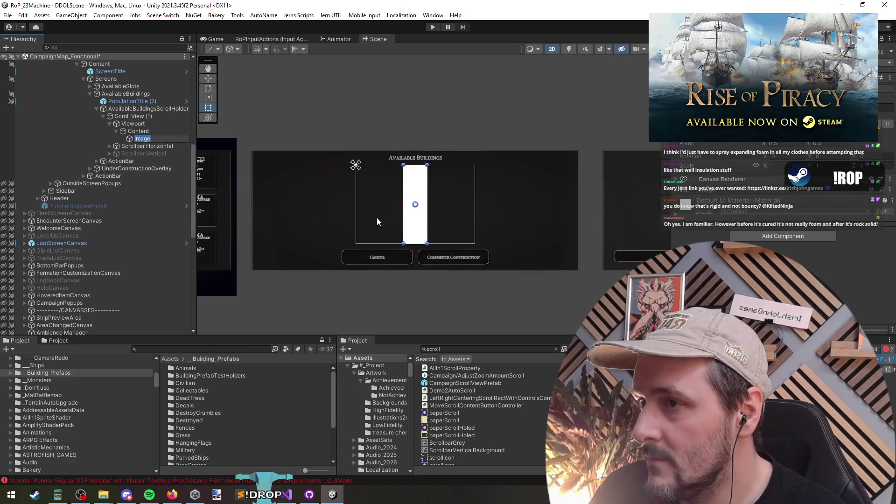
pyautogui.hotkey('ctrl', 'd')
pyautogui.hotkey('ctrl', 'd')
pyautogui.hotkey('ctrl', 'd')
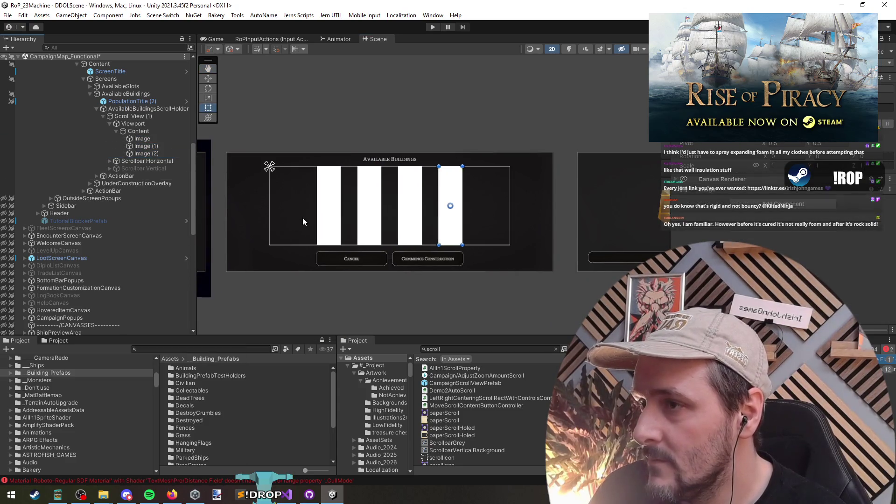
pyautogui.hotkey('ctrl', 'd')
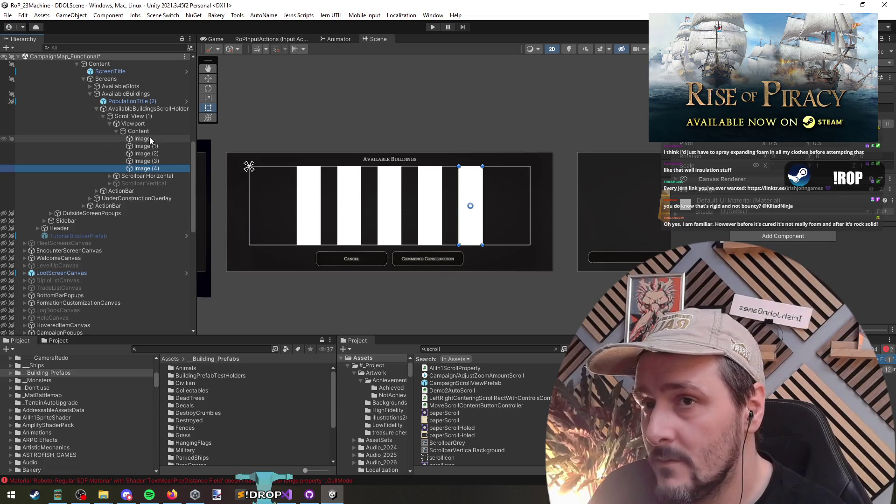
pyautogui.keyDown('shift'); pyautogui.click(142, 139); pyautogui.keyUp('shift')
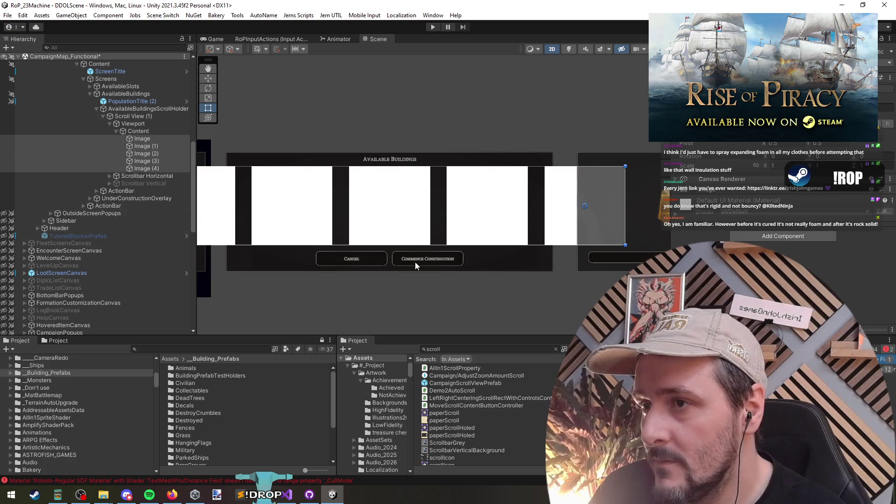
pyautogui.click(147, 133)
pyautogui.scroll(-2, 482, 273)
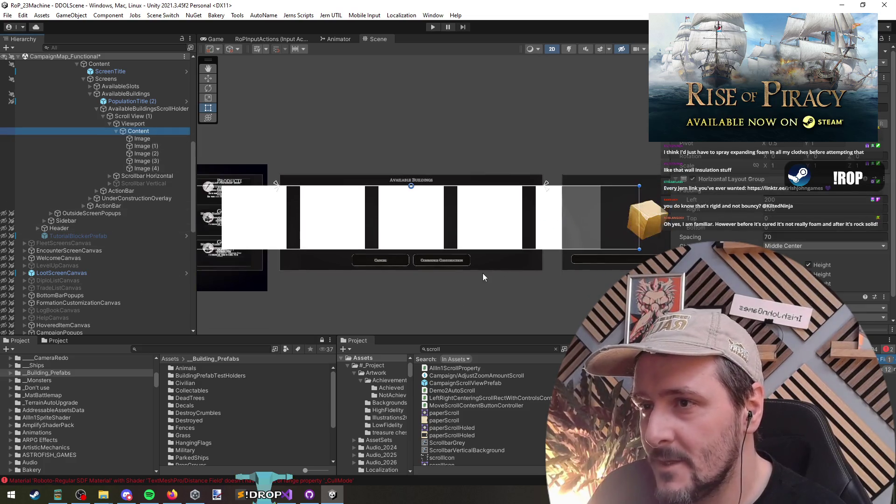
# - Enable masking on the Viewport so images overflowing the panel are clipped
pyautogui.click(146, 124)
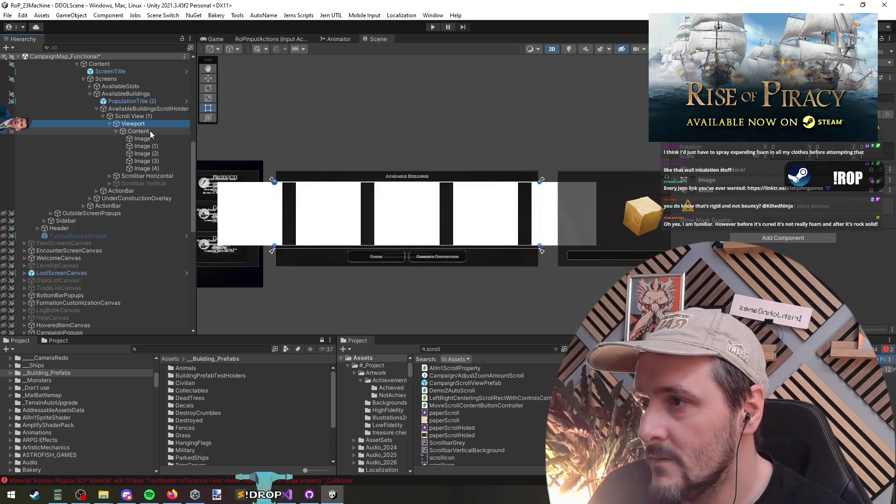
pyautogui.click(703, 183)
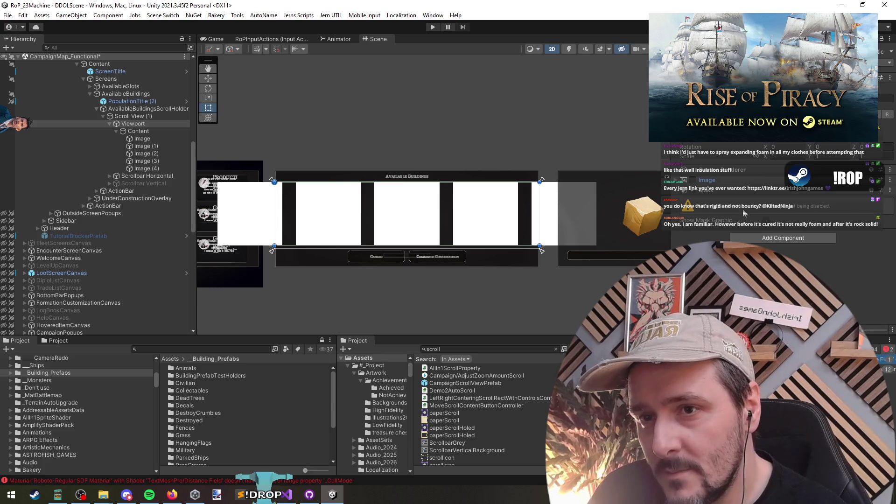
pyautogui.click(693, 181)
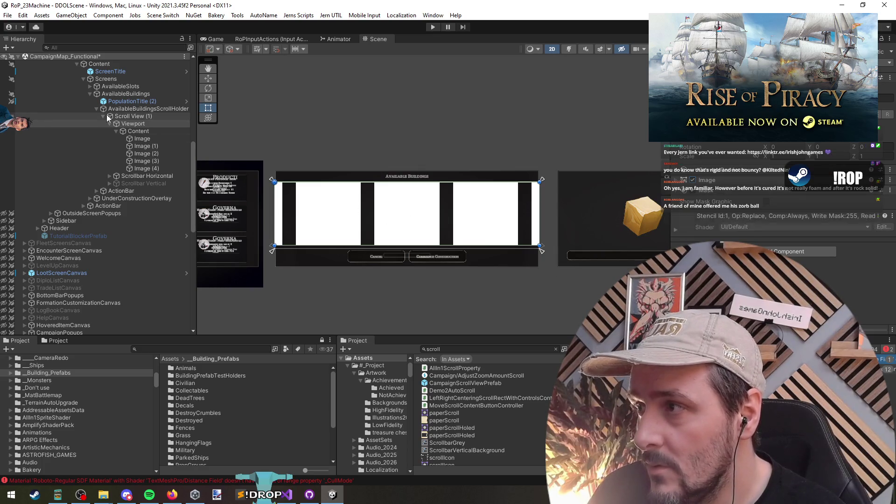
pyautogui.scroll(1, 460, 260)
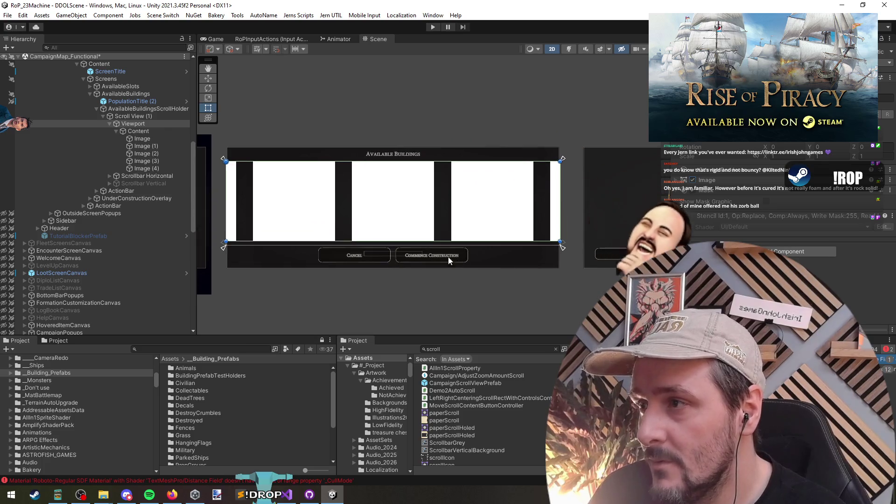
pyautogui.click(130, 117)
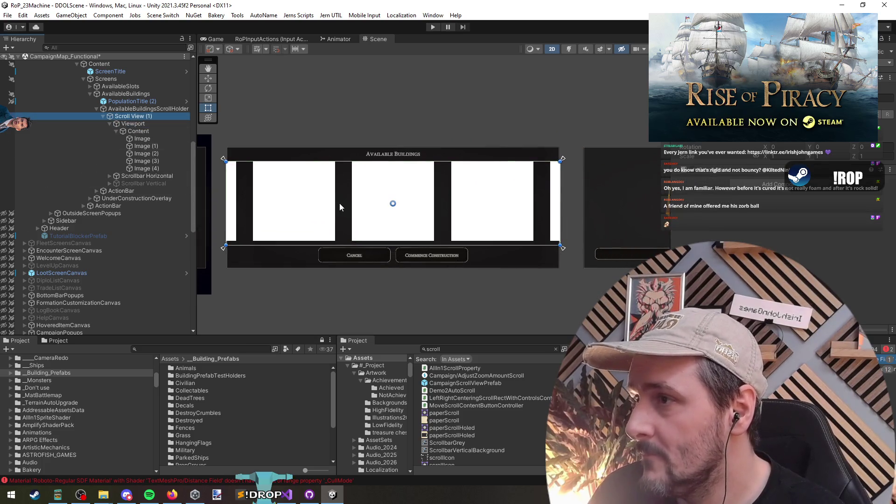
# - Rename Scroll View (1) to Scroll
pyautogui.press('F2')
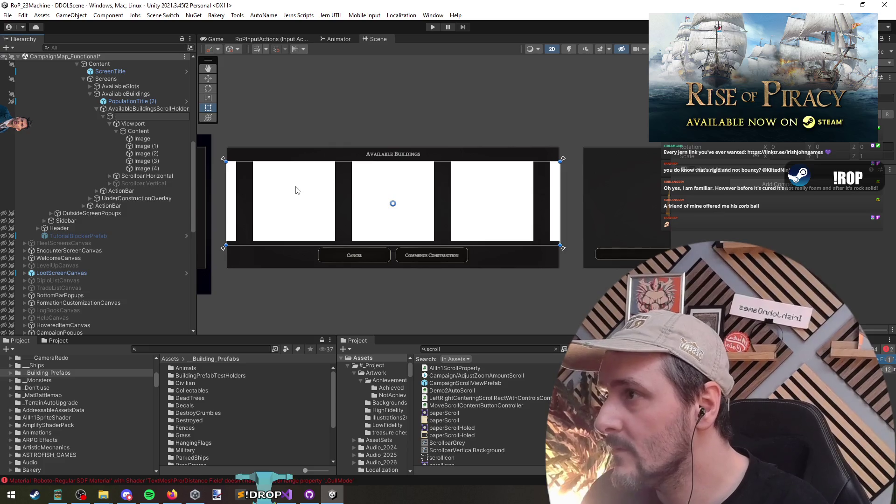
pyautogui.write('Scroll')
pyautogui.press('Return')
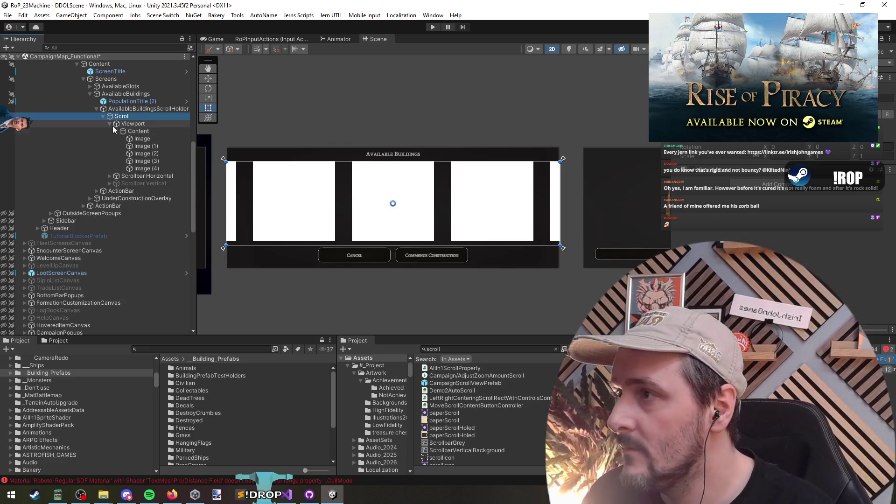
# - Inspect the placeholder images and frame the first Image in the Scene view
pyautogui.click(140, 130)
pyautogui.click(142, 138)
pyautogui.click(155, 154)
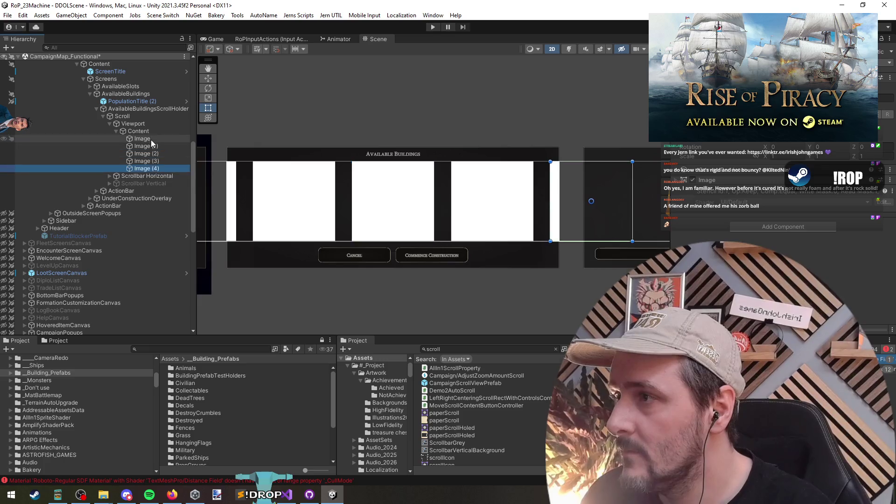
pyautogui.click(150, 139)
pyautogui.press('f')
pyautogui.keyDown('shift'); pyautogui.click(139, 168); pyautogui.keyUp('shift')
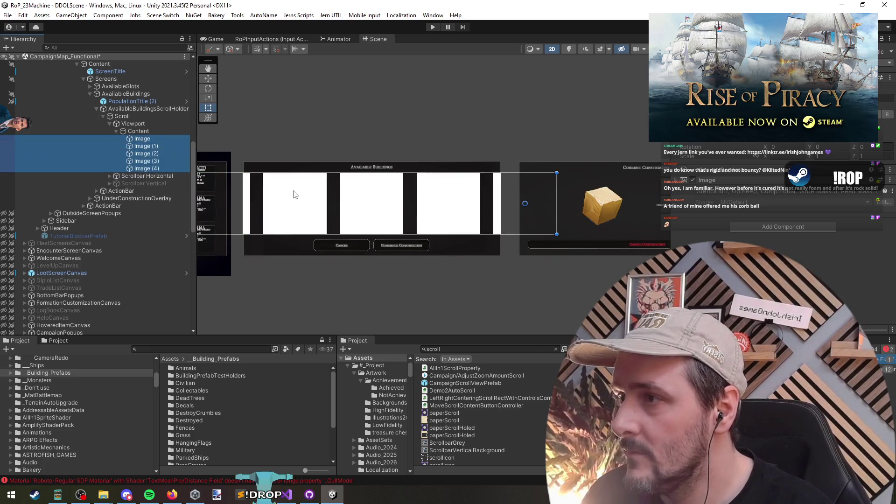
pyautogui.click(166, 139)
pyautogui.press('f')
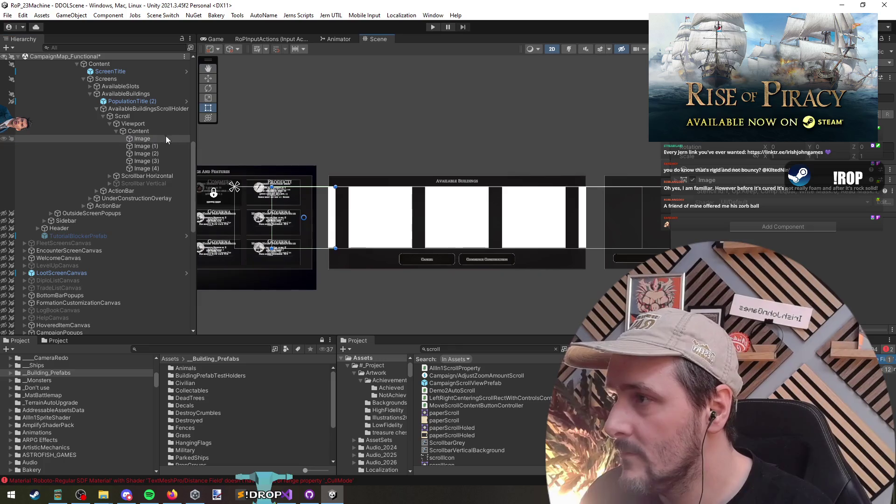
pyautogui.click(155, 140)
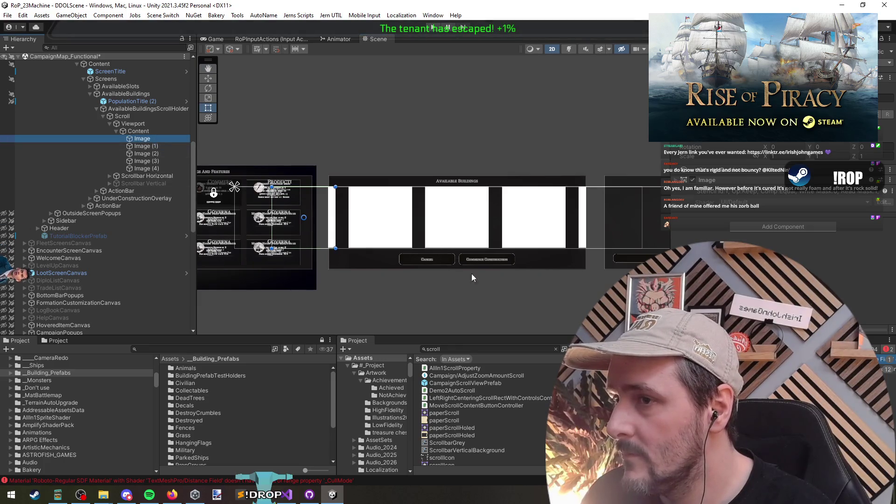
pyautogui.press('f')
pyautogui.scroll(1, 483, 277)
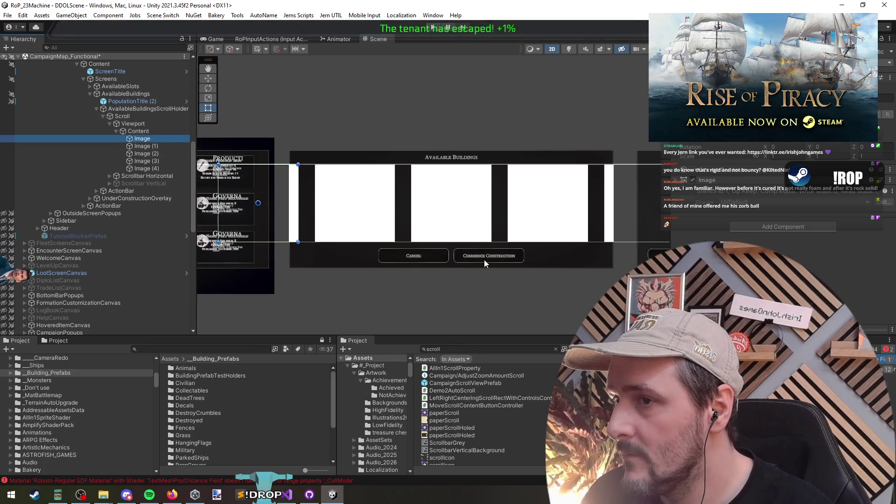
# - Select all five placeholder Images and open the Source Image sprite picker
pyautogui.click(140, 131)
pyautogui.press('Left')
pyautogui.press('Left')
pyautogui.press('Left')
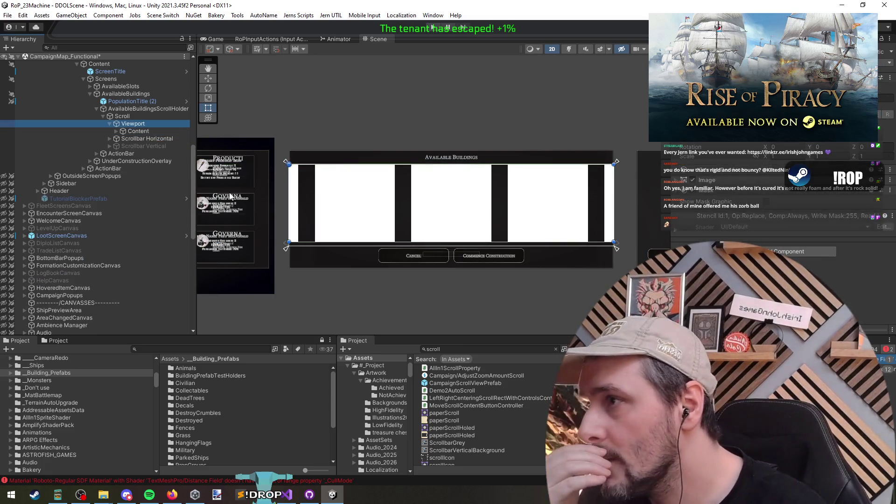
pyautogui.press('f')
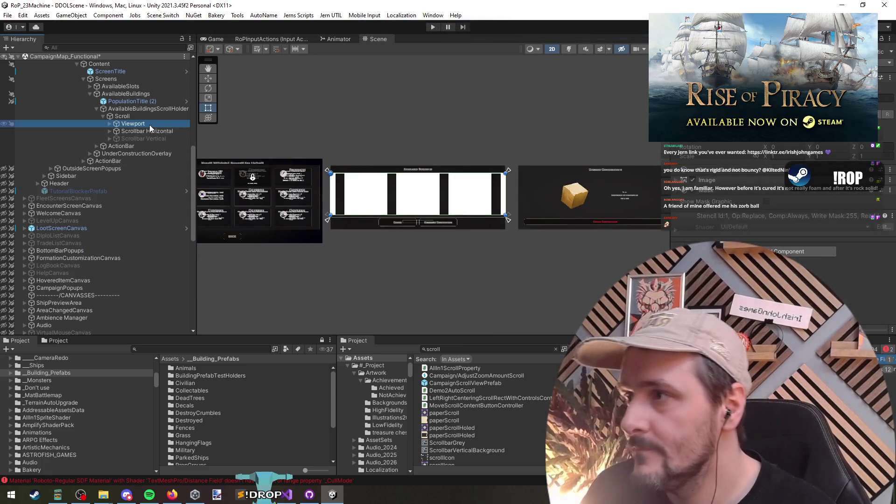
pyautogui.press('Right')
pyautogui.press('Right')
pyautogui.press('Right')
pyautogui.keyDown('shift'); pyautogui.click(157, 168); pyautogui.keyUp('shift')
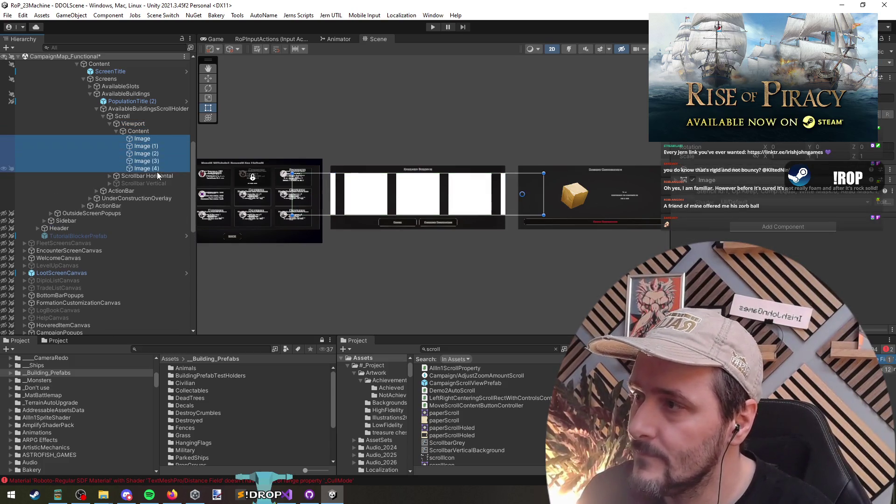
pyautogui.click(770, 175)
# - Assign the Soap sprite to all five placeholder Images
pyautogui.click(879, 196)
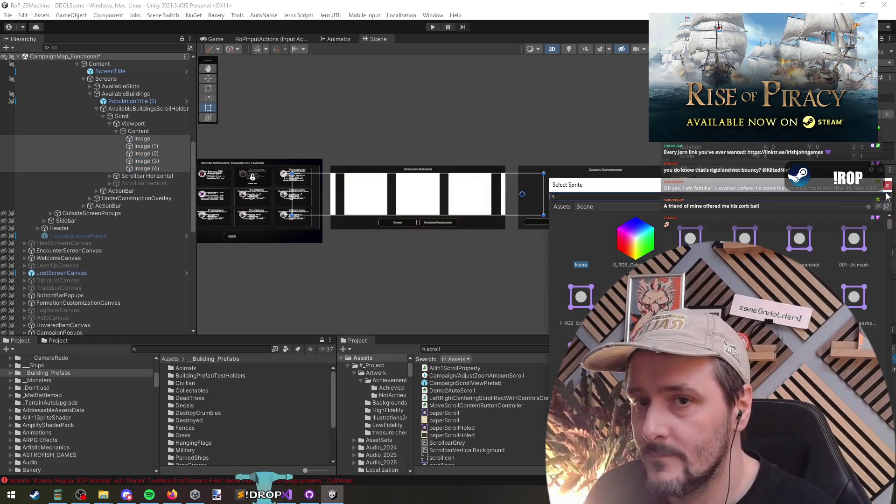
pyautogui.write('soap')
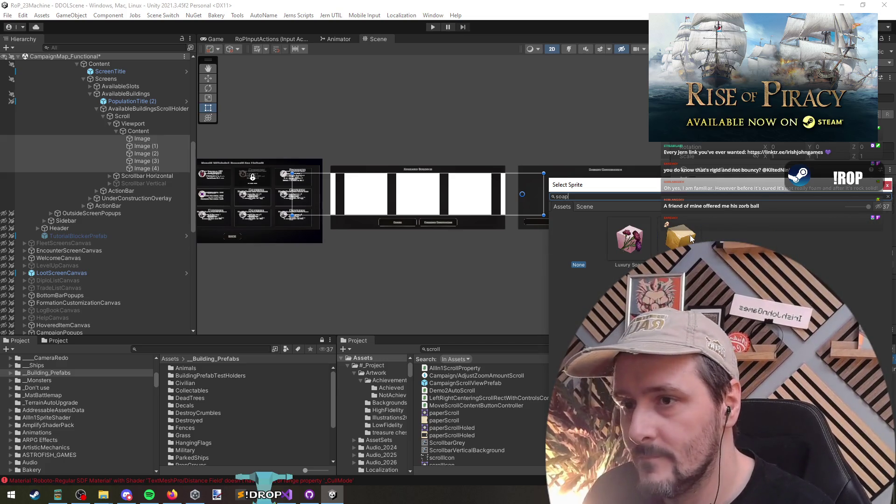
pyautogui.click(627, 241)
pyautogui.doubleClick(670, 239)
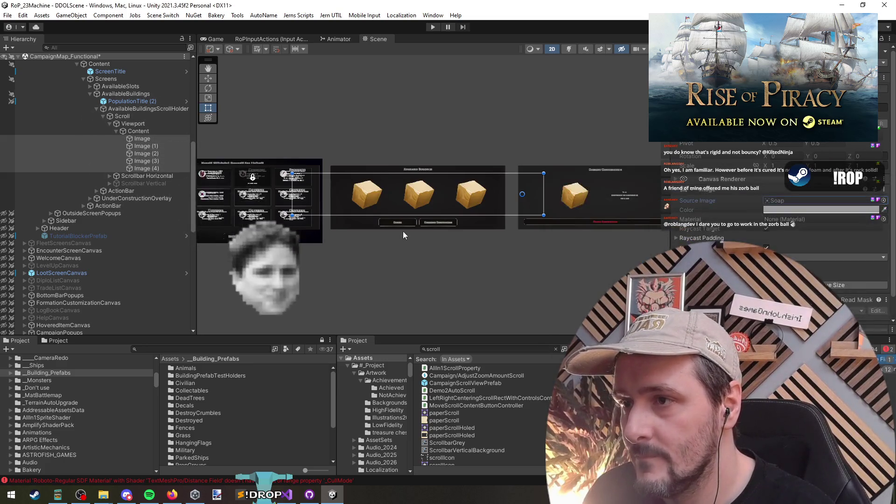
pyautogui.scroll(2, 403, 231)
# - Give Image (1) and Image (3) the Luxury Soap sprite
pyautogui.click(142, 146)
pyautogui.keyDown('ctrl'); pyautogui.click(142, 160); pyautogui.keyUp('ctrl')
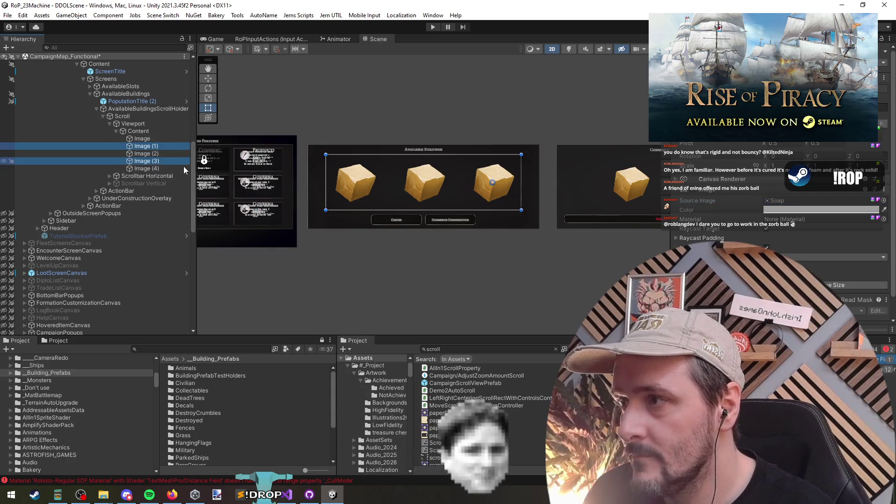
pyautogui.click(883, 200)
pyautogui.write('soap')
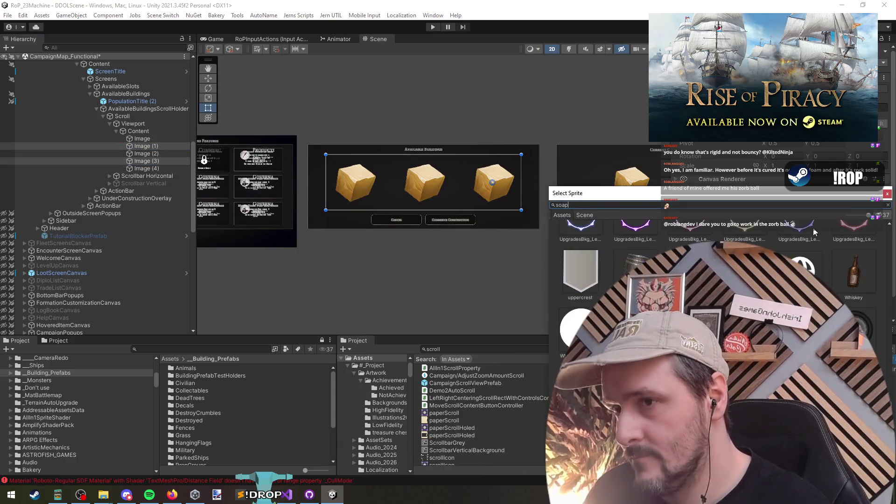
pyautogui.doubleClick(639, 248)
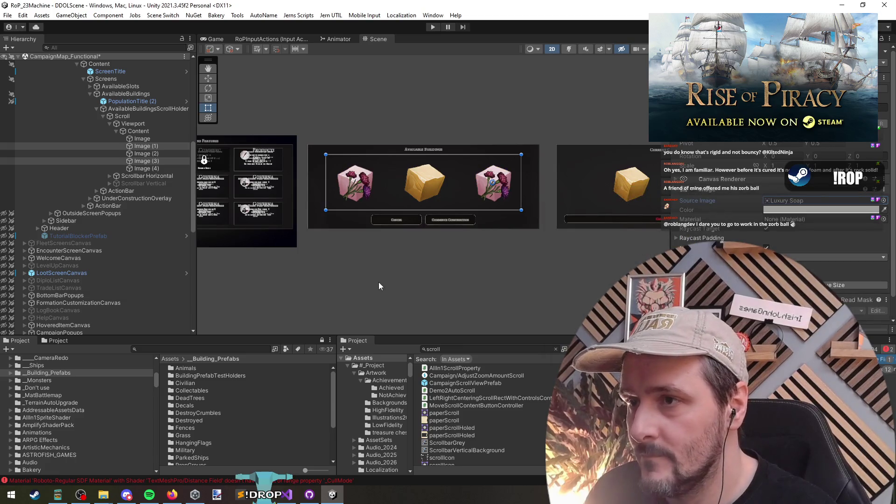
pyautogui.scroll(-3, 380, 285)
# - Review the five images and the Content object's layout settings
pyautogui.click(144, 134)
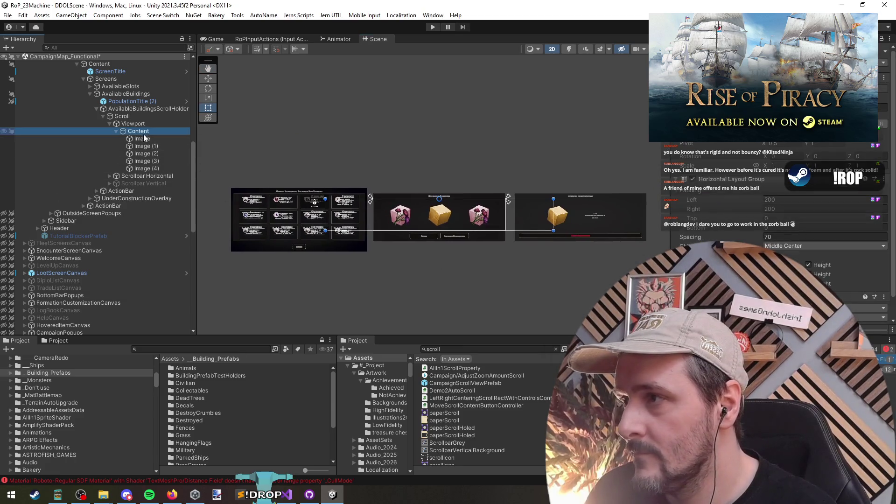
pyautogui.click(144, 138)
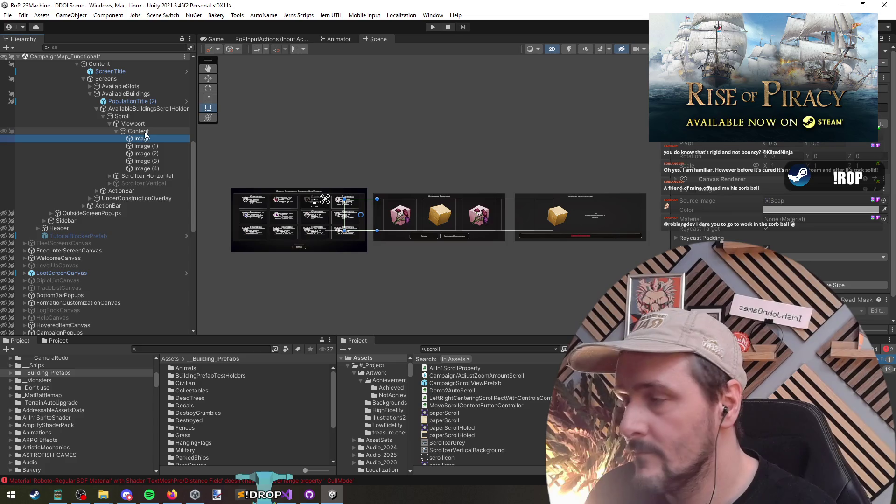
pyautogui.keyDown('shift'); pyautogui.click(146, 169); pyautogui.keyUp('shift')
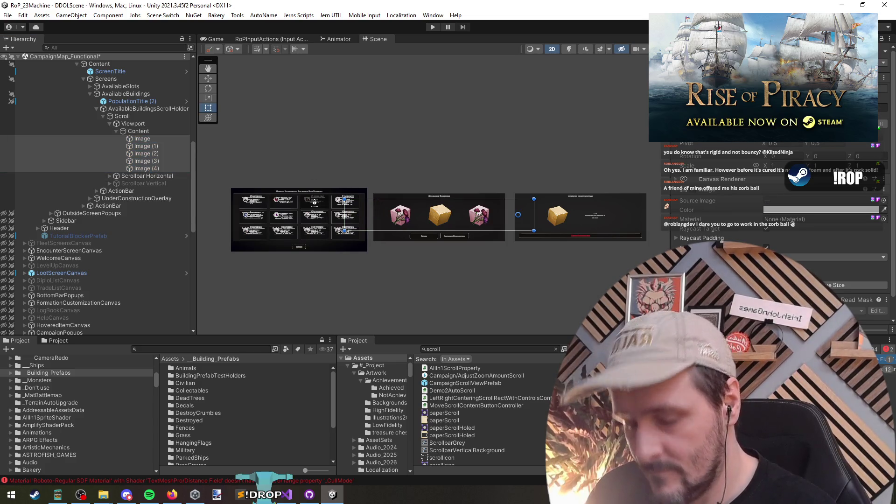
pyautogui.scroll(5, 426, 253)
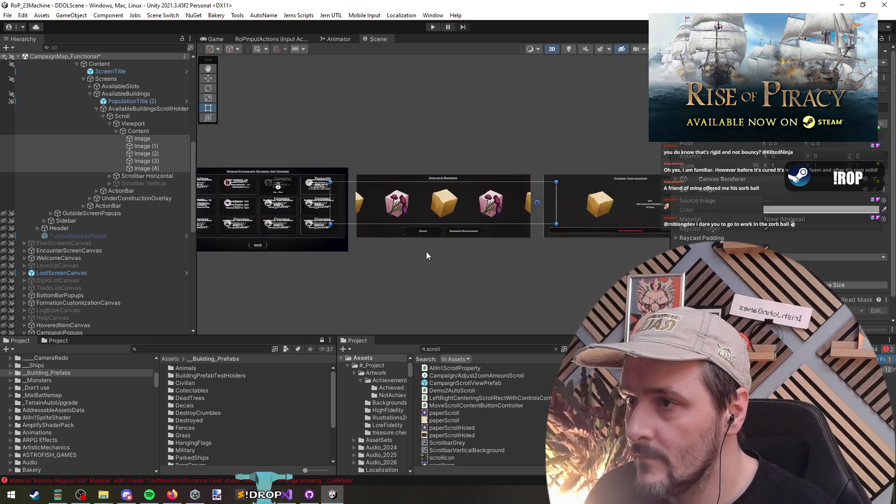
pyautogui.click(237, 181)
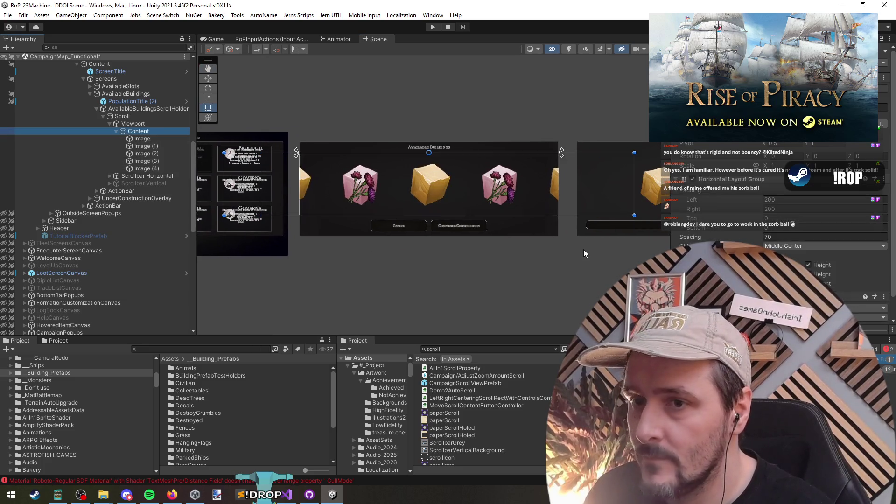
pyautogui.scroll(-2, 824, 250)
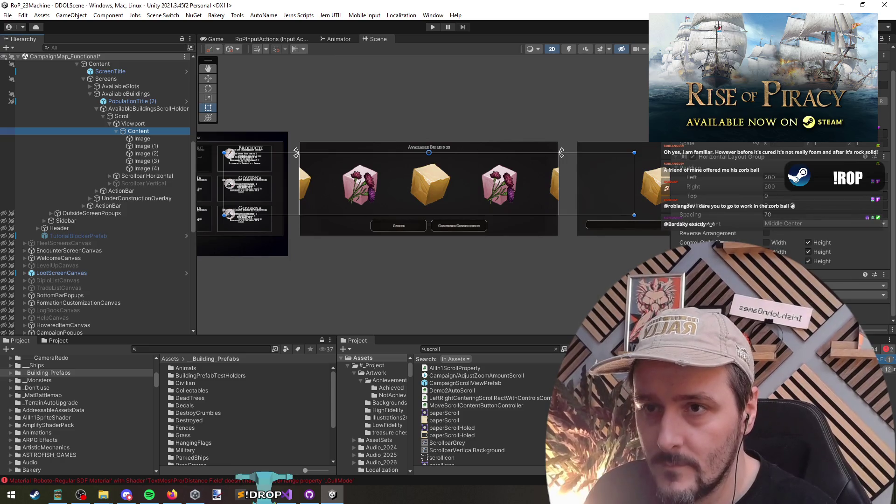
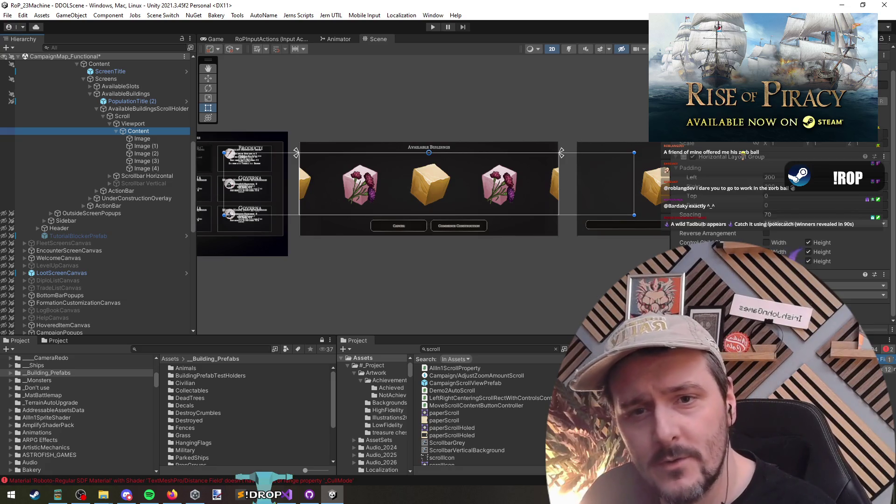
# - Switch from the Unity editor to Paint.NET showing the ginger brew bottle photo 20260602_125620.jpg
pyautogui.hotkey('alt', 'Tab')
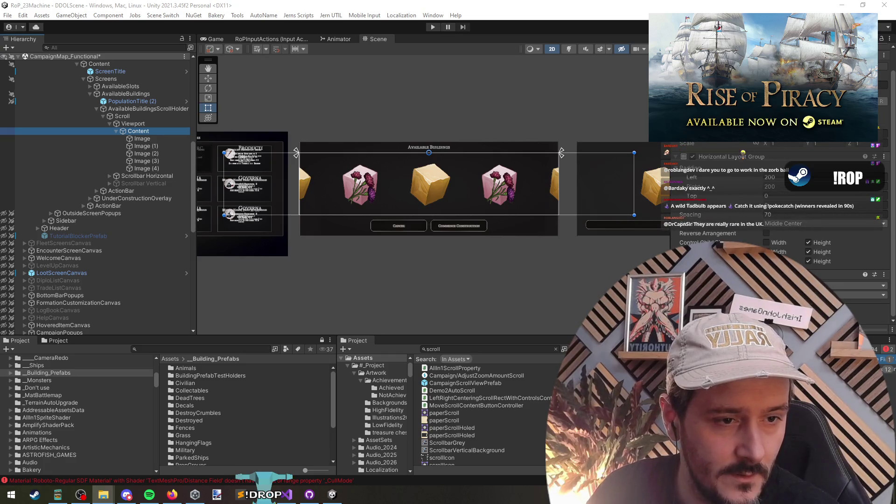
pyautogui.hotkey('alt', 'Tab')
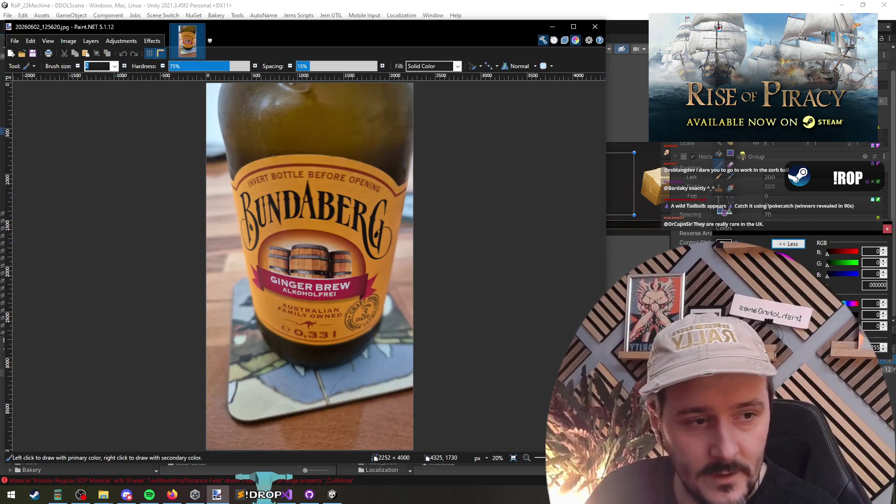
# - Close the Paint.NET bottle photo window to return to the Unity editor
pyautogui.hotkey('alt', 'Tab')
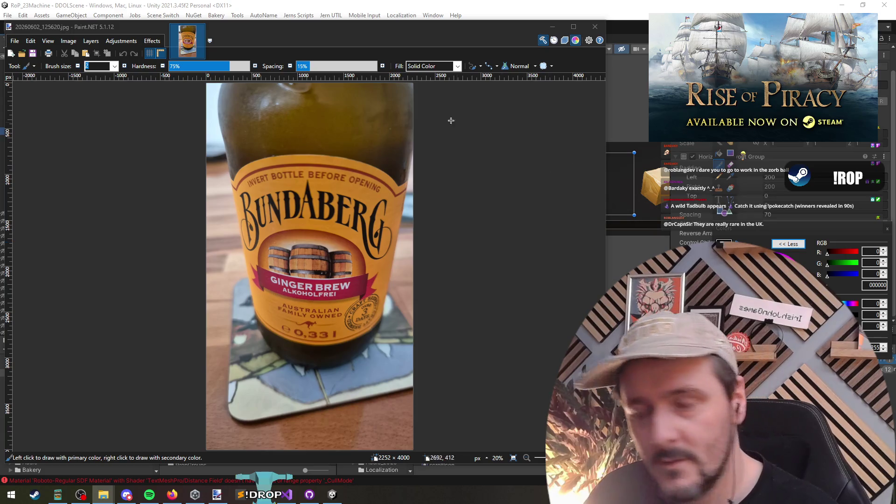
pyautogui.click(596, 26)
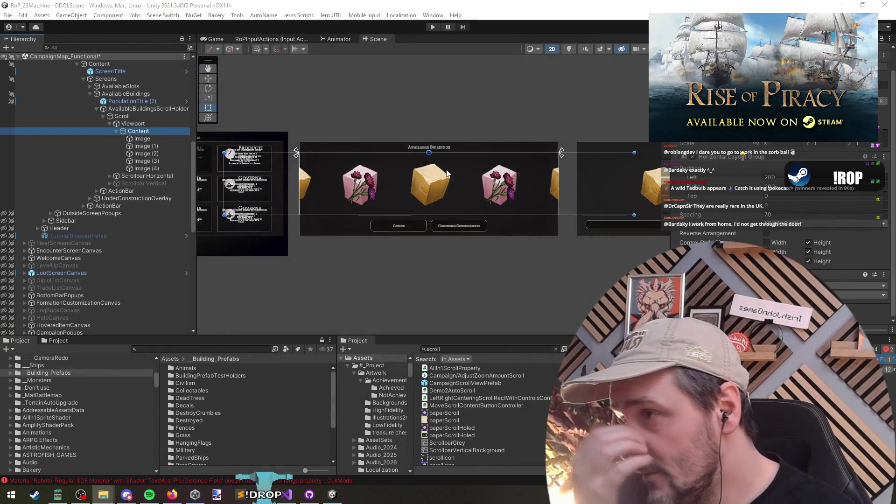
# - Select the first Image under AvailableBuildings > Scroll > Viewport > Content in the Hierarchy
pyautogui.click(149, 139)
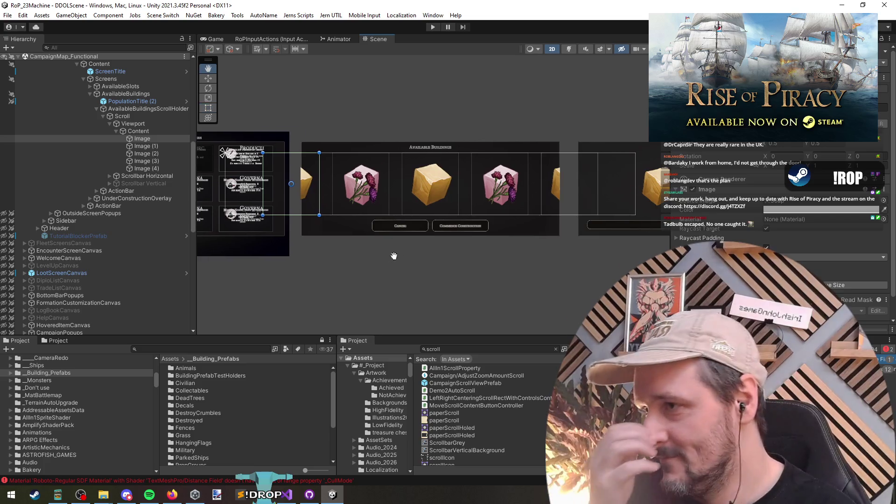
# - Pan across the Current Construction and Manage Settlement panels, then select AvailableBuildings with the Rect tool
pyautogui.moveTo(352, 258)
pyautogui.mouseDown()
pyautogui.moveTo(516, 292)
pyautogui.moveTo(494, 264)
pyautogui.moveTo(377, 267)
pyautogui.mouseUp()
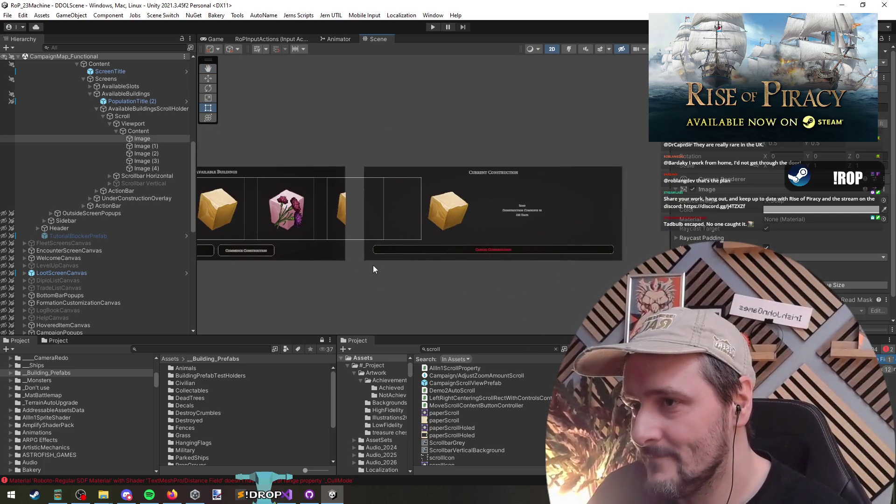
pyautogui.moveTo(482, 243)
pyautogui.mouseDown()
pyautogui.moveTo(396, 284)
pyautogui.moveTo(336, 236)
pyautogui.moveTo(423, 215)
pyautogui.moveTo(405, 194)
pyautogui.mouseUp()
pyautogui.click(138, 131)
pyautogui.press('t')
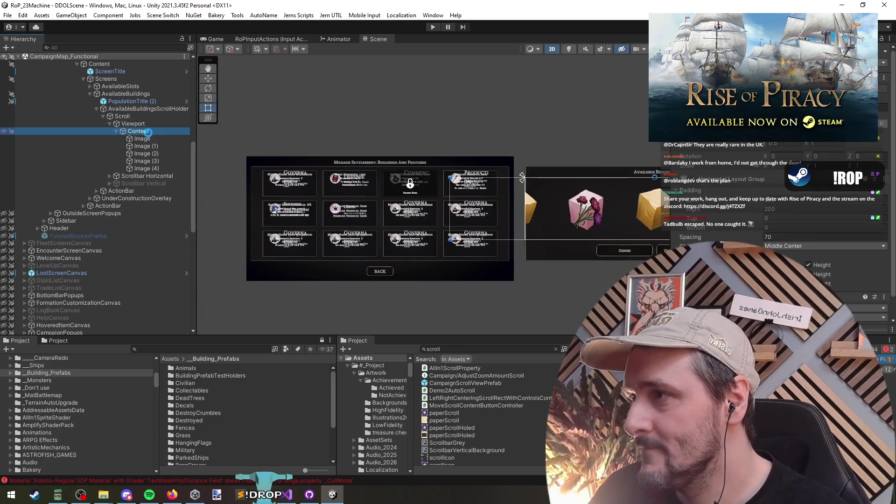
pyautogui.click(132, 96)
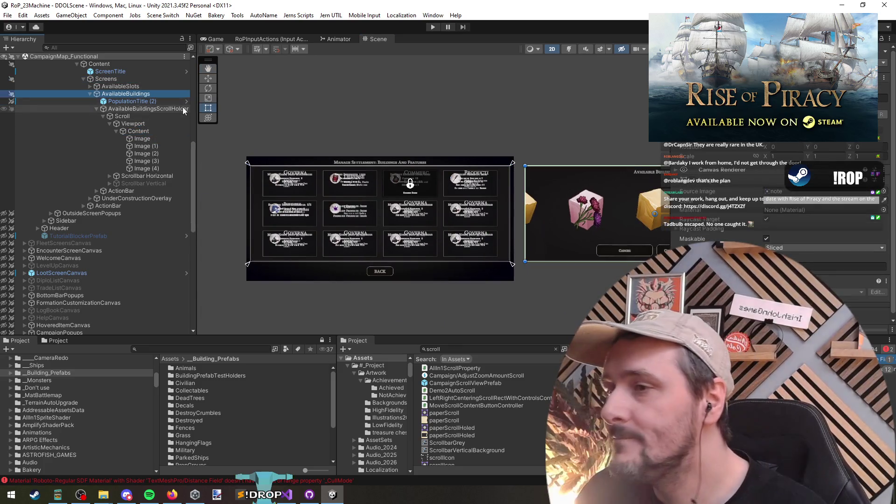
# - Pan the Scene view back to centre the Available Buildings panel
pyautogui.moveTo(616, 227); pyautogui.dragTo(469, 234)
pyautogui.hscroll(5, 468, 231)
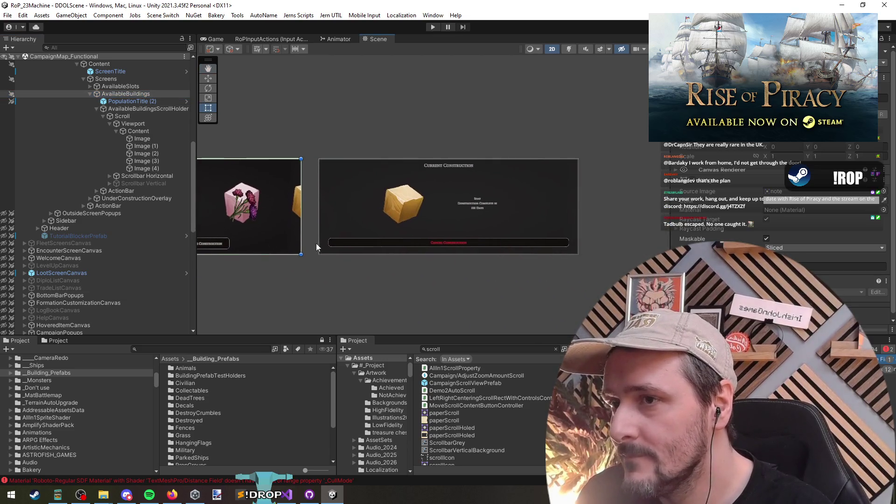
pyautogui.hscroll(-4, 274, 251)
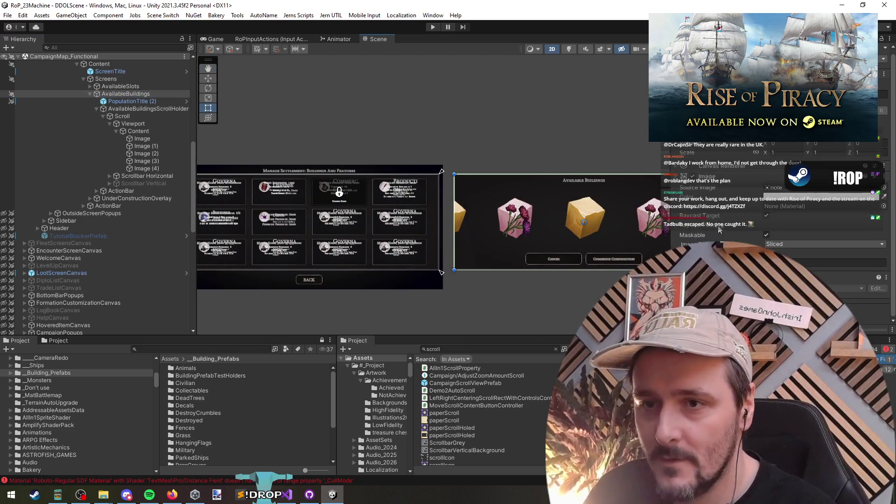
pyautogui.hscroll(5, 510, 261)
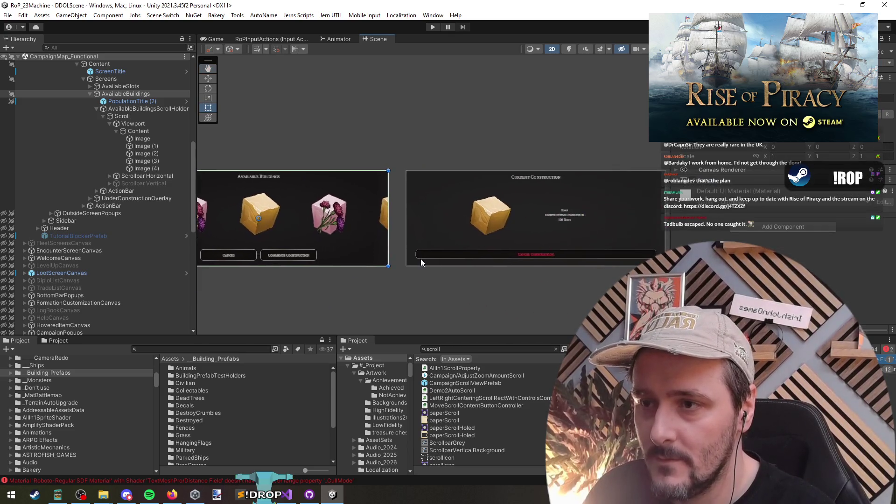
pyautogui.hscroll(-5, 421, 259)
pyautogui.hscroll(-2, 466, 289)
pyautogui.hscroll(6, 506, 302)
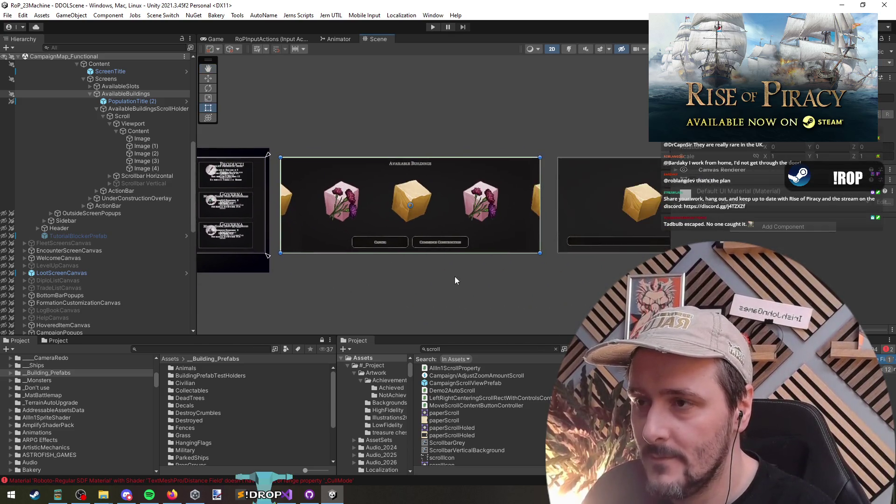
pyautogui.moveTo(397, 279)
pyautogui.mouseDown()
pyautogui.moveTo(315, 275)
pyautogui.moveTo(614, 291)
pyautogui.mouseUp()
# - Select PopulationTitle (2), then go to the BuildingType enum's Barracks line in Visual Studio
pyautogui.click(128, 101)
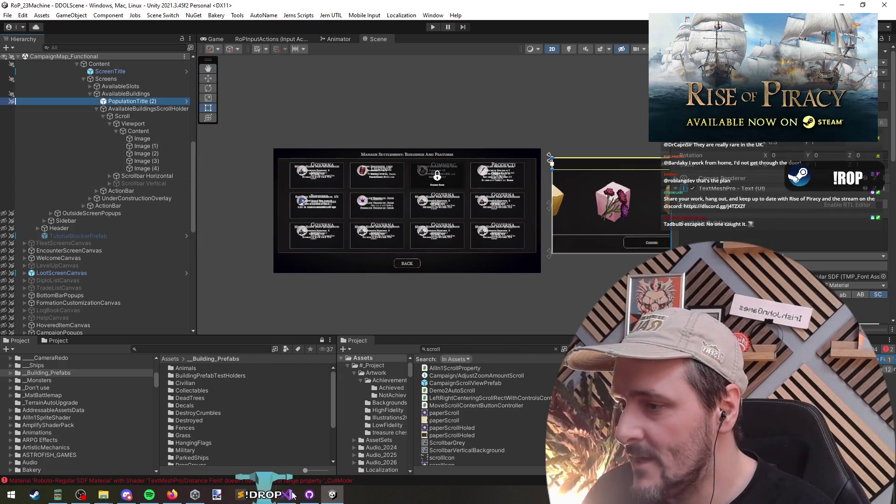
pyautogui.click(291, 494)
pyautogui.click(166, 123)
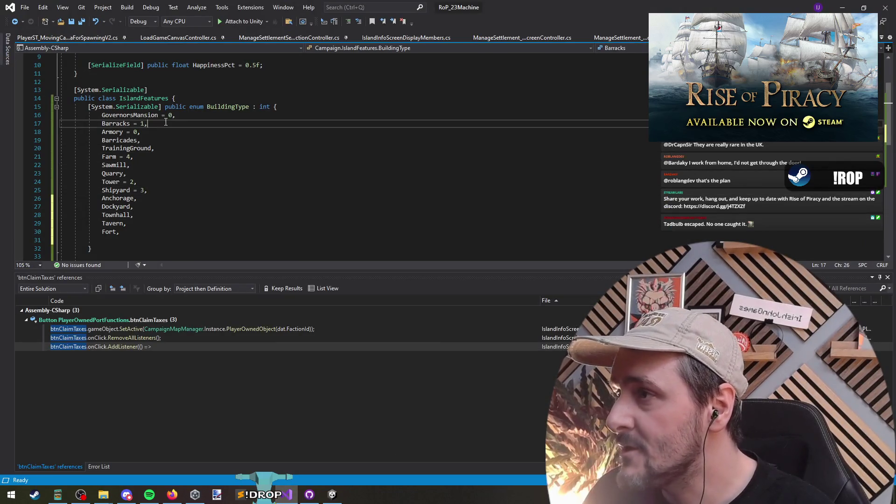
# - Number the BuildingType entries sequentially from Armory = 2 through Tower = 8
pyautogui.click(138, 132)
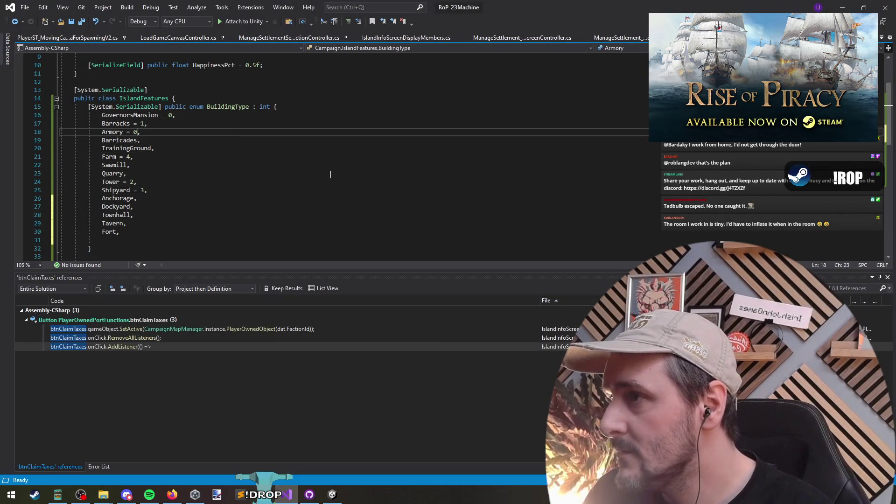
pyautogui.press('BackSpace')
pyautogui.write('2')
pyautogui.press('Down')
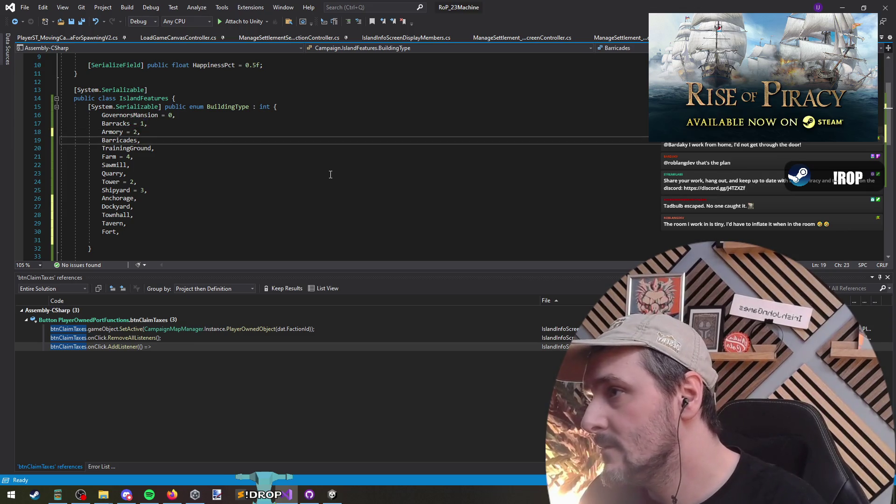
pyautogui.write('= 3')
pyautogui.press('Down')
pyautogui.write('= ')
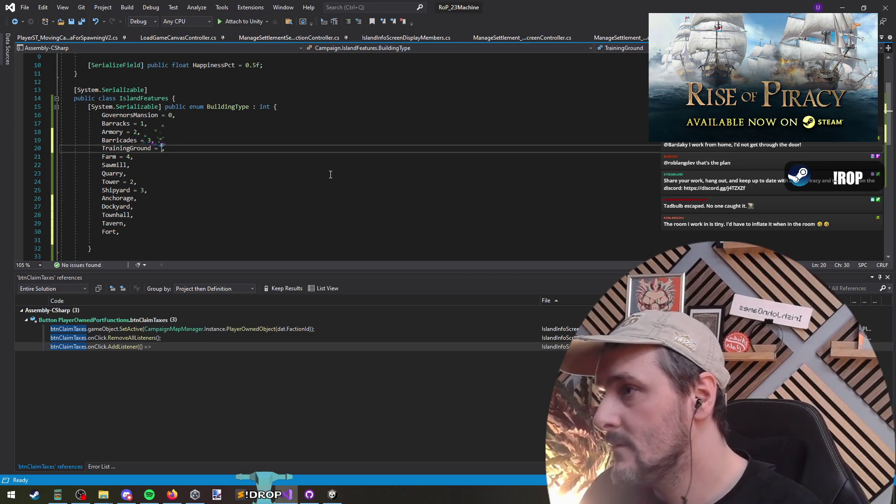
pyautogui.write('4')
pyautogui.press('Down')
pyautogui.press('BackSpace')
pyautogui.write('5')
pyautogui.press('Down')
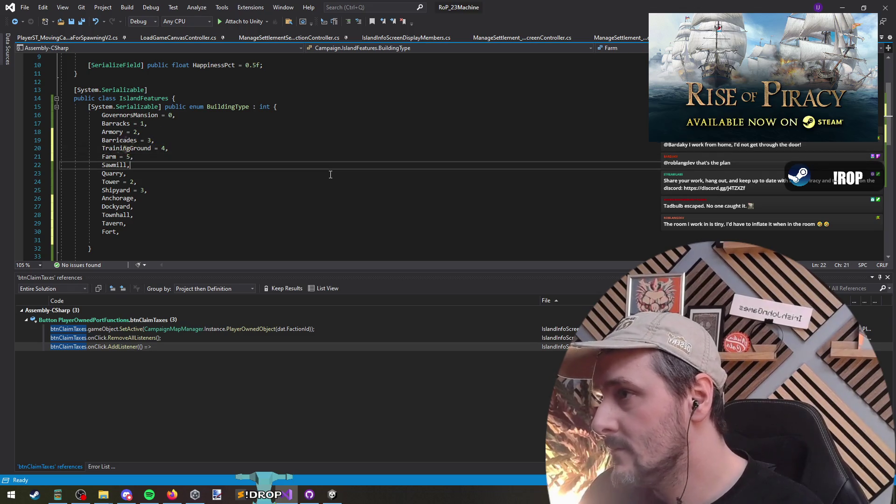
pyautogui.press('Left')
pyautogui.write('= 6')
pyautogui.press('Down')
pyautogui.press('Left')
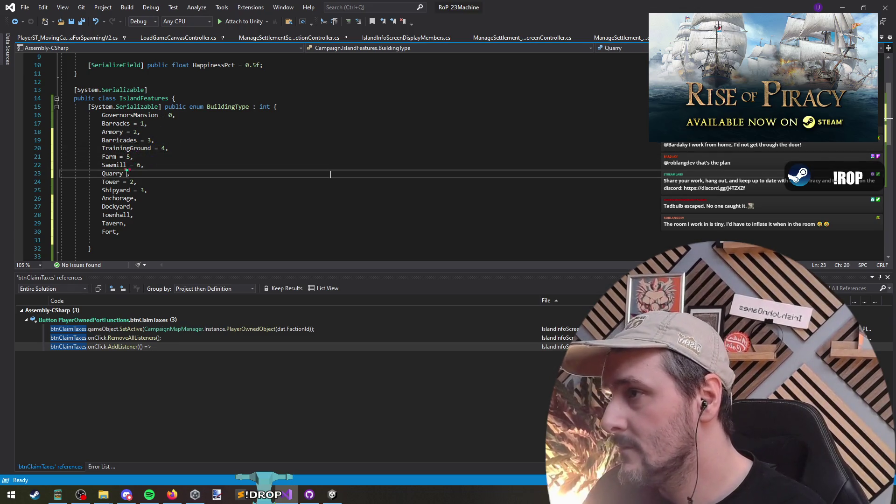
pyautogui.write('= 7')
pyautogui.press('Down')
pyautogui.press('Left')
pyautogui.press('BackSpace')
pyautogui.write('7')
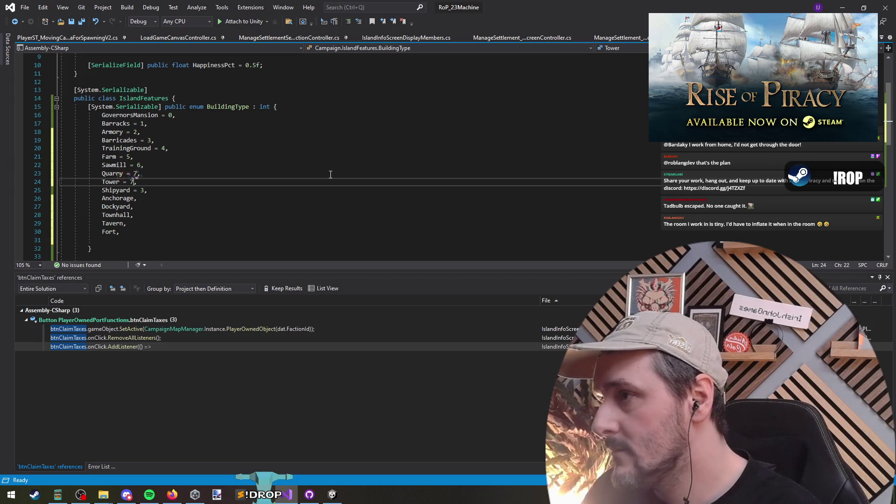
pyautogui.press('BackSpace')
pyautogui.write('8')
# - Number Shipyard = 9 through Tavern = 13 and Fort = 14, then save the file
pyautogui.press('Down')
pyautogui.press('Left')
pyautogui.press('BackSpace')
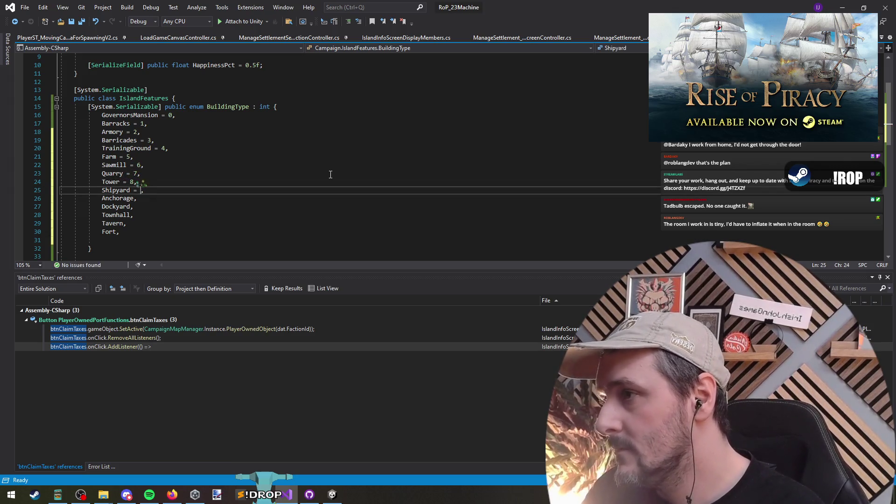
pyautogui.write('9')
pyautogui.press('Down')
pyautogui.write('= 10')
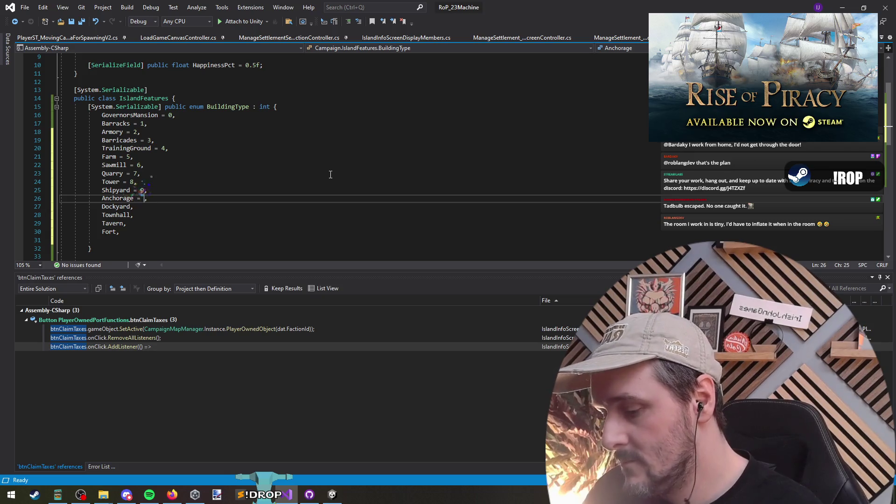
pyautogui.press('Down')
pyautogui.press('Left')
pyautogui.write('= 11')
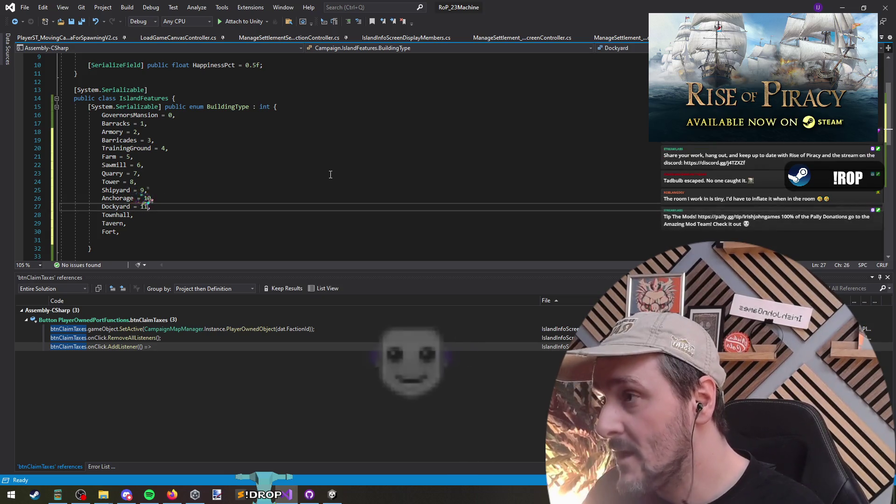
pyautogui.press('Down')
pyautogui.press('Left')
pyautogui.write('= 12')
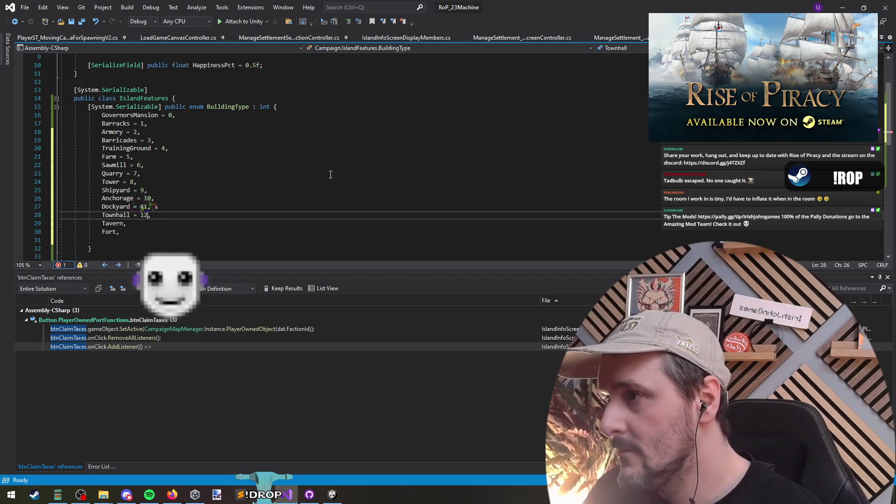
pyautogui.press('Down')
pyautogui.press('Left')
pyautogui.write('= 12')
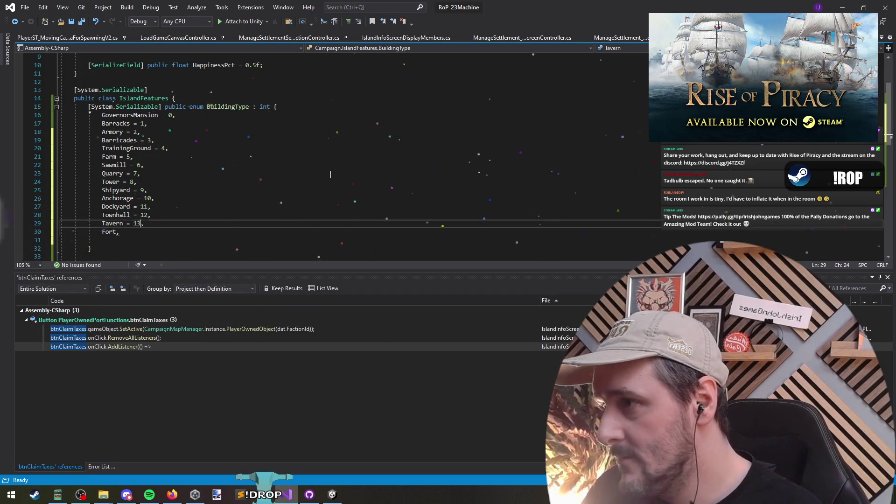
pyautogui.press('BackSpace')
pyautogui.write('3')
pyautogui.press('Down')
pyautogui.press('Left')
pyautogui.write('145')
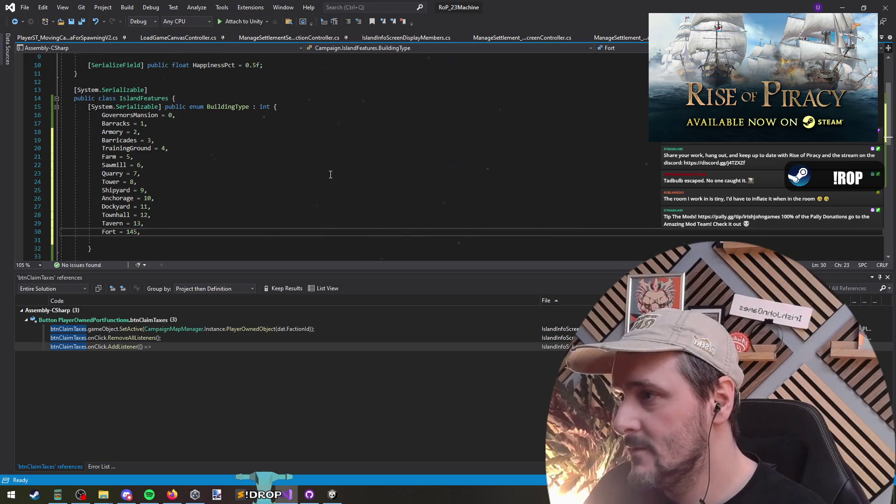
pyautogui.press('Delete')
pyautogui.hotkey('ctrl', 's')
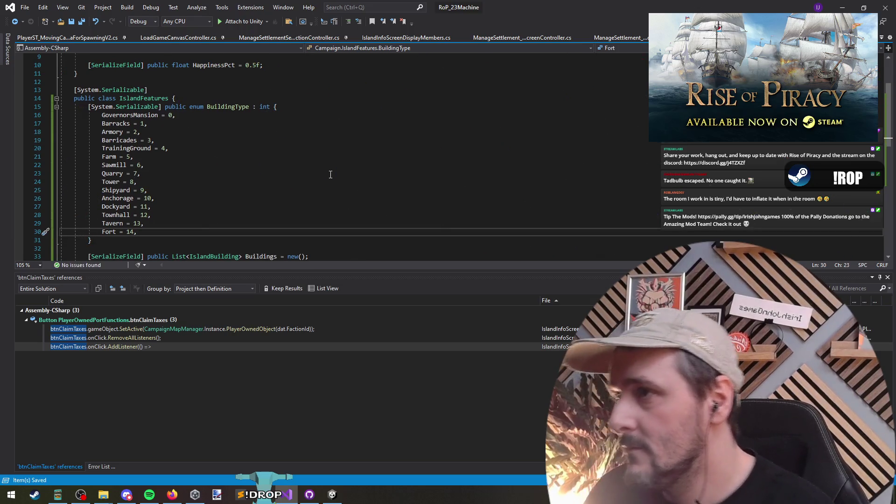
# - Find all references to BuildingType and inspect IslandBuilding and its BuildingQueue field
pyautogui.rightClick(229, 107)
pyautogui.click(280, 202)
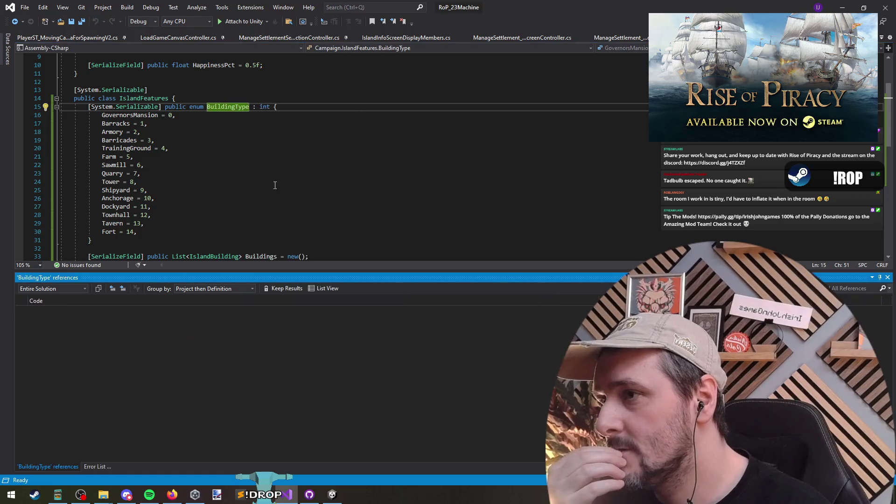
pyautogui.scroll(-2, 287, 162)
pyautogui.scroll(-4, 287, 162)
pyautogui.scroll(1, 275, 220)
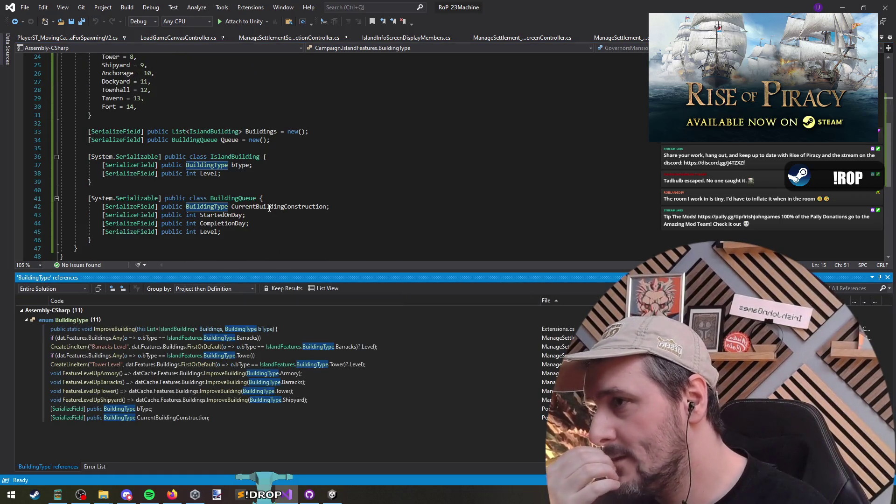
pyautogui.click(219, 149)
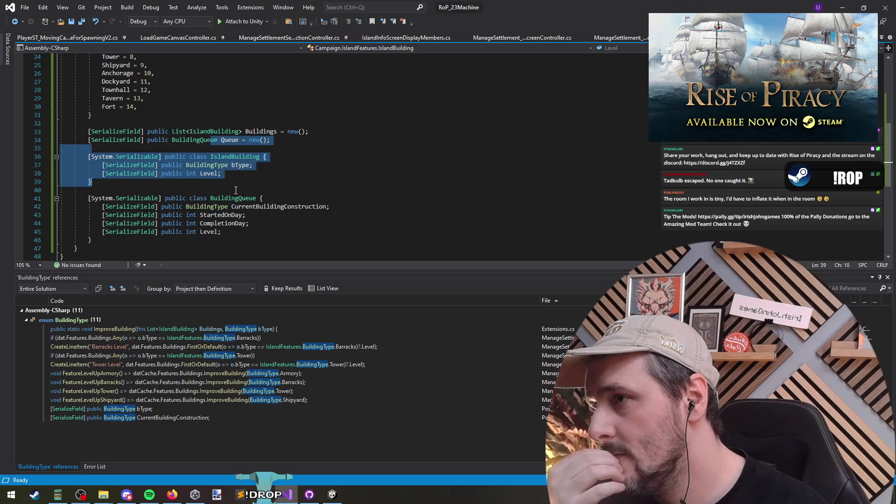
pyautogui.click(229, 157)
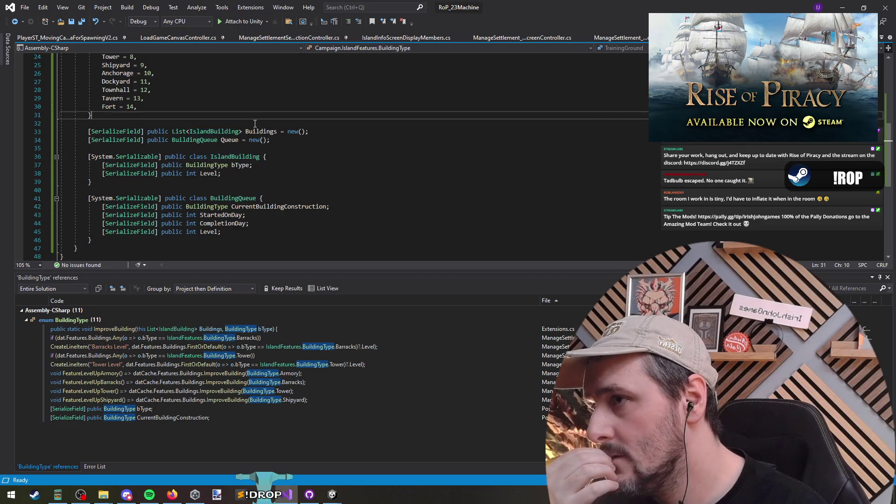
pyautogui.click(225, 140)
pyautogui.click(202, 140)
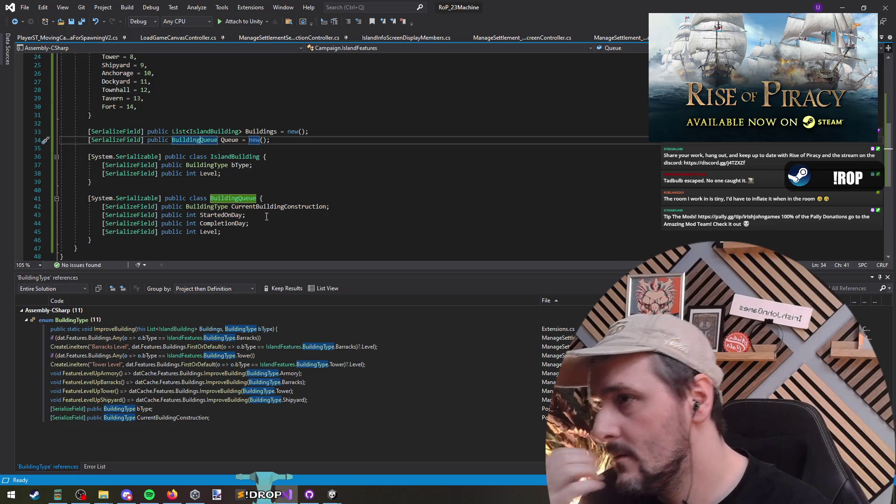
# - Delete the blank line above HappinessPct in the Population class
pyautogui.click(264, 171)
pyautogui.hotkey('ctrl', 's')
pyautogui.hotkey('ctrl', 'Tab')
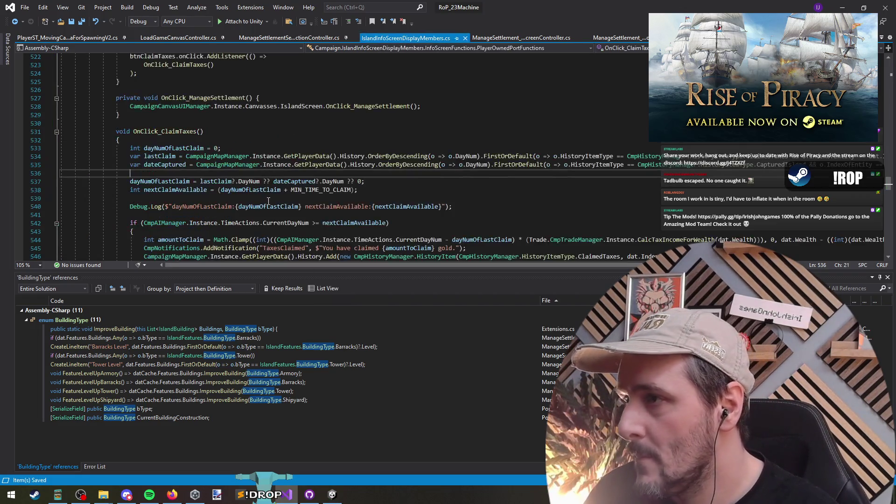
pyautogui.hotkey('ctrl', 'Tab')
pyautogui.scroll(7, 186, 163)
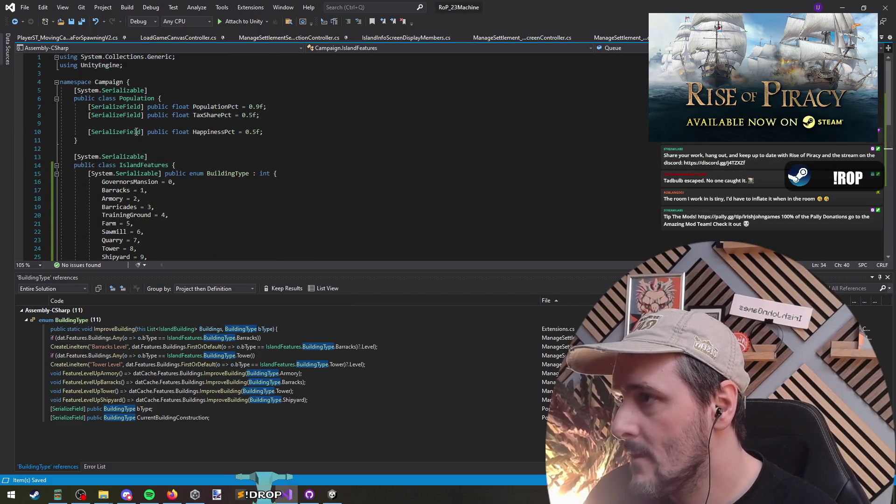
pyautogui.click(165, 141)
pyautogui.click(177, 123)
pyautogui.hotkey('ctrl', 'x')
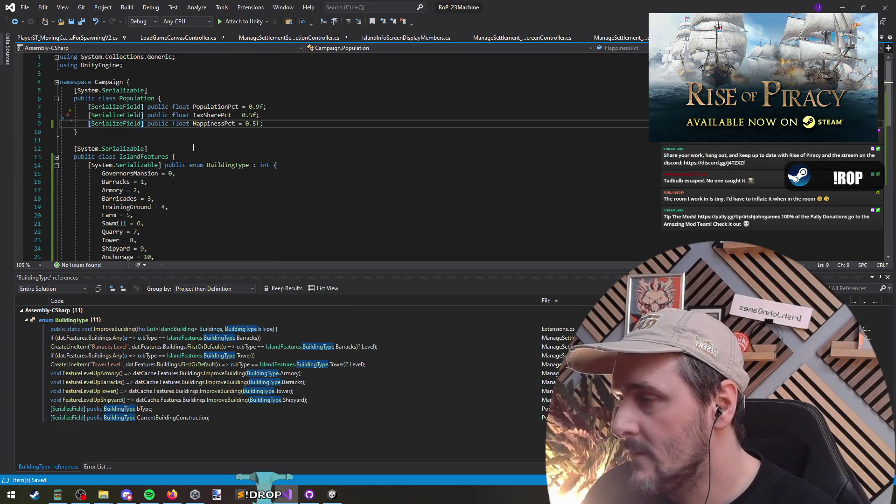
pyautogui.click(189, 141)
pyautogui.scroll(-6, 189, 141)
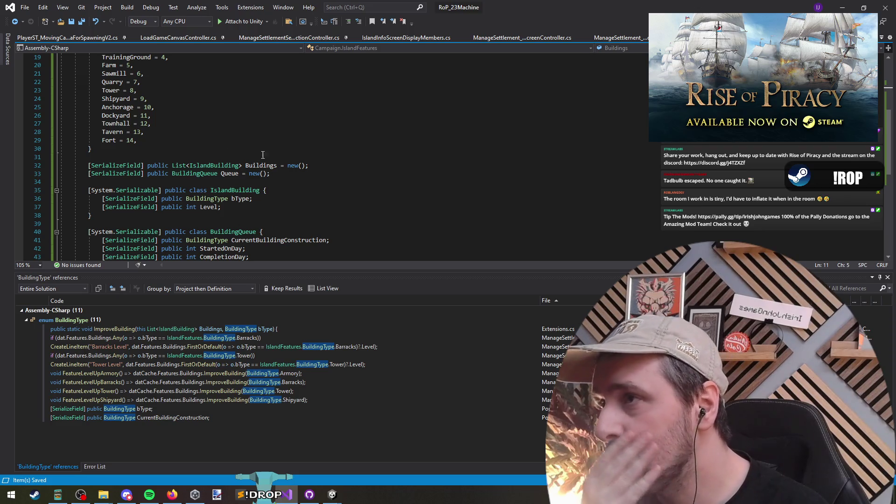
# - Open the ManageSettlement_ConstructionTabController script
pyautogui.click(289, 38)
pyautogui.scroll(5, 290, 204)
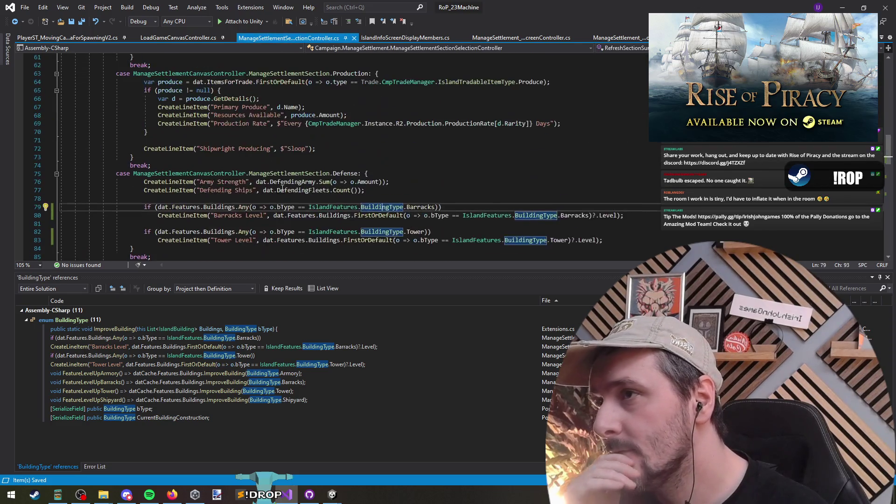
pyautogui.click(405, 38)
pyautogui.click(500, 40)
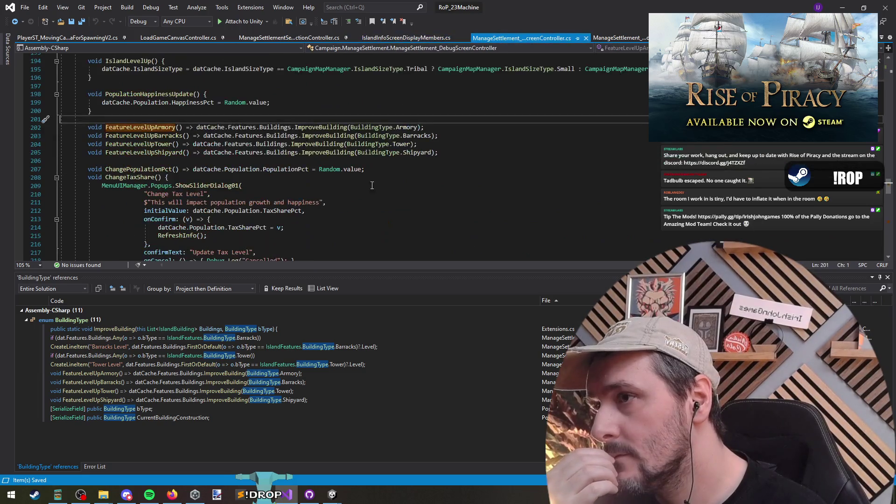
pyautogui.click(618, 37)
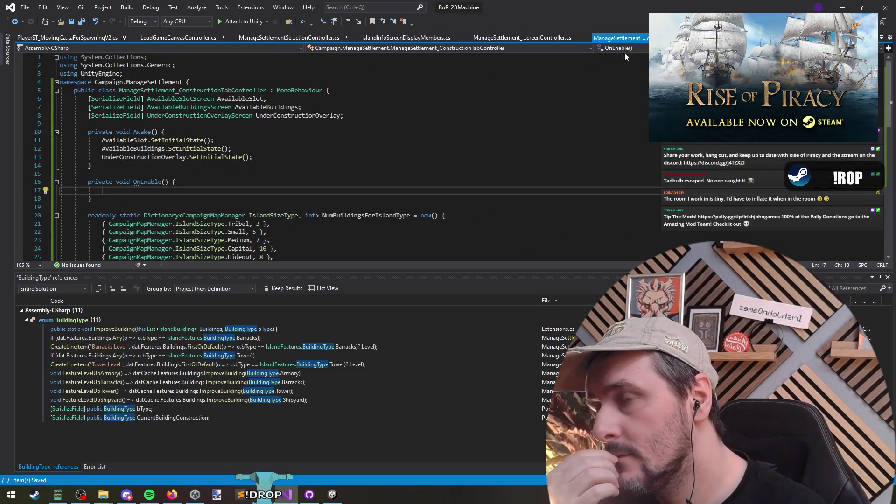
# - Add rect.gameObject.SetActive(false); to the SetInitialState method
pyautogui.click(176, 190)
pyautogui.moveTo(252, 158); pyautogui.dragTo(2, 144)
pyautogui.click(213, 193)
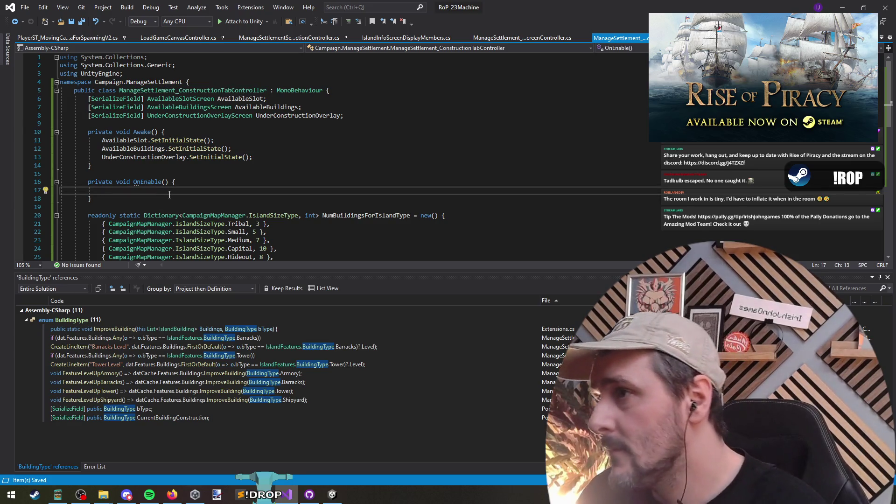
pyautogui.click(186, 140)
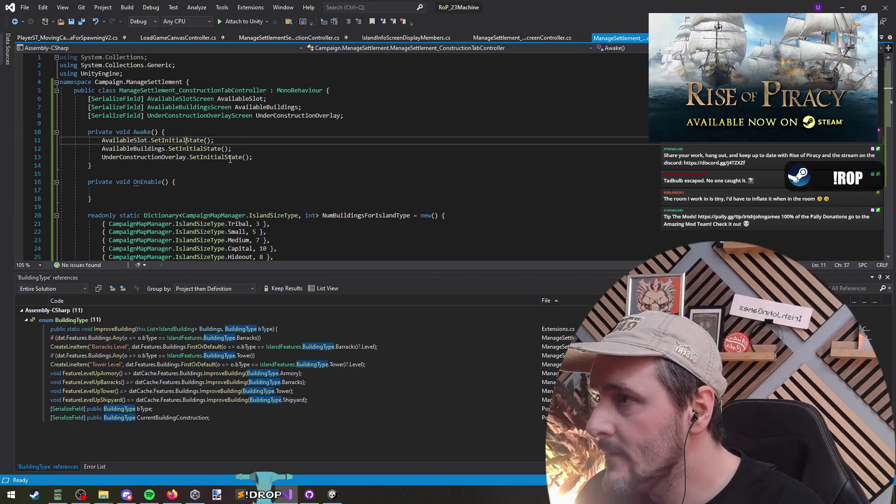
pyautogui.press('F12')
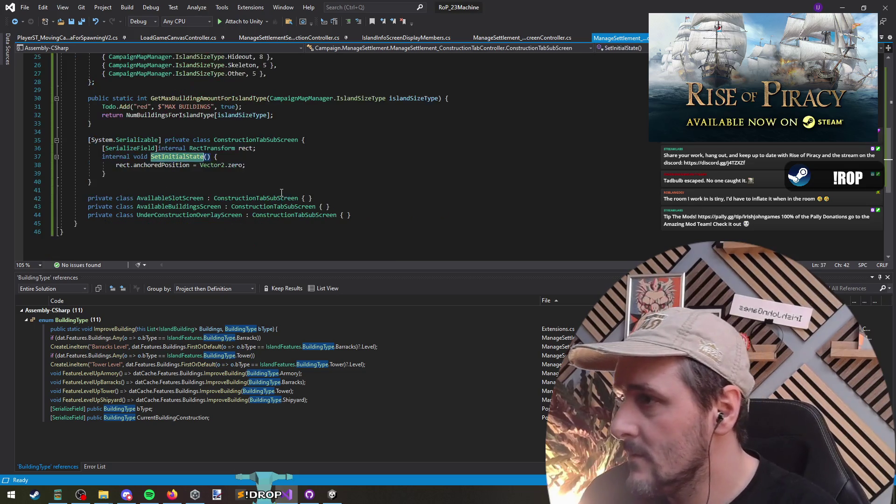
pyautogui.click(273, 165)
pyautogui.press('Return')
pyautogui.write('rect.trans')
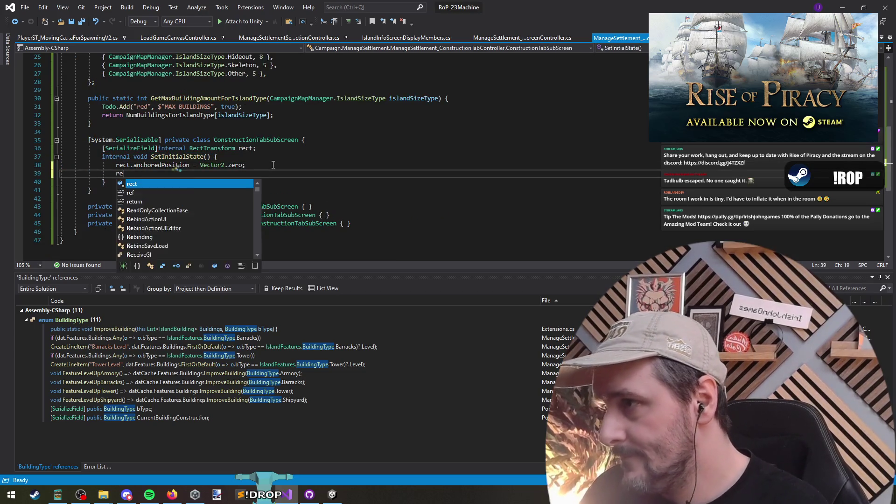
pyautogui.press('BackSpace')
pyautogui.press('BackSpace')
pyautogui.press('BackSpace')
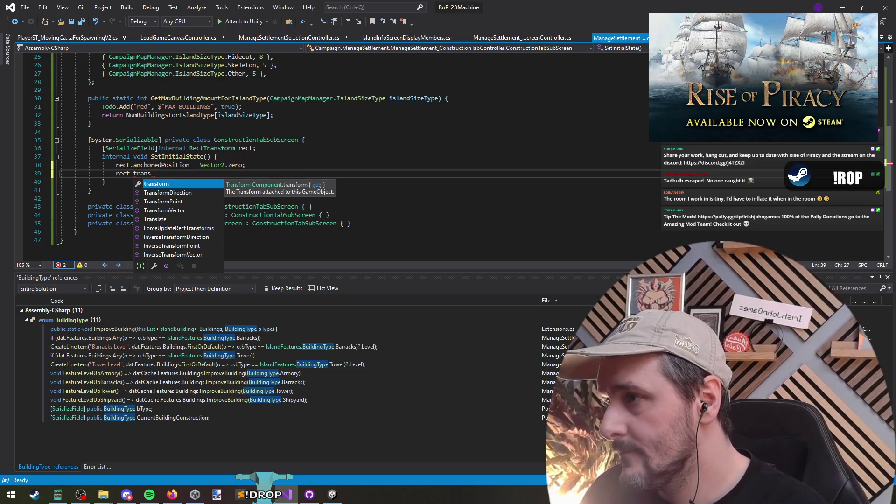
pyautogui.write('gameObject.setac')
pyautogui.write('(false);')
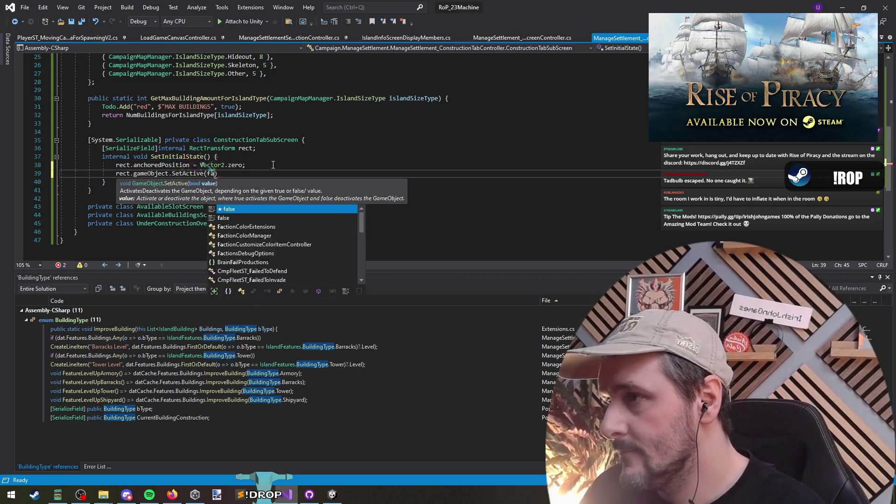
# - Call AvailableSlot.ActivateScreen(); inside OnEnable
pyautogui.scroll(8, 273, 164)
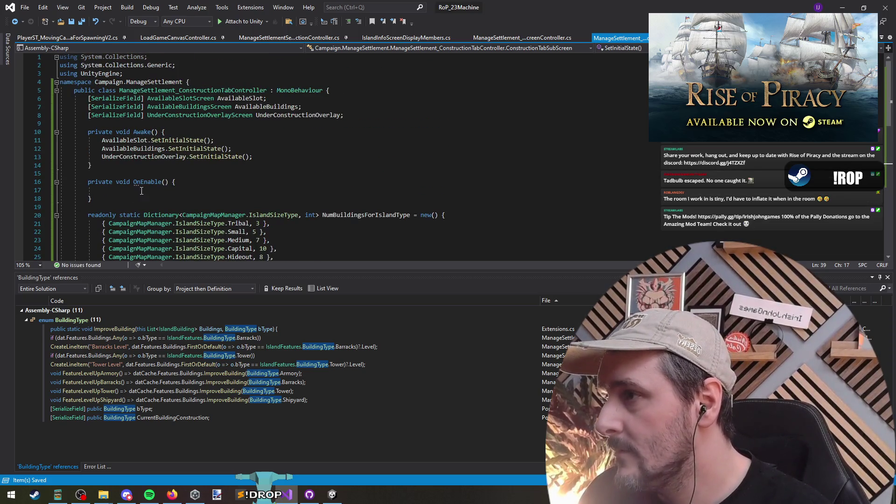
pyautogui.click(141, 192)
pyautogui.write('AvailableSlot')
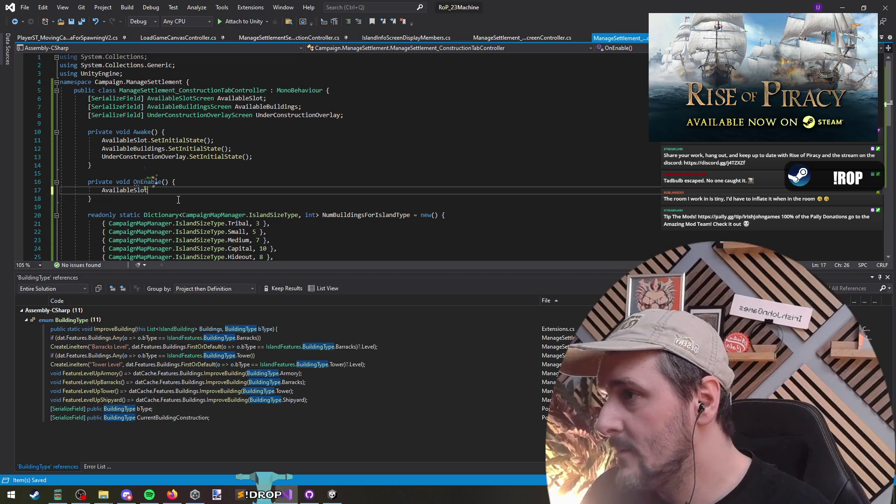
pyautogui.write('.Activ')
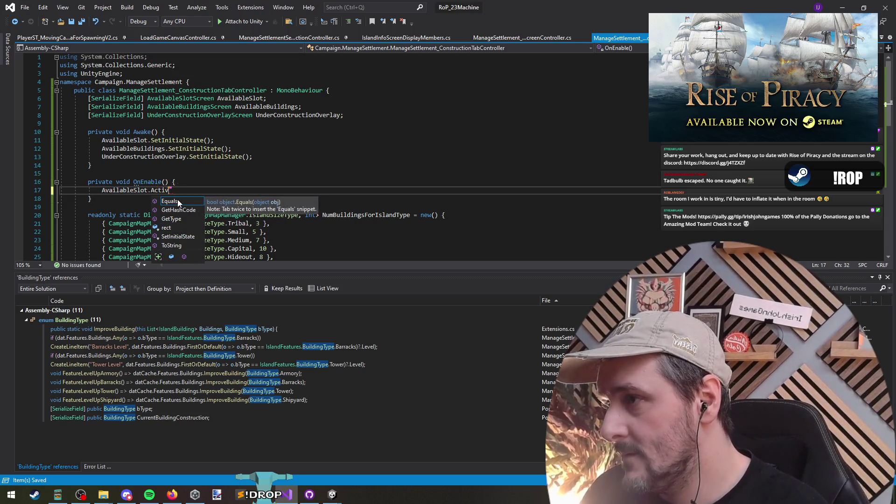
pyautogui.write('at')
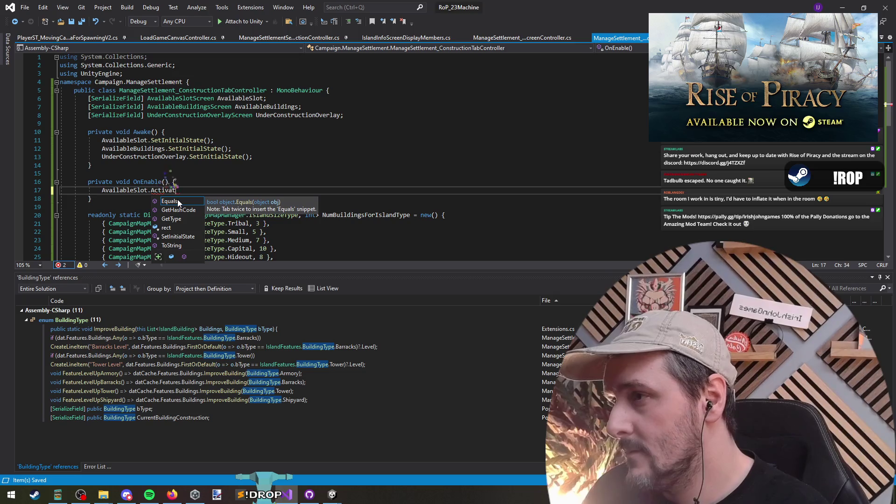
pyautogui.write('eScreen();')
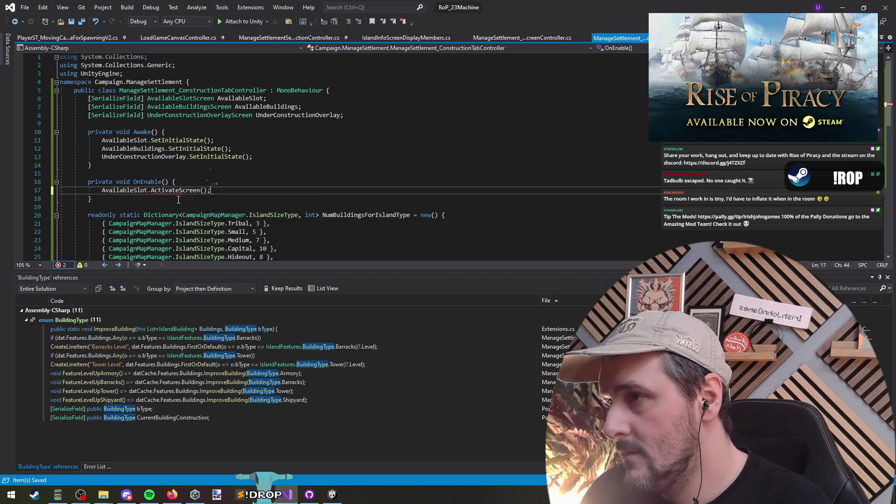
# - Add an empty internal void ActivateScreen() method below SetInitialState
pyautogui.scroll(-9, 178, 200)
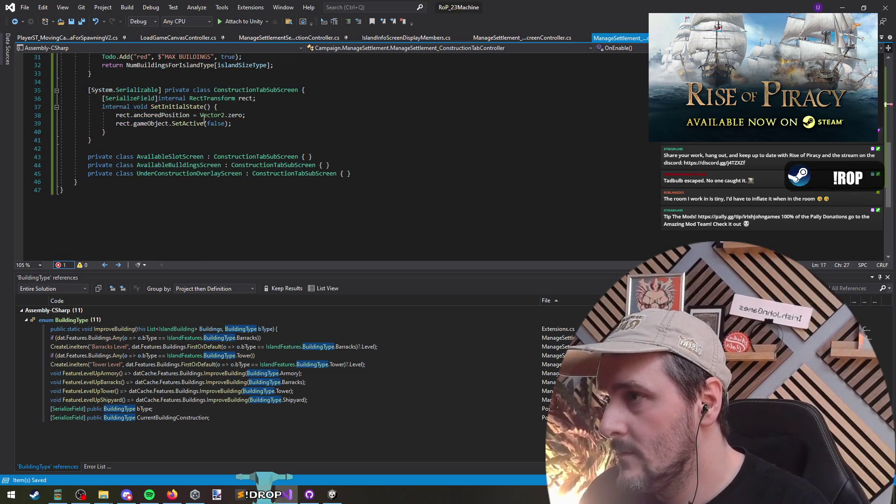
pyautogui.click(266, 157)
pyautogui.press('Return')
pyautogui.press('Return')
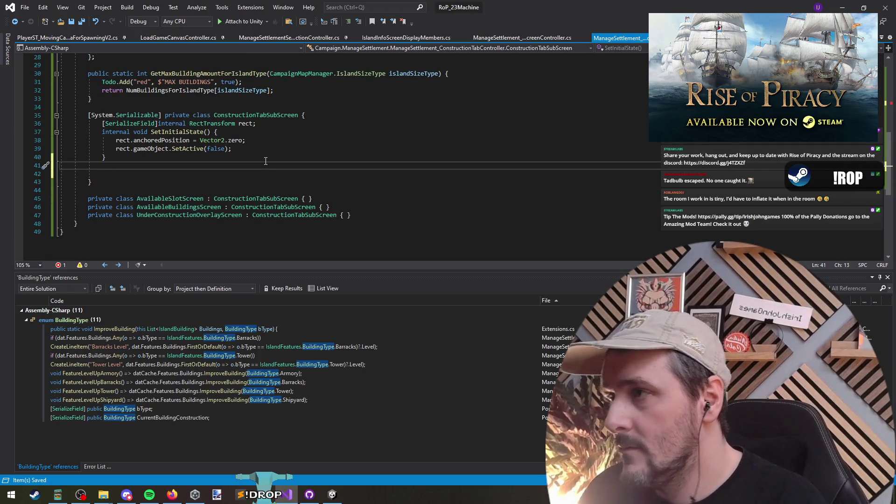
pyautogui.press('Down')
pyautogui.write('internal ActivateScreen(')
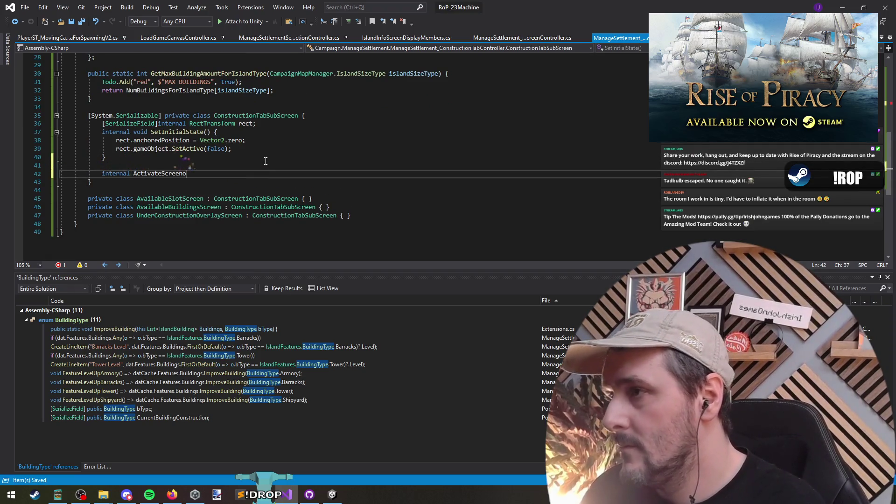
pyautogui.hotkey('ctrl', 'Left')
pyautogui.hotkey('ctrl', 'Left')
pyautogui.hotkey('ctrl', 'Left')
pyautogui.write('void')
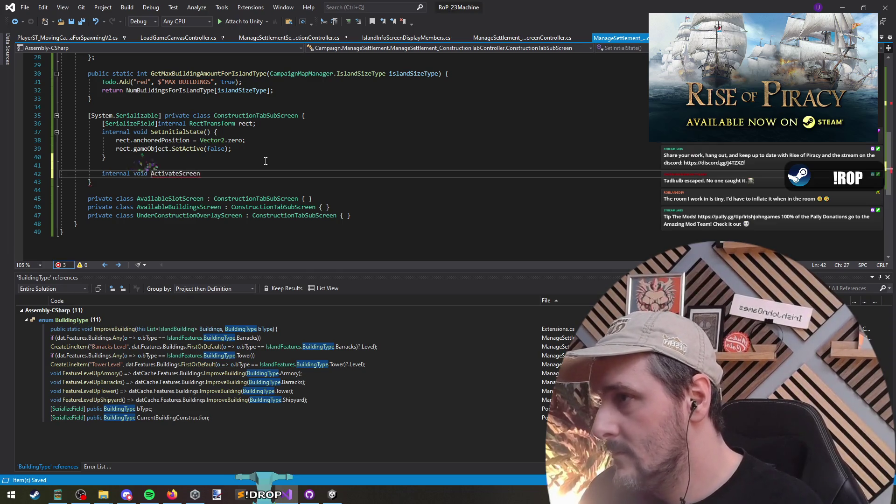
pyautogui.press('End')
pyautogui.write('() {')
pyautogui.press('Return')
pyautogui.scroll(9, 266, 161)
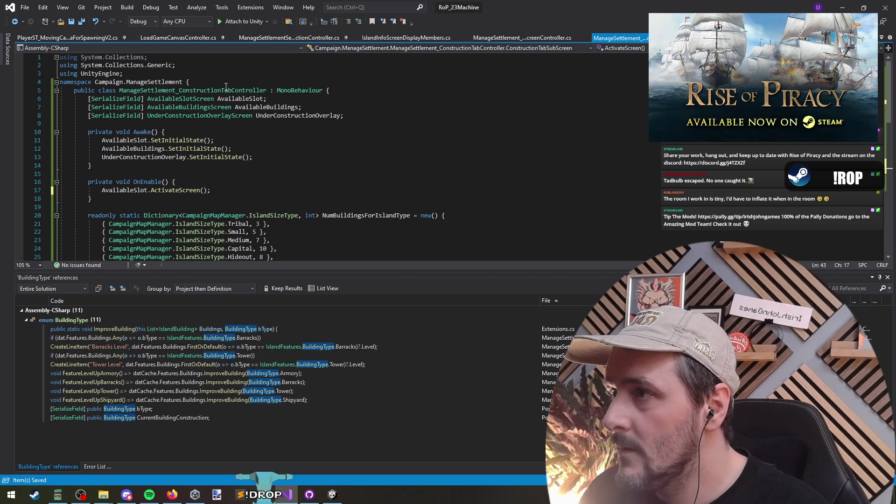
pyautogui.click(300, 150)
pyautogui.click(259, 191)
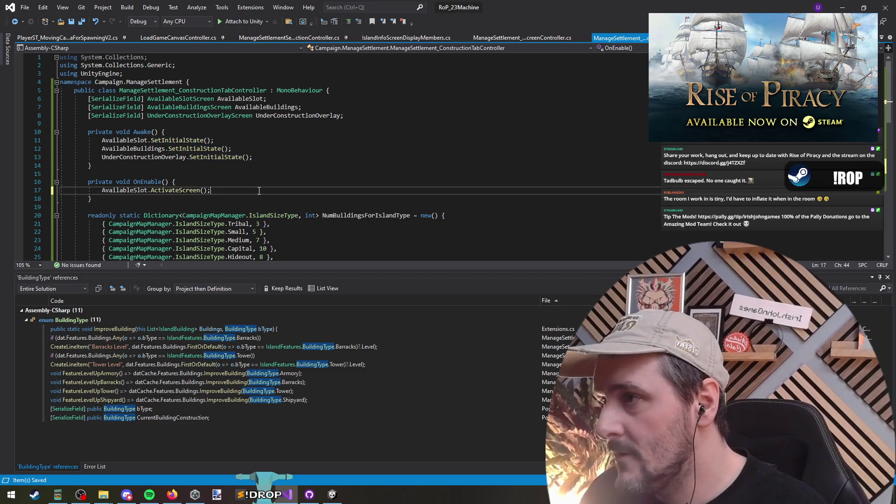
# - Tidy the lines after OnEnable, undoing an accidental OnServerInitialized stub
pyautogui.press('Return')
pyautogui.write('dat')
pyautogui.press('BackSpace')
pyautogui.press('BackSpace')
pyautogui.press('BackSpace')
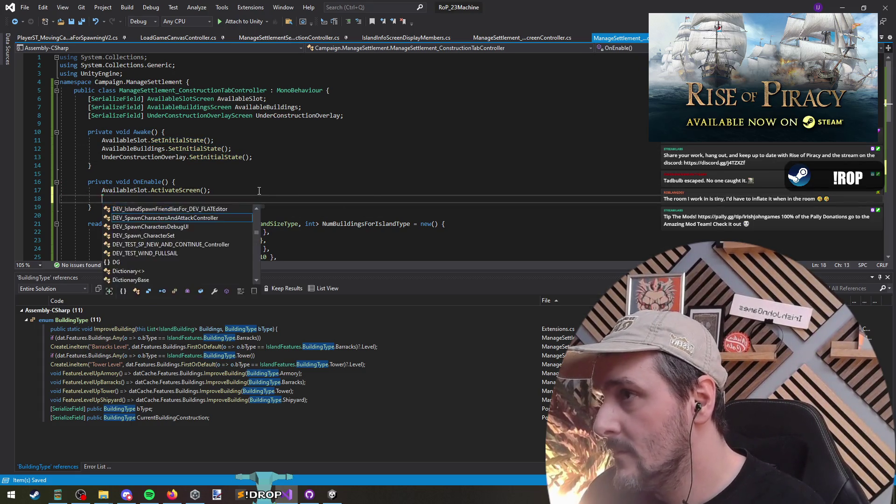
pyautogui.hotkey('ctrl', 'shift', 'l')
pyautogui.scroll(-6, 261, 177)
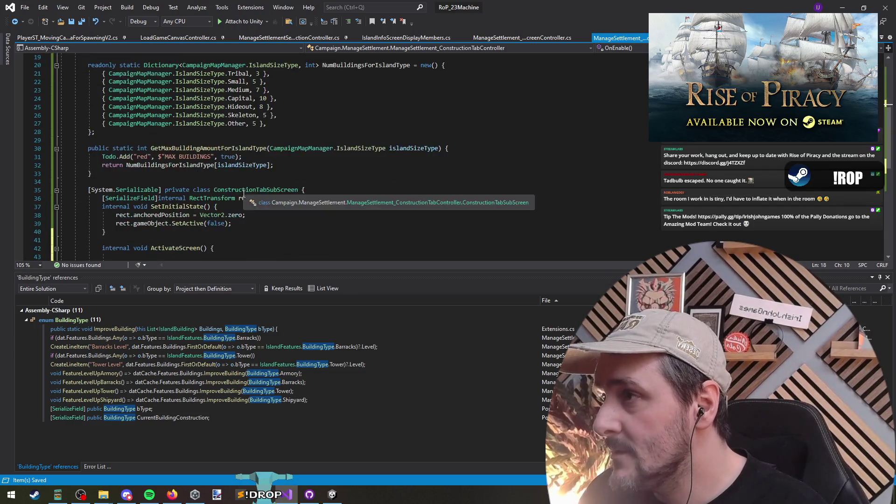
pyautogui.scroll(5, 261, 177)
pyautogui.moveTo(117, 148); pyautogui.dragTo(158, 179)
pyautogui.tripleClick(165, 167)
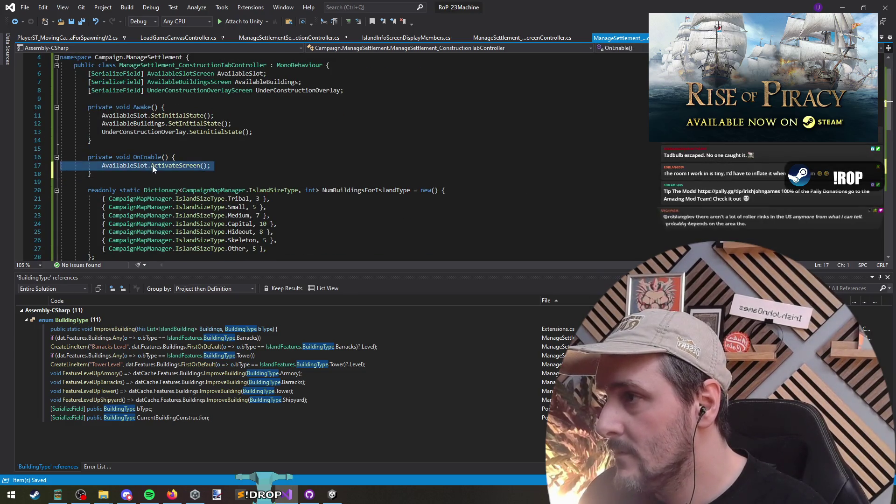
pyautogui.doubleClick(166, 167)
pyautogui.click(240, 167)
pyautogui.click(140, 174)
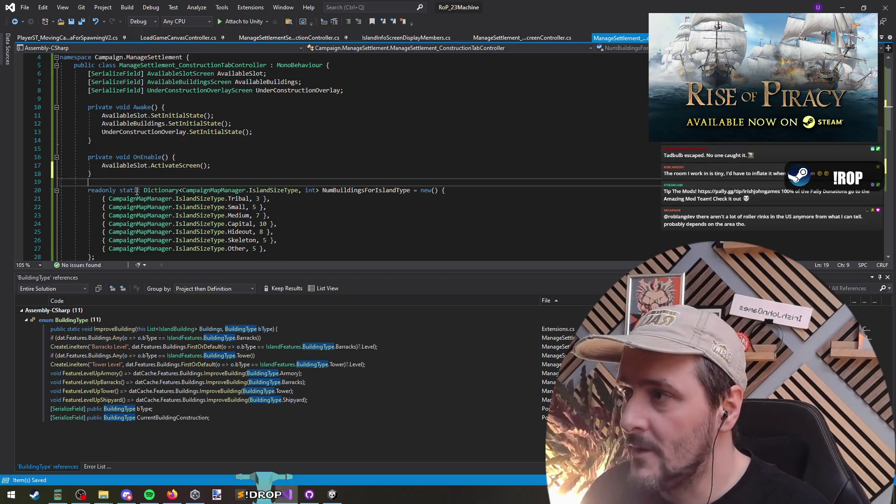
pyautogui.press('Return')
pyautogui.press('Return')
pyautogui.write('onser')
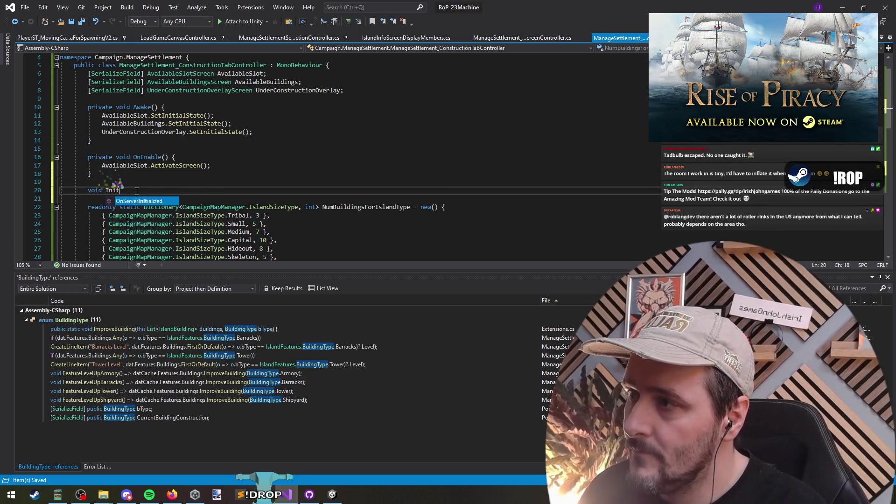
pyautogui.press('Tab')
pyautogui.hotkey('ctrl', 'z')
pyautogui.hotkey('ctrl', 'z')
pyautogui.hotkey('ctrl', 'z')
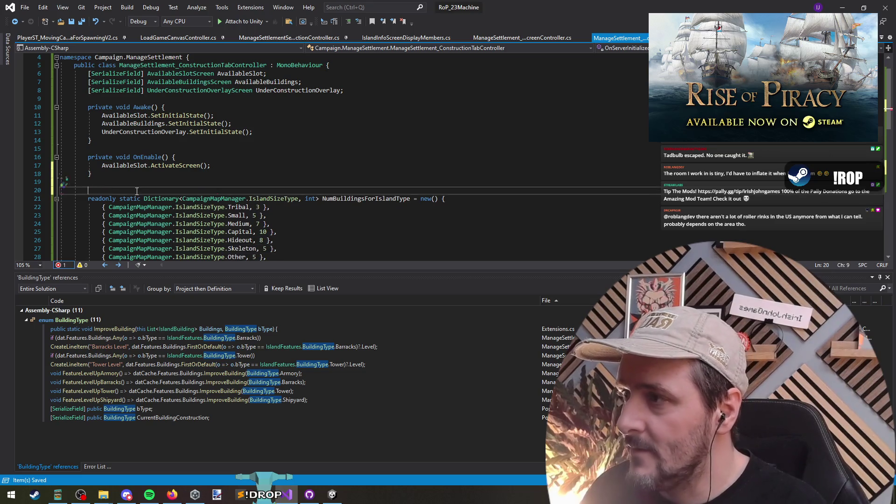
# - Add an empty internal void Populate() method below OnEnable, then open ManageSettlementSectionSelectionController.cs
pyautogui.scroll(-1, 180, 182)
pyautogui.press('Return')
pyautogui.scroll(-1, 180, 182)
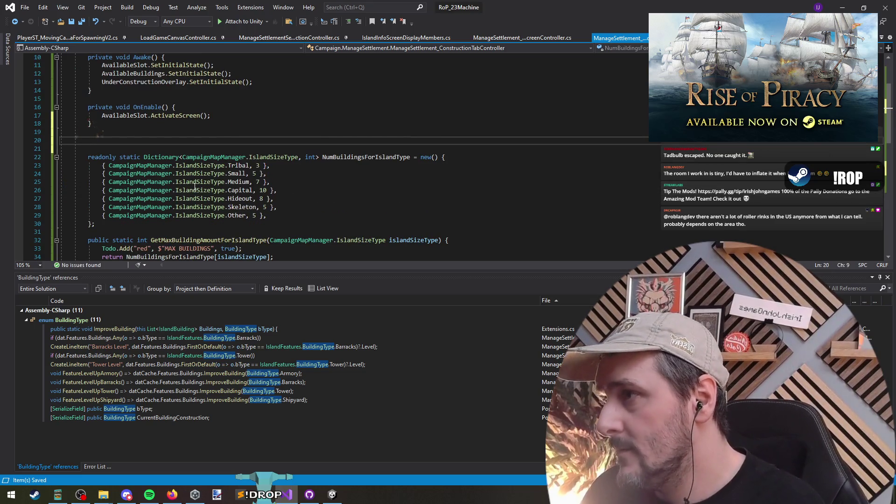
pyautogui.write('internal void')
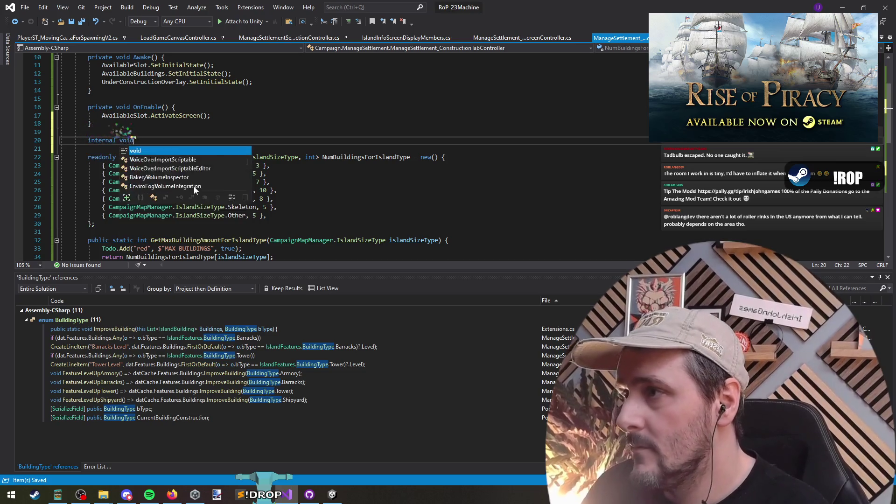
pyautogui.write(' Populate()/')
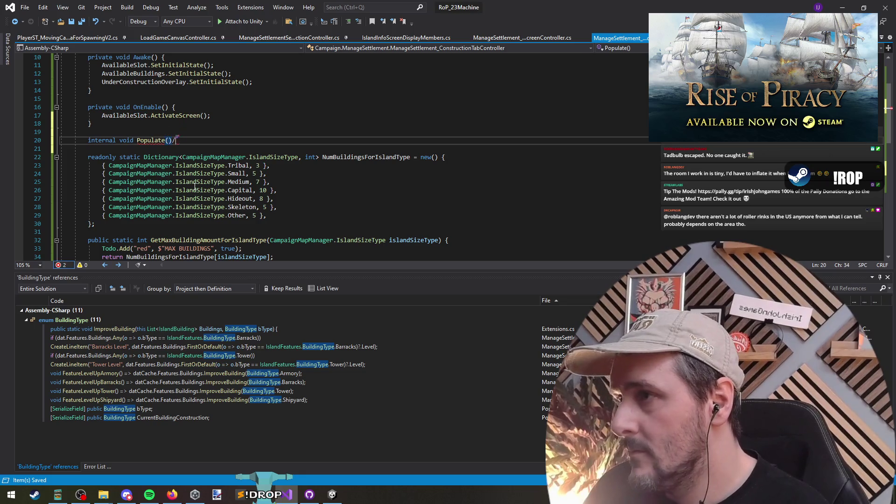
pyautogui.press('Left')
pyautogui.press('Left')
pyautogui.press('Left')
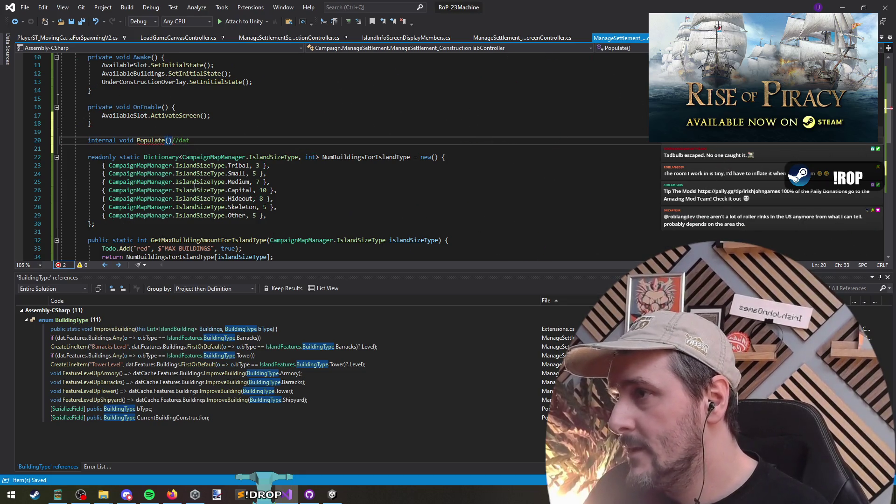
pyautogui.press('Delete')
pyautogui.press('Delete')
pyautogui.press('Delete')
pyautogui.press('Return')
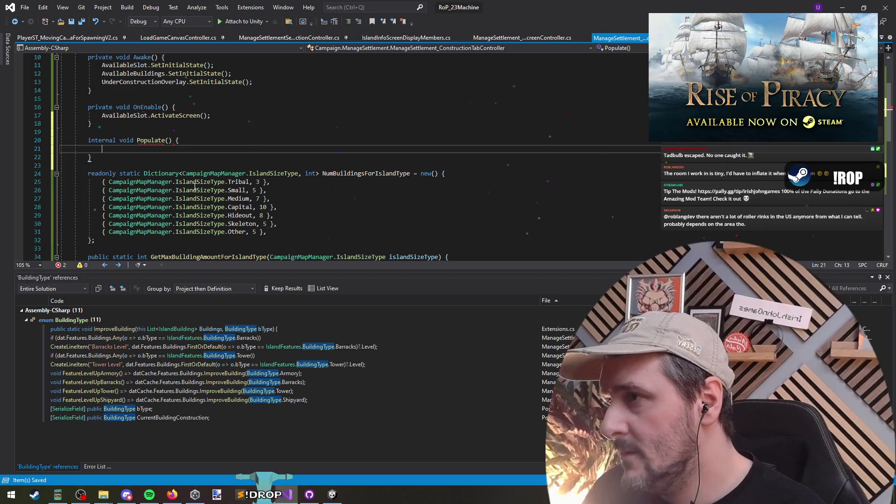
pyautogui.press('Up')
pyautogui.press('Up')
pyautogui.press('Return')
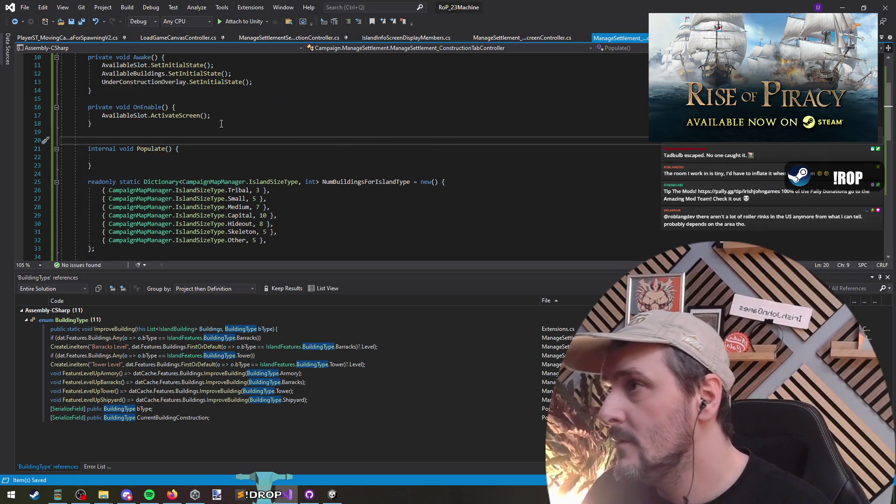
pyautogui.click(280, 36)
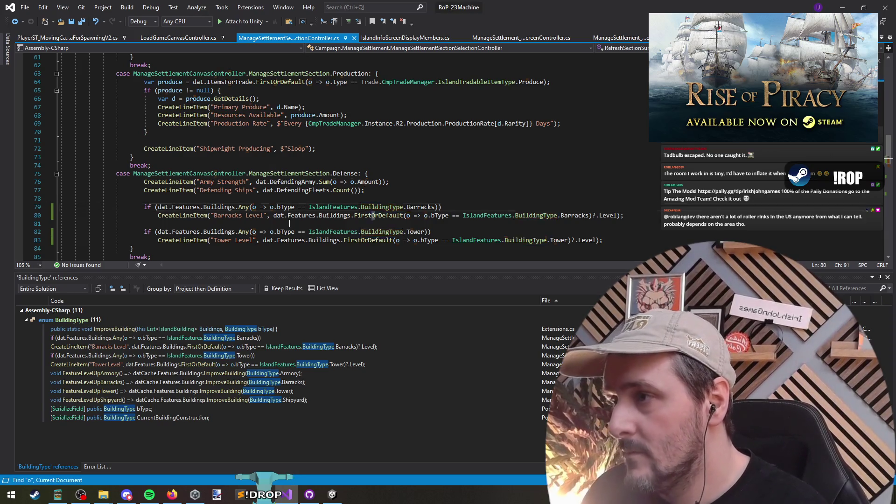
# - Copy the public Owner property from the section selection controller into the construction tab controller
pyautogui.press('F3')
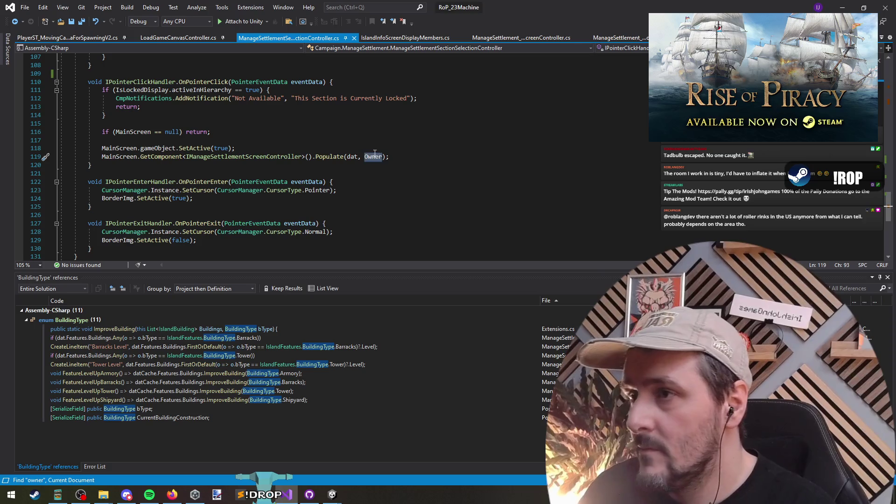
pyautogui.press('F3')
pyautogui.tripleClick(191, 156)
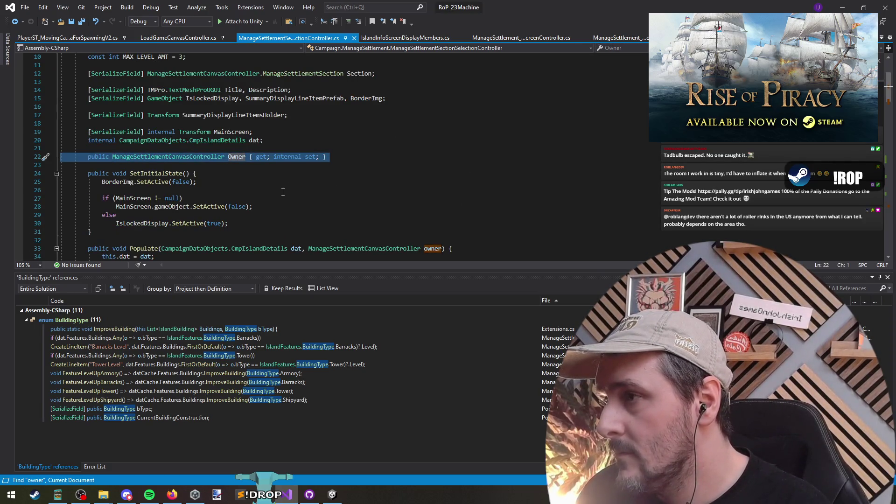
pyautogui.scroll(1, 299, 194)
pyautogui.scroll(-4, 207, 231)
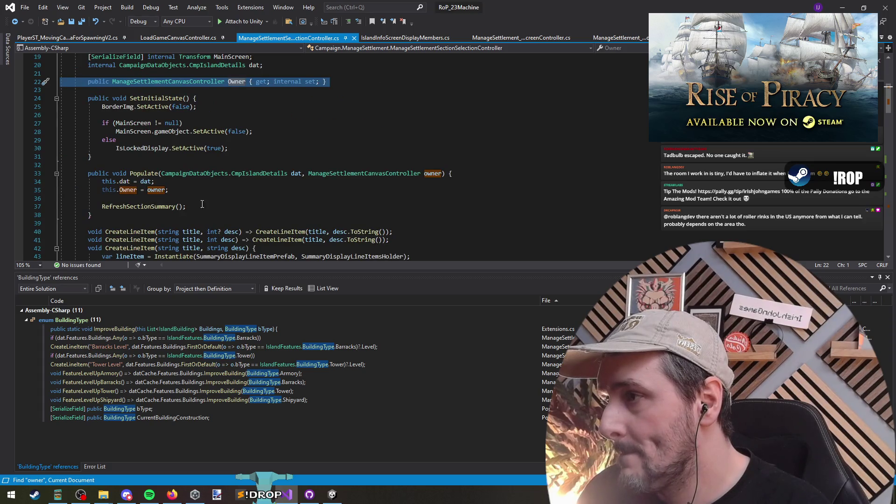
pyautogui.scroll(-3, 344, 206)
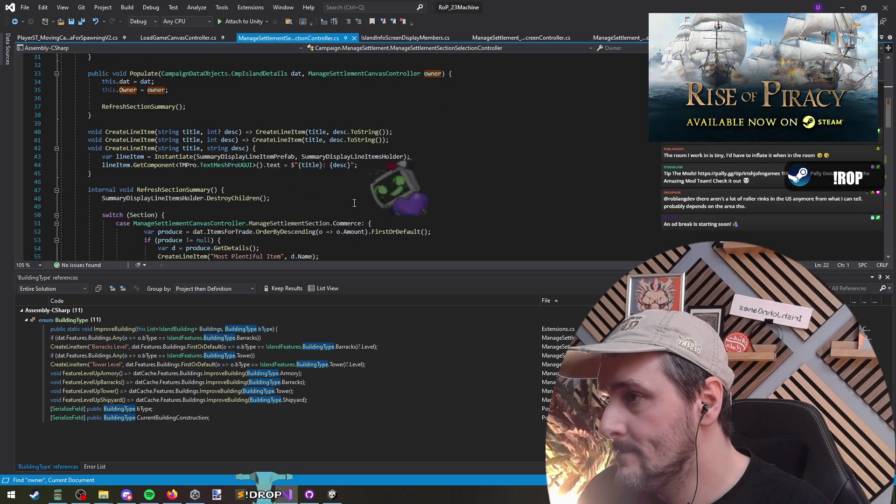
pyautogui.hotkey('ctrl', '-')
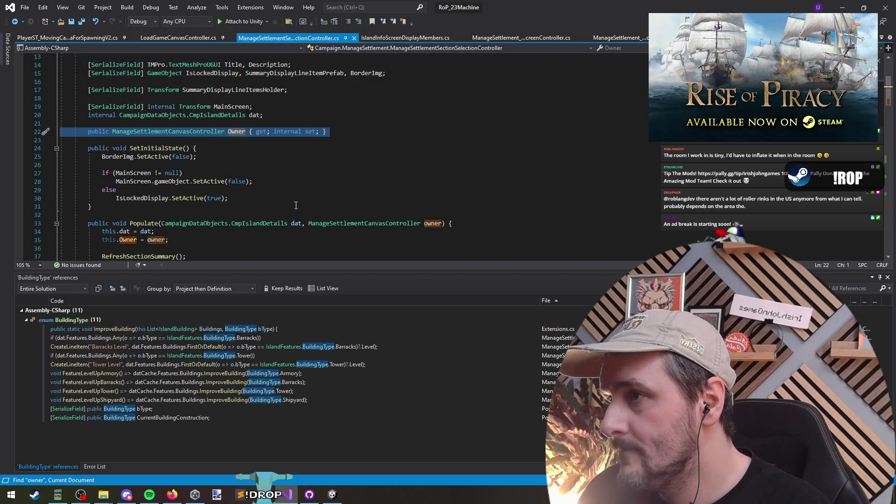
pyautogui.hotkey('ctrl', '-')
pyautogui.write('public ManageSettlementCanvasController Owner { get; internal set; }')
# - Copy the dat and owner parameter list from the section selection controller's Populate signature
pyautogui.hotkey('ctrl', 'Tab')
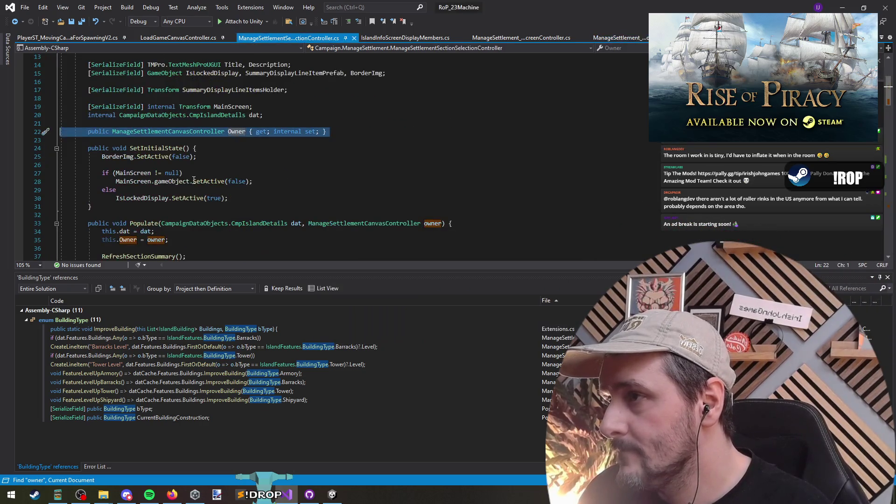
pyautogui.click(260, 223)
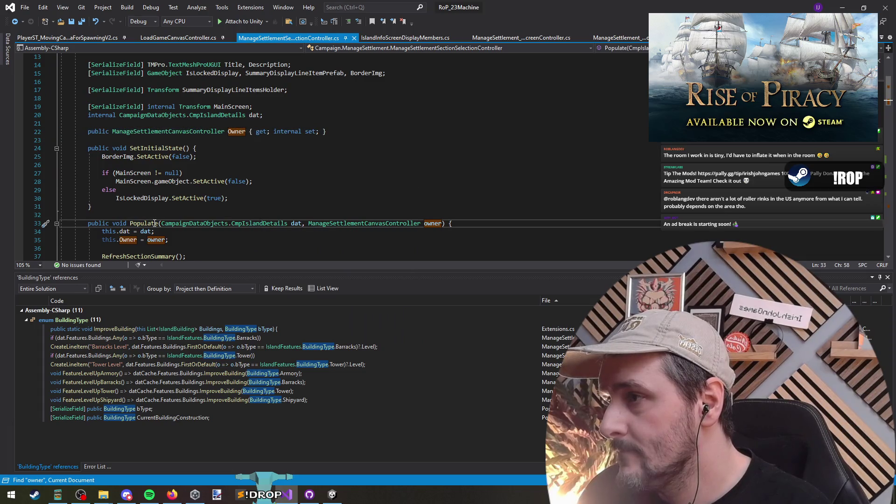
pyautogui.press('Home')
pyautogui.hotkey('shift', 'End')
pyautogui.hotkey('ctrl', 'Tab')
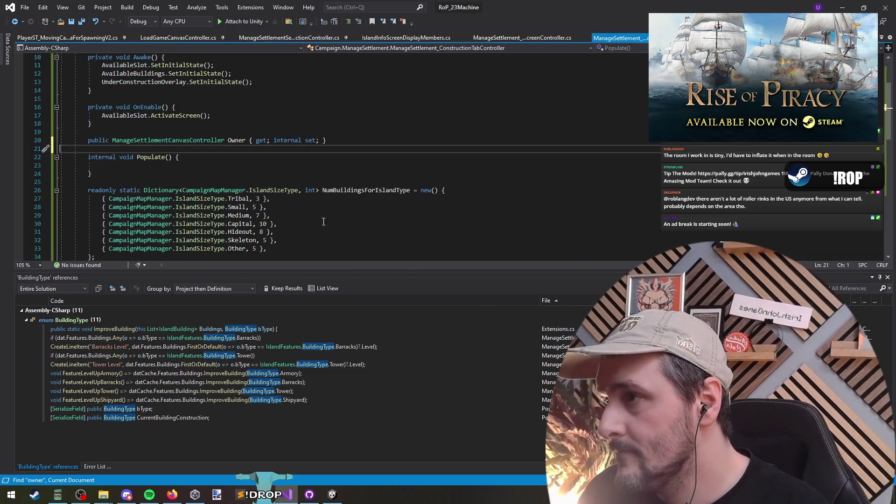
# - Paste the dat and owner parameters into the construction tab controller's Populate signature
pyautogui.press('Down')
pyautogui.hotkey('shift', 'End')
pyautogui.write('internal void Populate(CampaignDataObjects.CmpIslandDetails dat, ManageSettlementCanvasController owner) {')
pyautogui.click(184, 172)
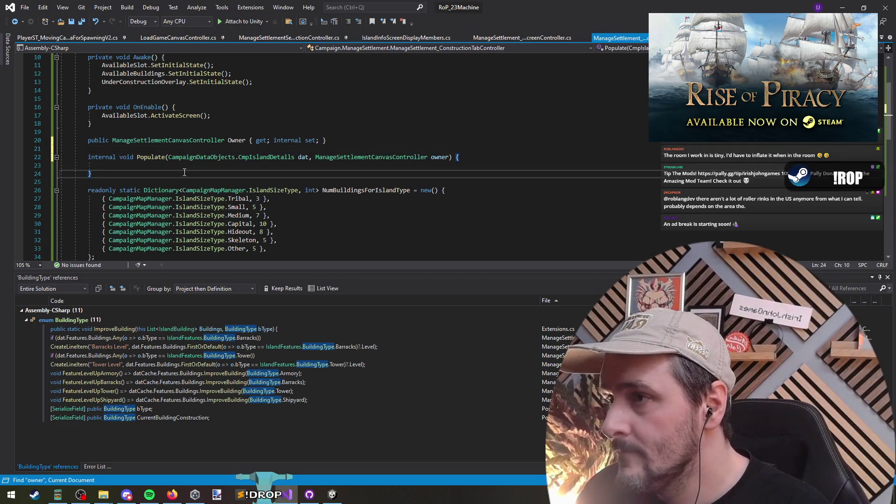
pyautogui.press('Up')
# - Remove Owner's get/set accessors so it becomes a plain public field, and save
pyautogui.click(246, 141)
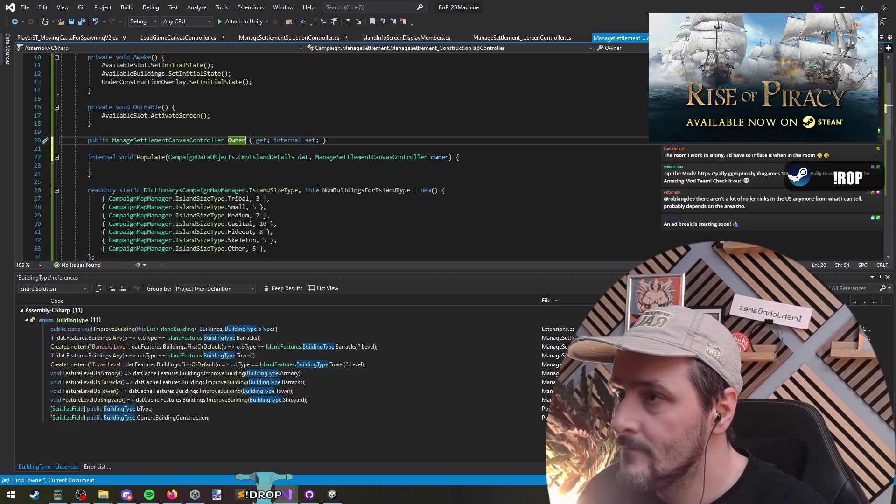
pyautogui.hotkey('shift', 'End')
pyautogui.press('Delete')
pyautogui.hotkey('ctrl', 's')
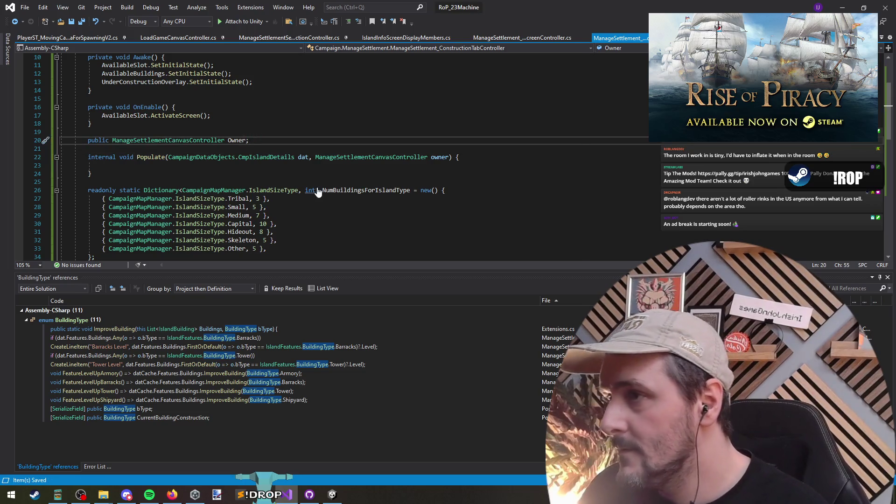
# - Make the section selection controller's Owner a plain field ending in ';' and save
pyautogui.hotkey('ctrl', 'Tab')
pyautogui.hotkey('shift', 'End')
pyautogui.press('Delete')
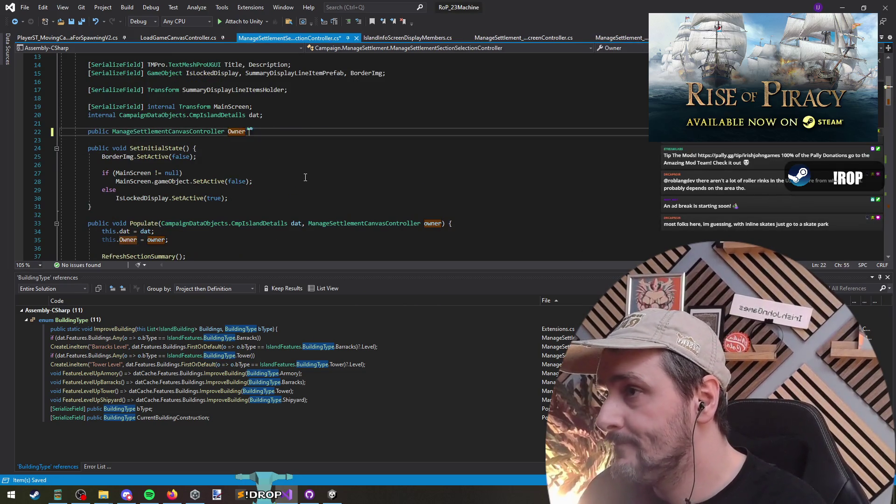
pyautogui.write(';')
pyautogui.hotkey('ctrl', 's')
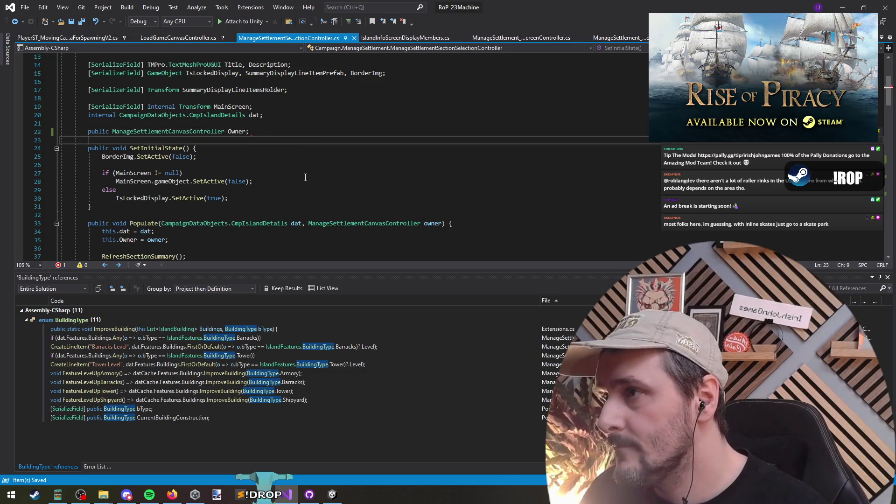
pyautogui.press('Left')
pyautogui.press('Left')
pyautogui.press('Left')
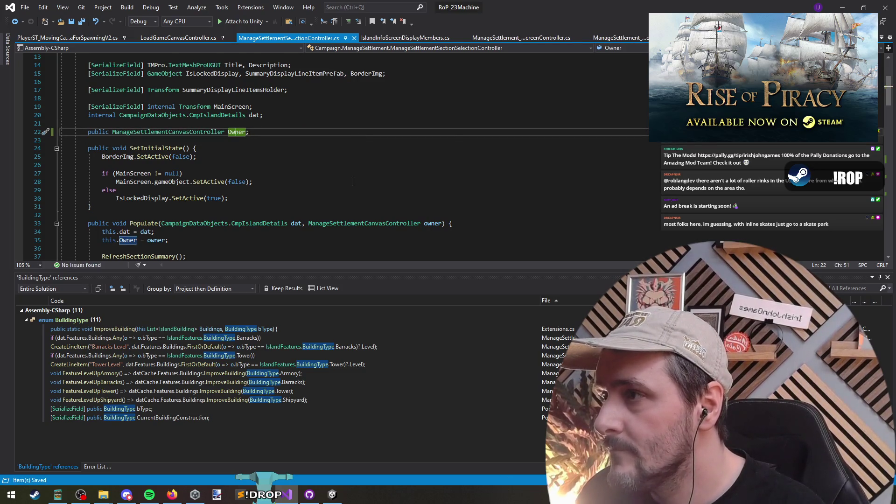
# - Review the section selection controller's Populate and its RefreshSectionSummary method
pyautogui.scroll(-7, 352, 182)
pyautogui.scroll(6, 353, 181)
pyautogui.click(144, 199)
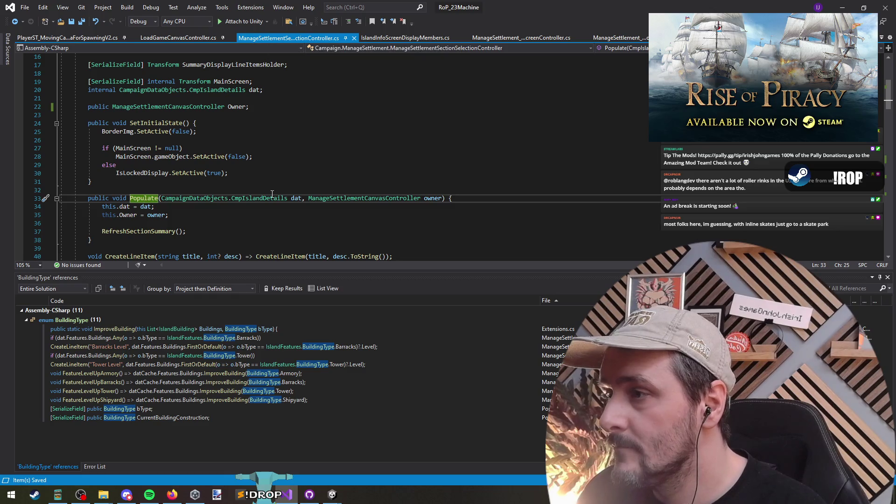
pyautogui.click(128, 225)
pyautogui.click(146, 230)
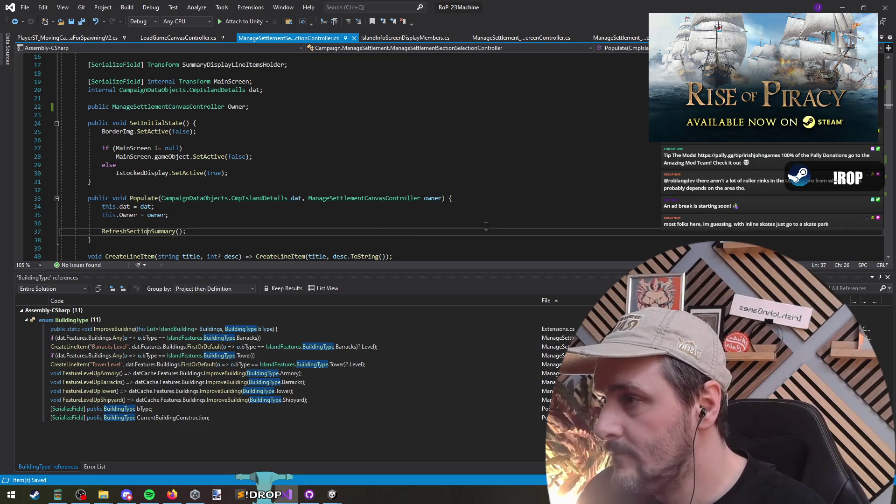
pyautogui.scroll(-10, 430, 210)
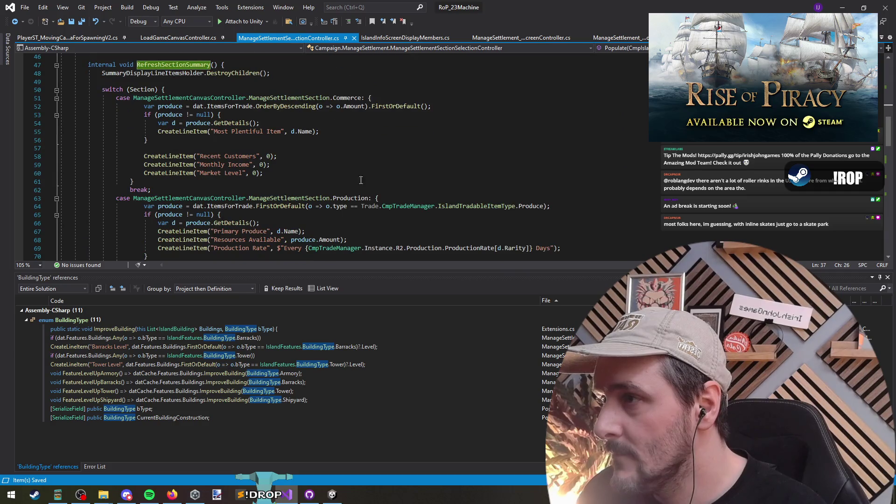
pyautogui.scroll(7, 336, 173)
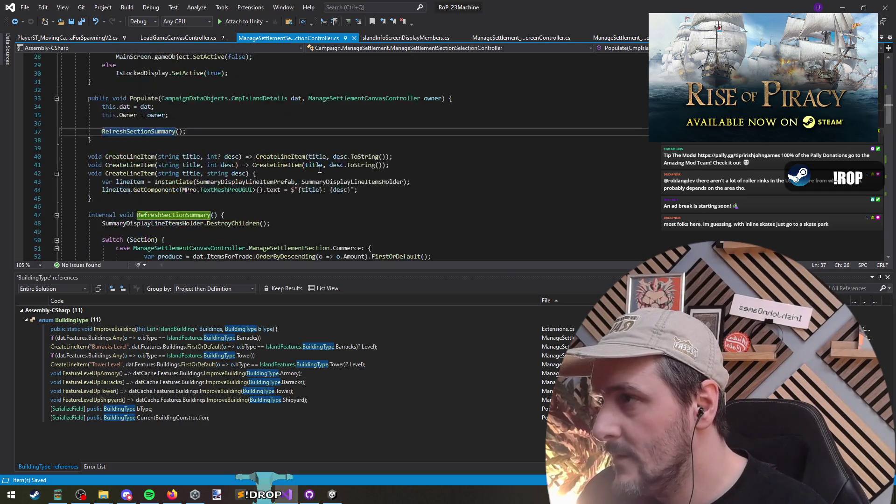
pyautogui.scroll(8, 264, 172)
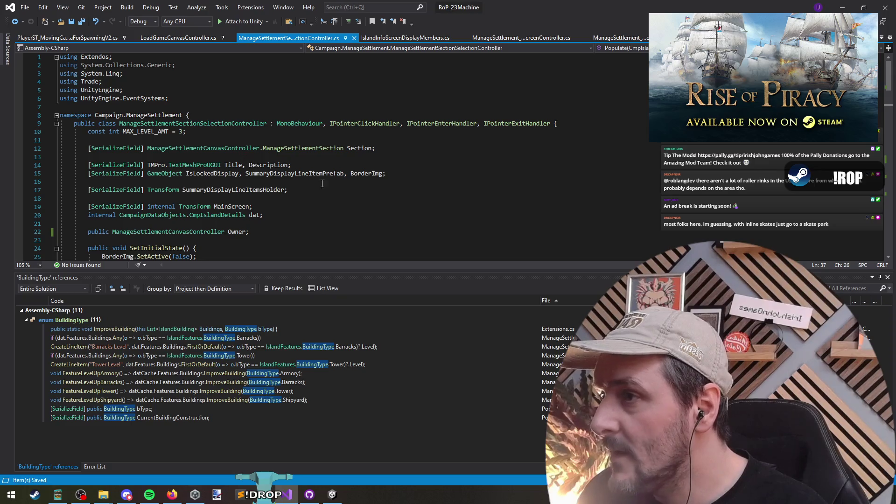
pyautogui.scroll(-2, 344, 188)
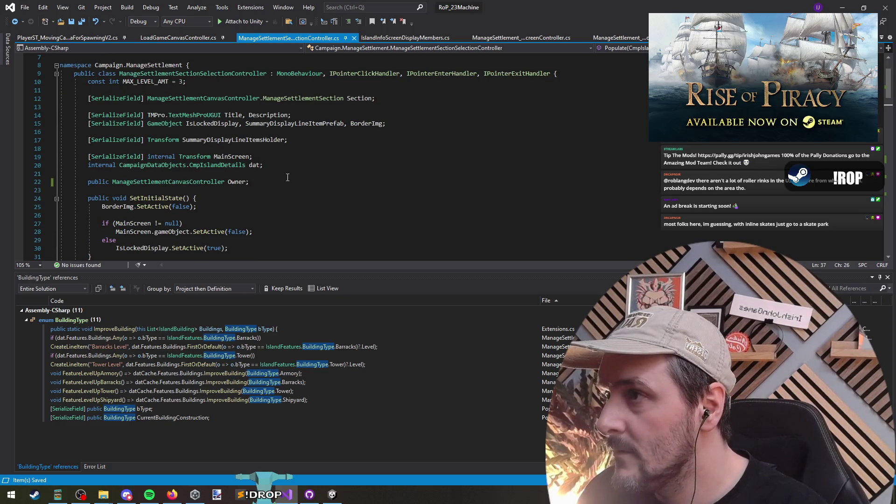
pyautogui.hotkey('ctrl', 'Tab')
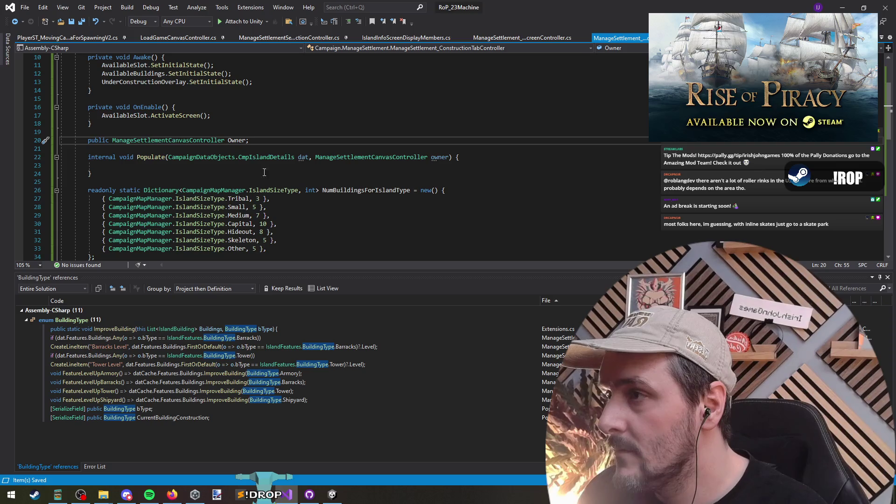
# - Declare a CmpIslandDetails datCache field on the line above Populate
pyautogui.click(187, 165)
pyautogui.press('Up')
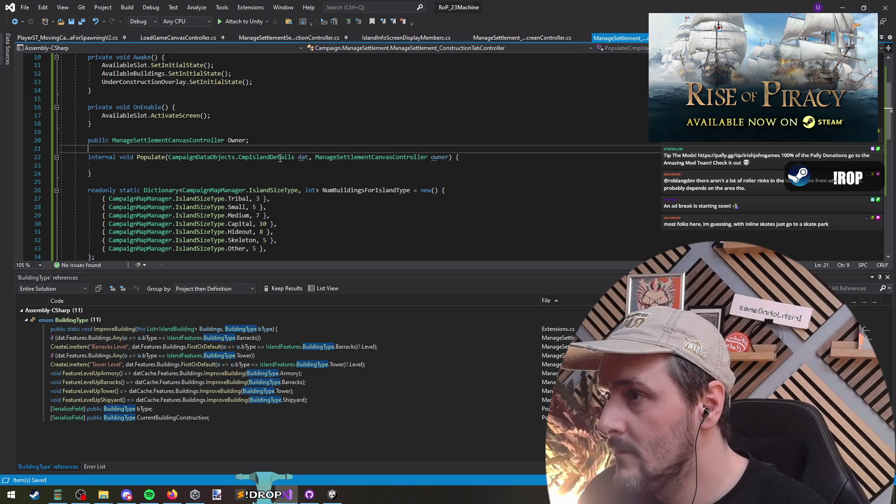
pyautogui.hotkey('ctrl', 'Right')
pyautogui.hotkey('ctrl', 'Right')
pyautogui.hotkey('ctrl', 'Right')
pyautogui.keyDown('shift'); pyautogui.click(310, 157); pyautogui.keyUp('shift')
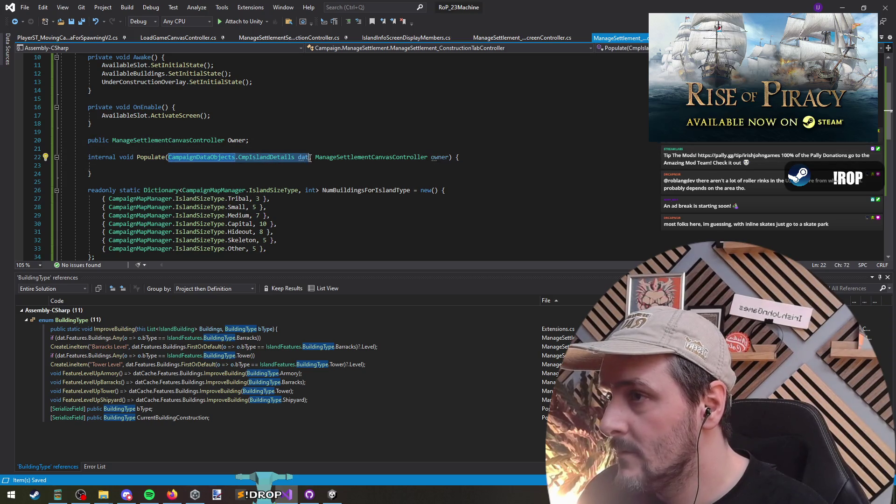
pyautogui.hotkey('ctrl', 'c')
pyautogui.click(218, 149)
pyautogui.hotkey('ctrl', 'v')
pyautogui.write('Cache;')
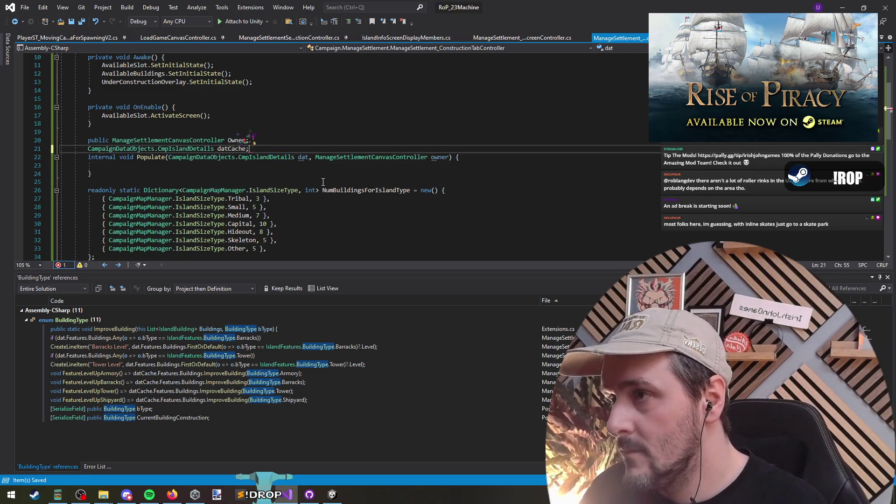
pyautogui.press('Return')
pyautogui.press('Down')
pyautogui.press('Down')
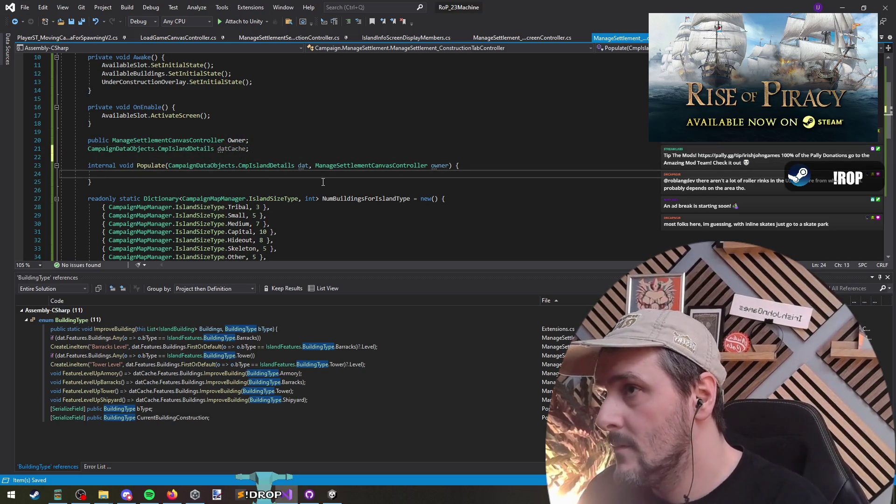
# - Search the code symbols for 'Defending' without opening anything
pyautogui.hotkey('ctrl', 'Tab')
pyautogui.hotkey('ctrl', 'Tab')
pyautogui.hotkey('ctrl', 'Tab')
pyautogui.hotkey('ctrl', 'Tab')
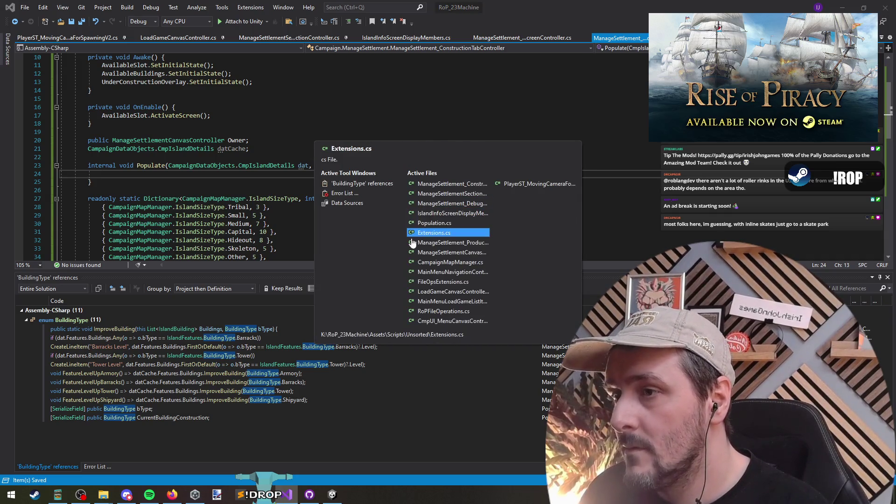
pyautogui.press('Escape')
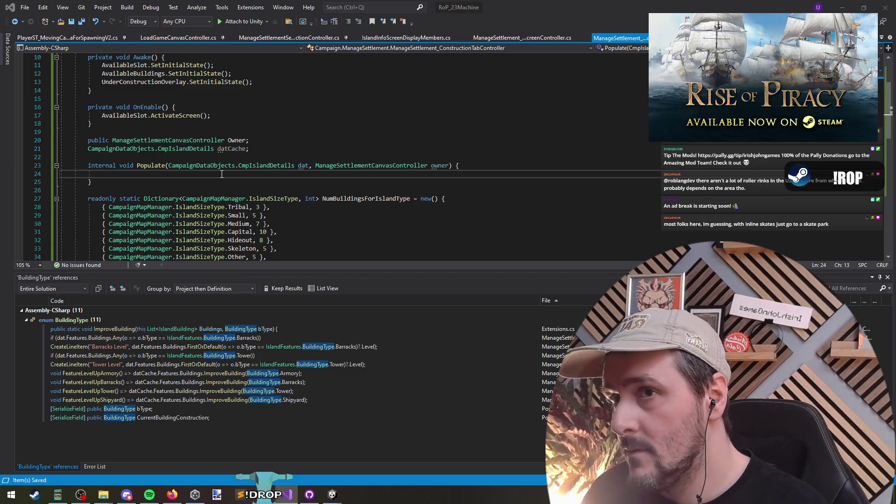
pyautogui.hotkey('ctrl', 't')
pyautogui.write('Defending')
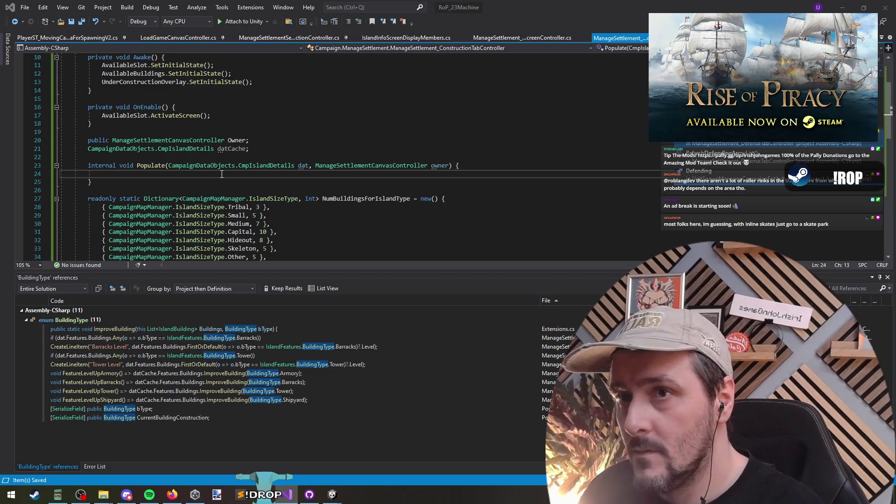
pyautogui.press('Escape')
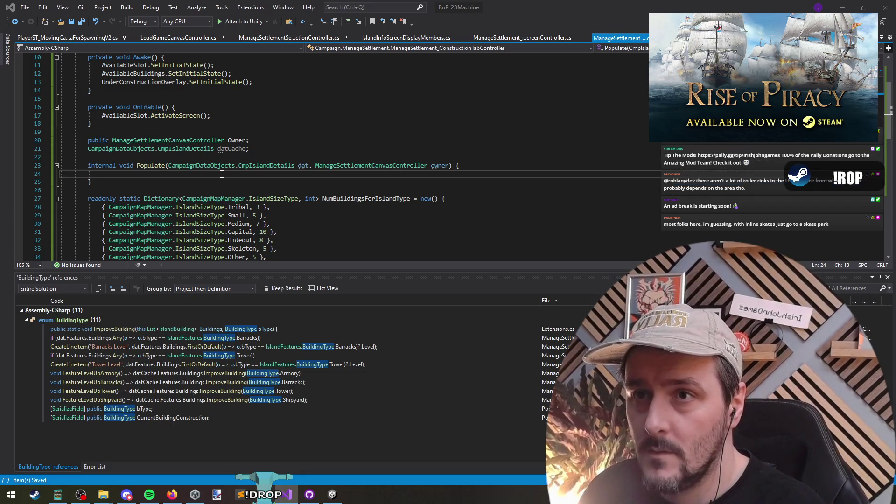
# - Clear the stray whitespace from the empty line, then go to the section selection controller file
pyautogui.hotkey('shift', 'Home')
pyautogui.press('Delete')
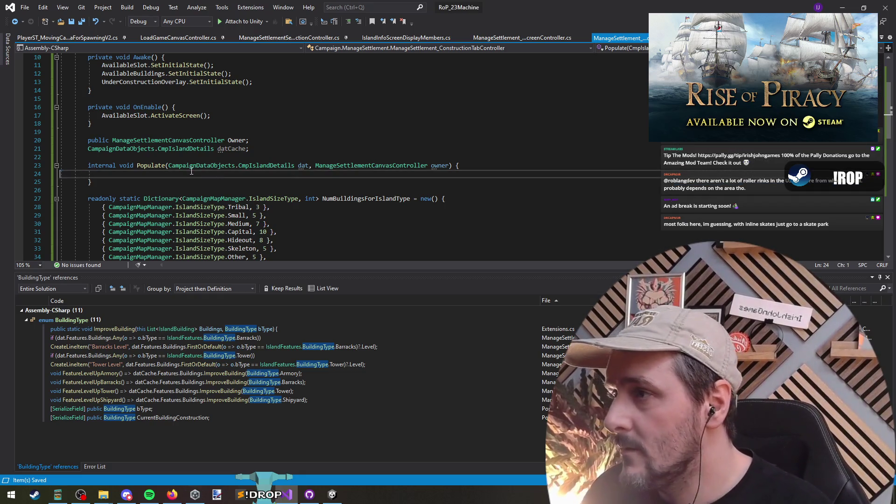
pyautogui.scroll(3, 274, 189)
pyautogui.rightClick(235, 66)
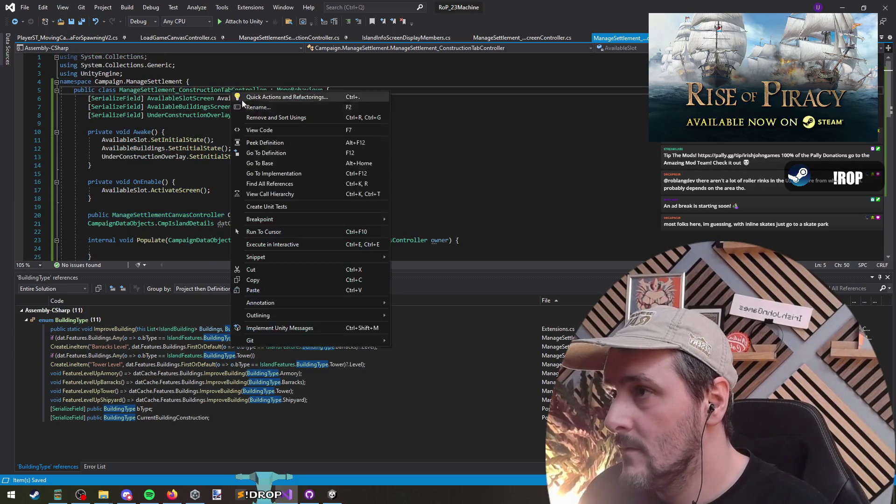
pyautogui.click(187, 129)
pyautogui.click(288, 38)
pyautogui.click(365, 67)
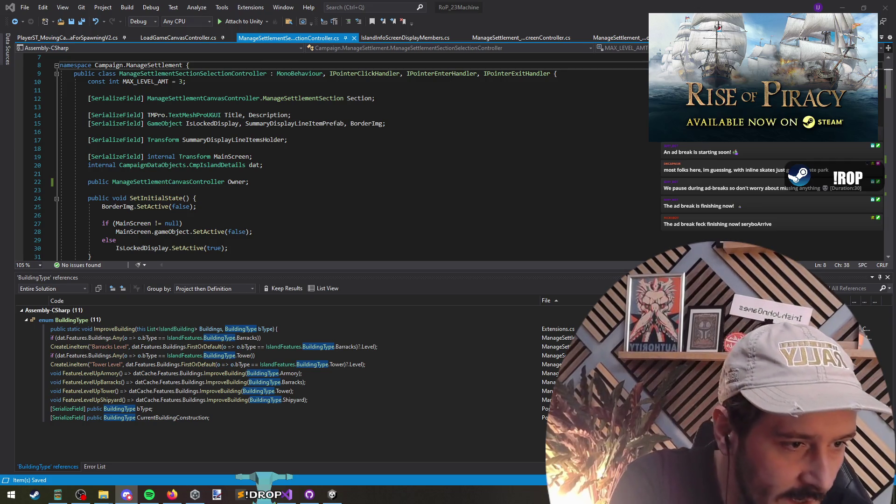
# - Go from SetInitialState in the section selection controller back to the construction tab controller
pyautogui.moveTo(210, 198); pyautogui.dragTo(210, 207)
pyautogui.click(299, 205)
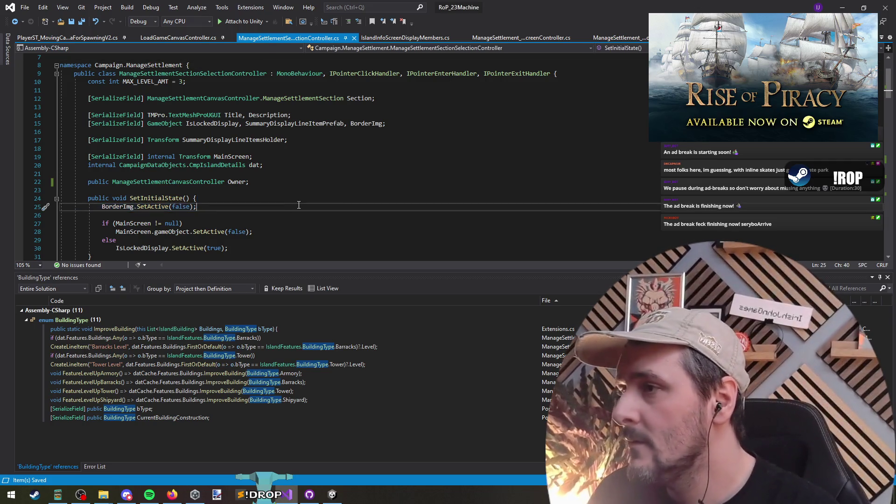
pyautogui.scroll(-3, 267, 193)
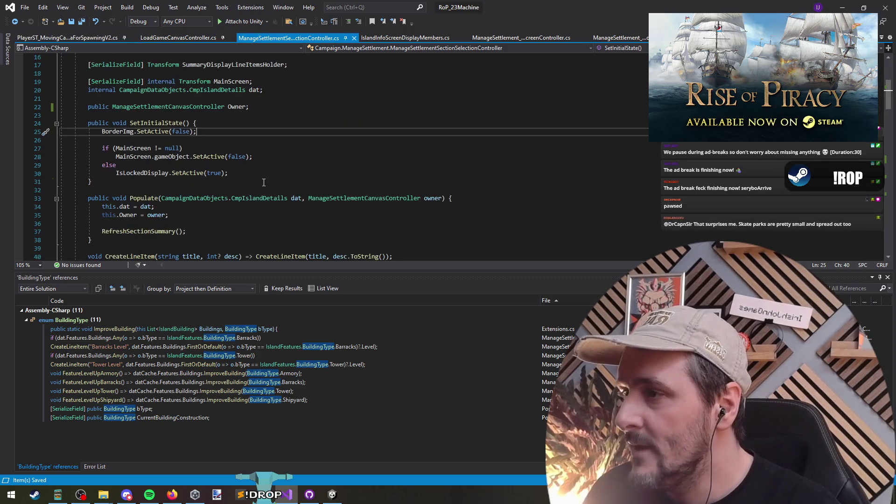
pyautogui.hotkey('ctrl', 'Tab')
pyautogui.click(224, 189)
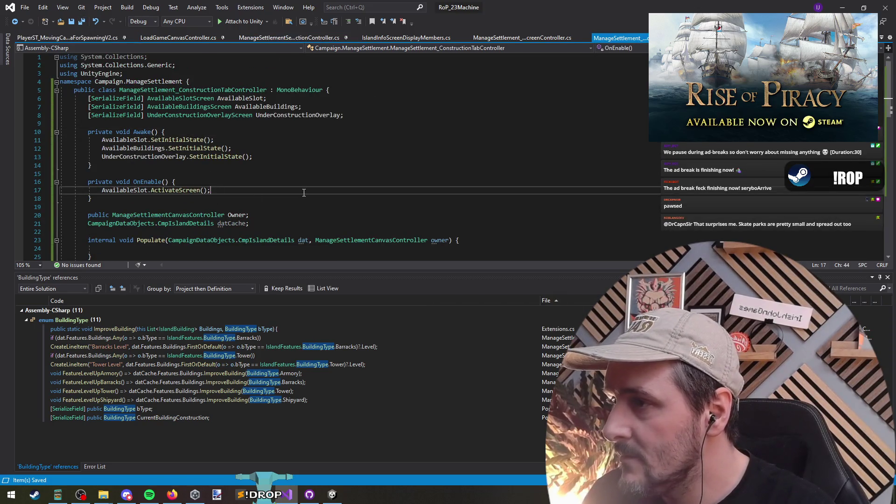
pyautogui.scroll(-3, 224, 182)
# - Write datCache = dat; and Owner = owner; in Populate and remove the extra blank line
pyautogui.click(224, 176)
pyautogui.write('datCache = dat')
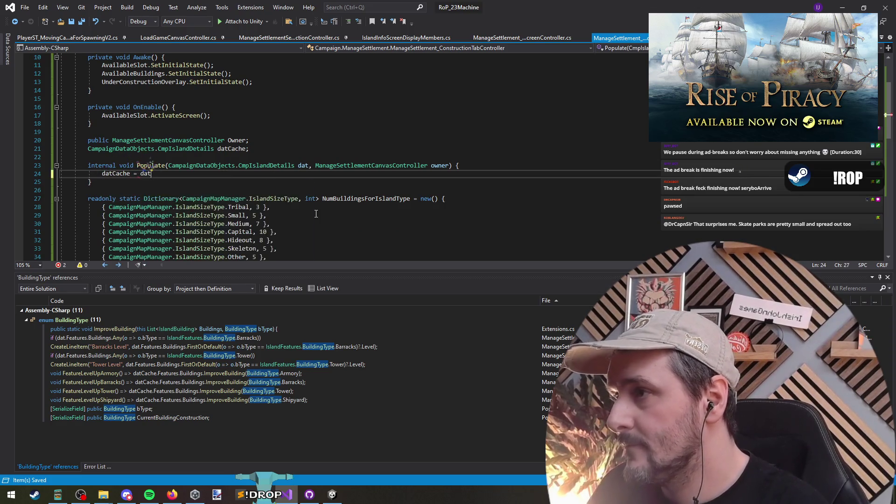
pyautogui.write(';')
pyautogui.press('Return')
pyautogui.write('Owne')
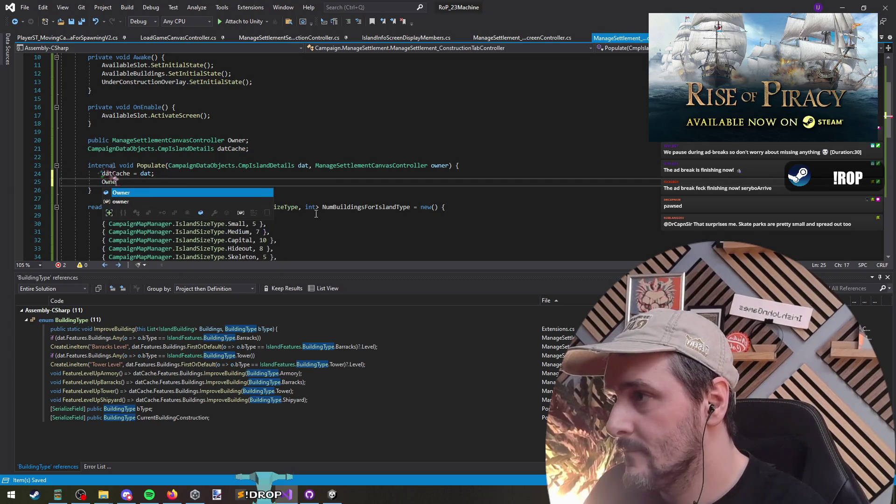
pyautogui.write('r = owh')
pyautogui.write('ner;')
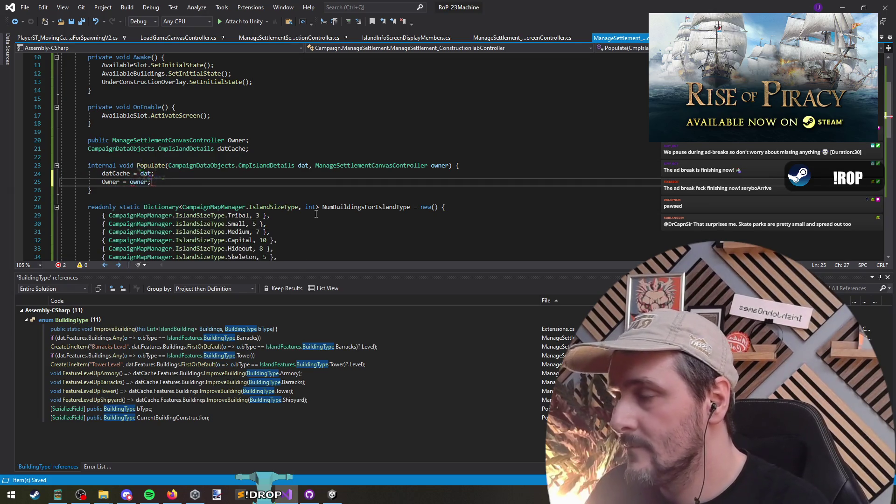
pyautogui.press('Return')
pyautogui.hotkey('ctrl', 'x')
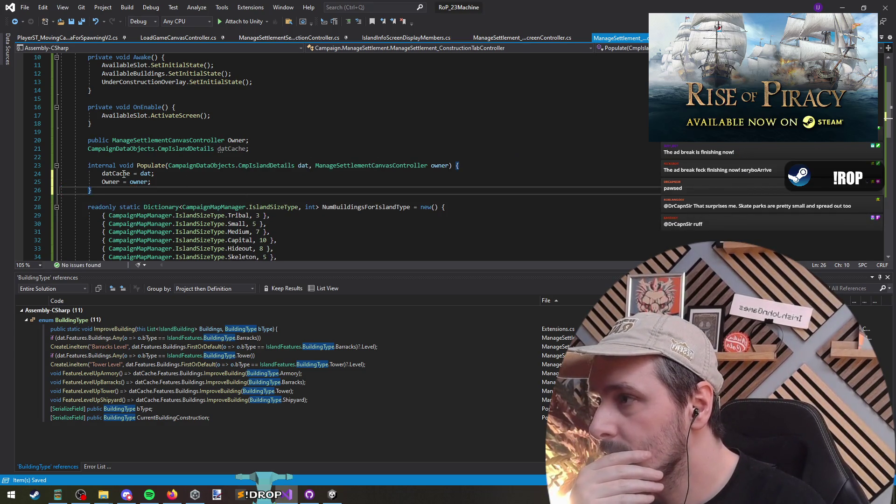
pyautogui.scroll(-10, 276, 202)
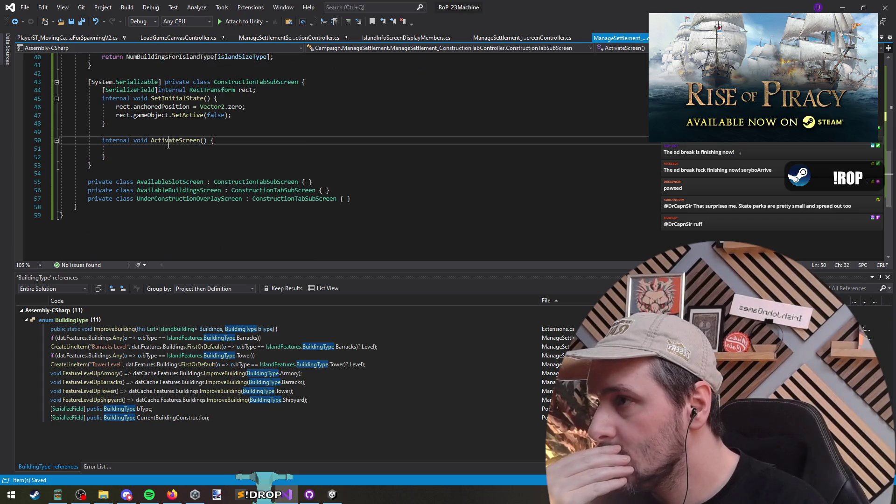
# - Fill ActivateScreen's body with the sub-screen visibility line, set to true
pyautogui.click(168, 147)
pyautogui.scroll(1, 331, 159)
pyautogui.press('Up')
pyautogui.press('Up')
pyautogui.press('Up')
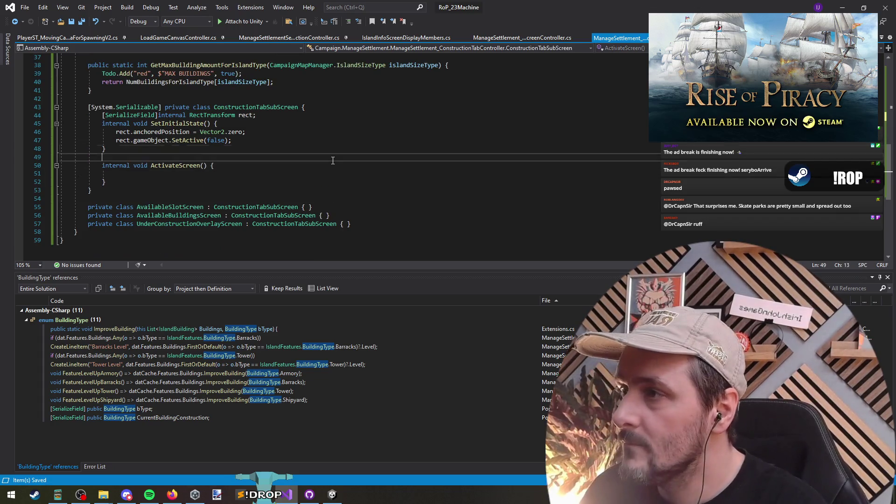
pyautogui.press('Down')
pyautogui.press('Down')
pyautogui.press('Down')
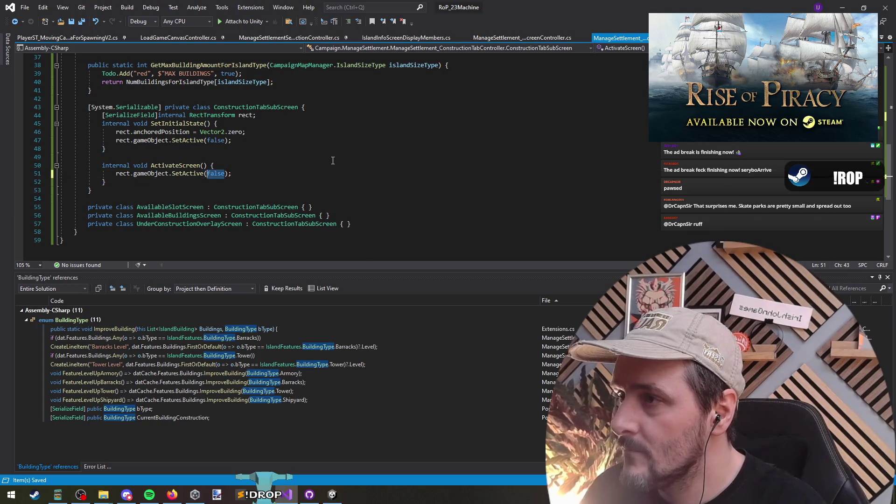
pyautogui.write('true')
pyautogui.press('Down')
pyautogui.scroll(11, 444, 147)
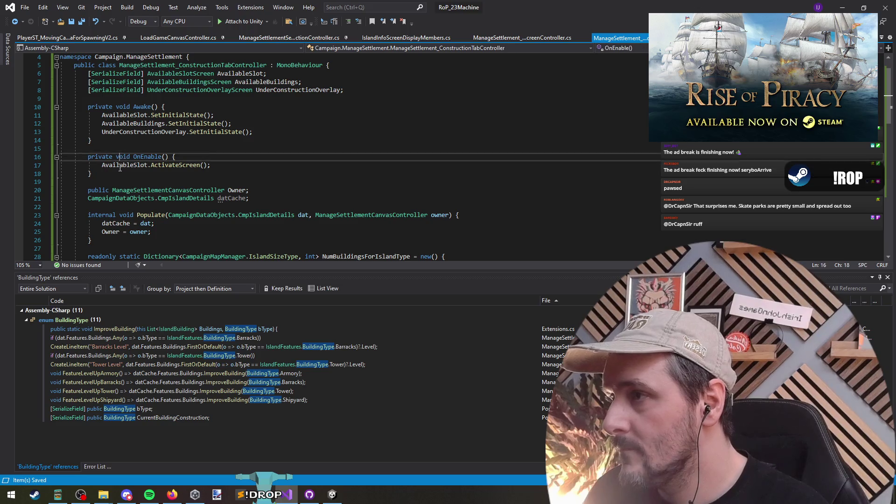
# - Move the AvailableSlot activation call from OnEnable into Populate and delete the empty OnEnable
pyautogui.hotkey('ctrl', 'x')
pyautogui.click(185, 224)
pyautogui.press('Return')
pyautogui.press('Return')
pyautogui.hotkey('ctrl', 'v')
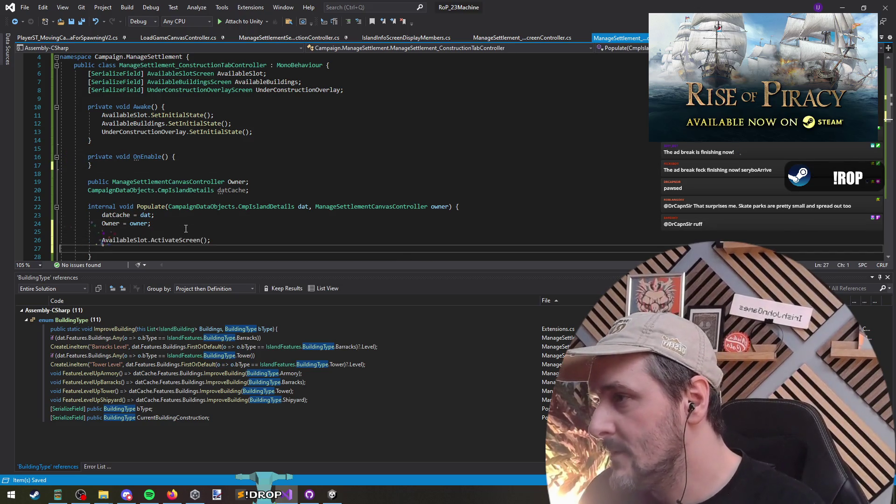
pyautogui.click(147, 161)
pyautogui.hotkey('ctrl', 'l')
pyautogui.hotkey('ctrl', 'l')
pyautogui.hotkey('ctrl', 'l')
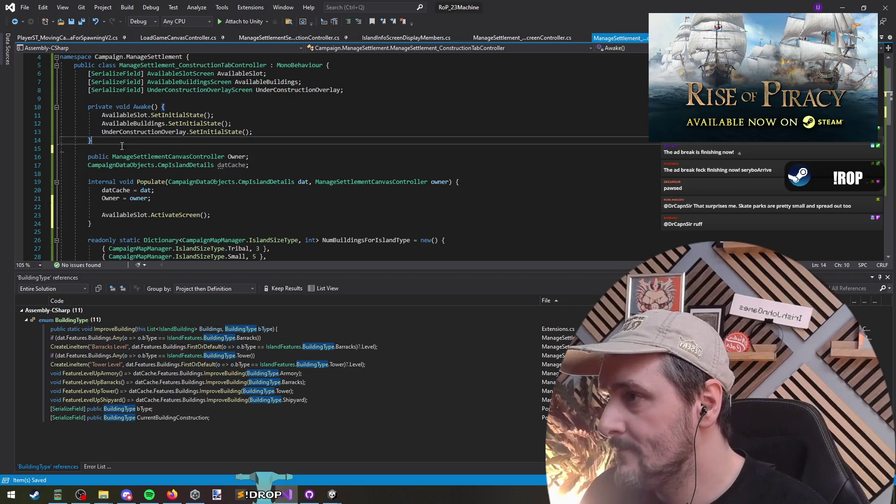
# - Check the field declarations and the new ActivateScreen call in Populate
pyautogui.click(181, 208)
pyautogui.click(150, 176)
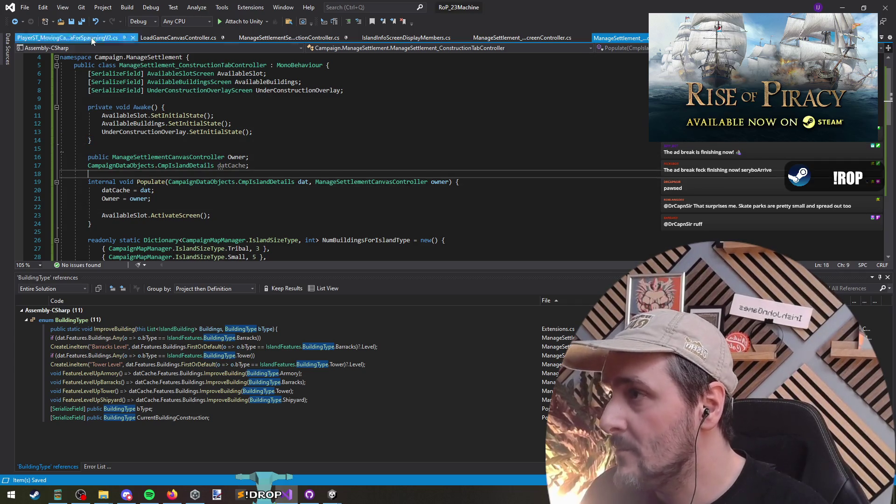
pyautogui.click(229, 217)
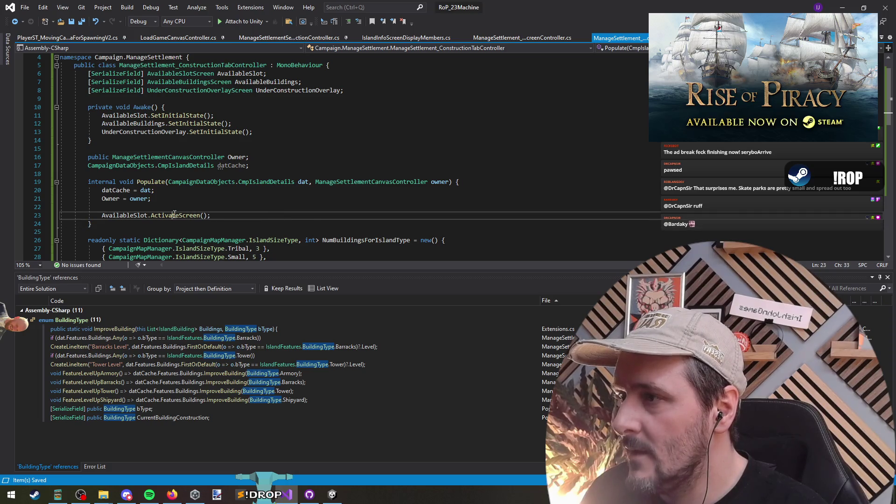
pyautogui.click(267, 82)
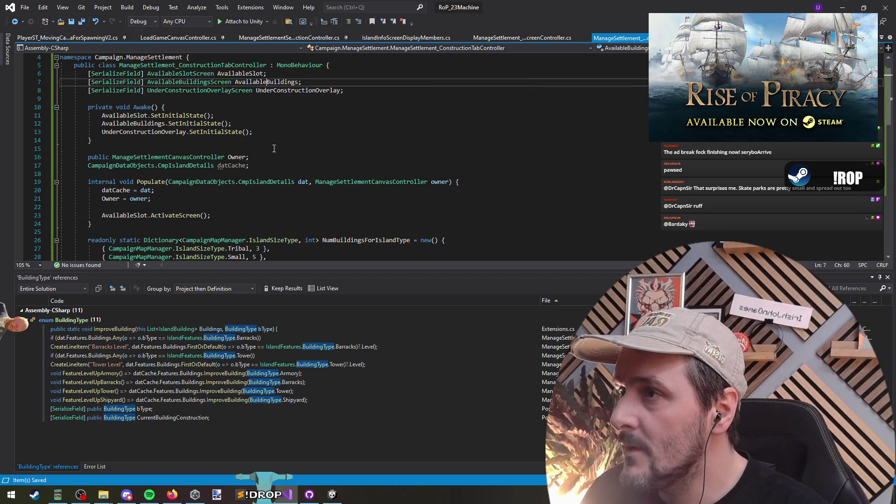
# - Start an if condition on dat.Features.Queue.CompletionDay above the AvailableSlot call
pyautogui.doubleClick(286, 91)
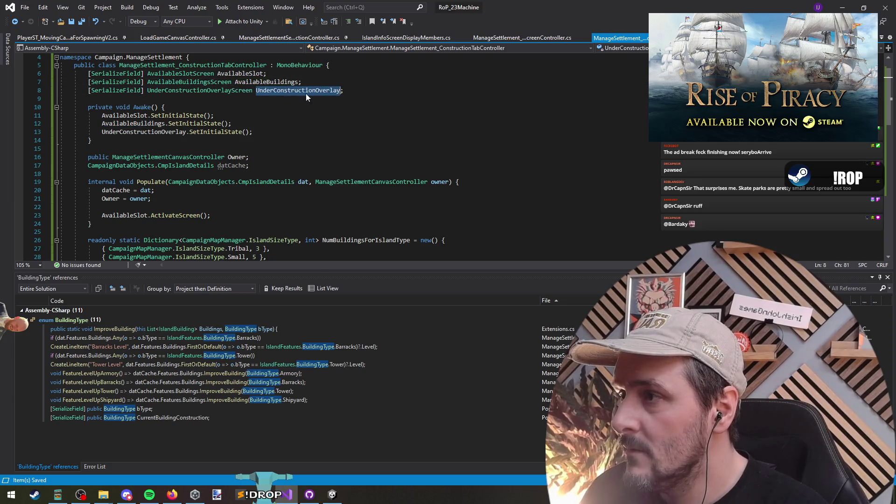
pyautogui.click(160, 209)
pyautogui.press('Return')
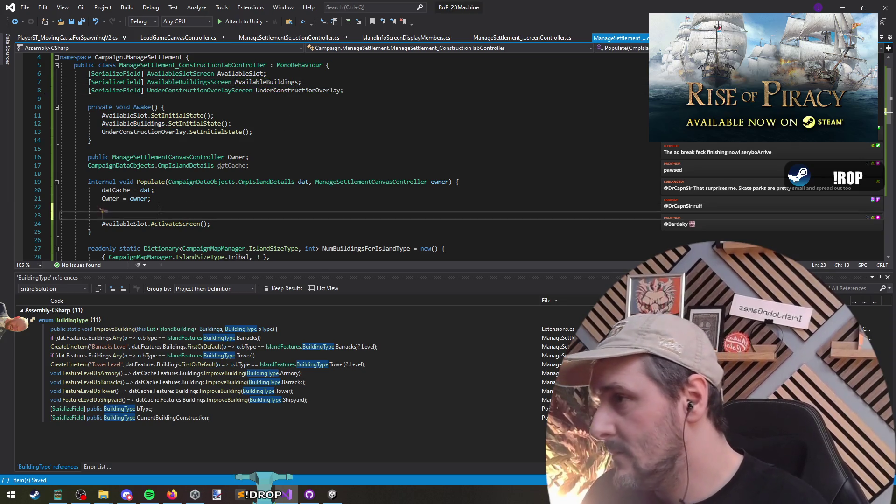
pyautogui.write('if(dat.')
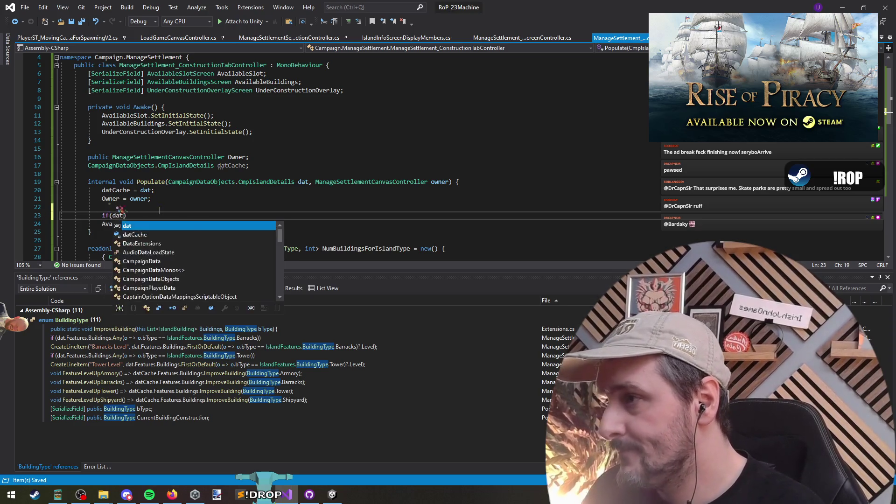
pyautogui.press('BackSpace')
pyautogui.press('BackSpace')
pyautogui.press('BackSpace')
pyautogui.write('featur')
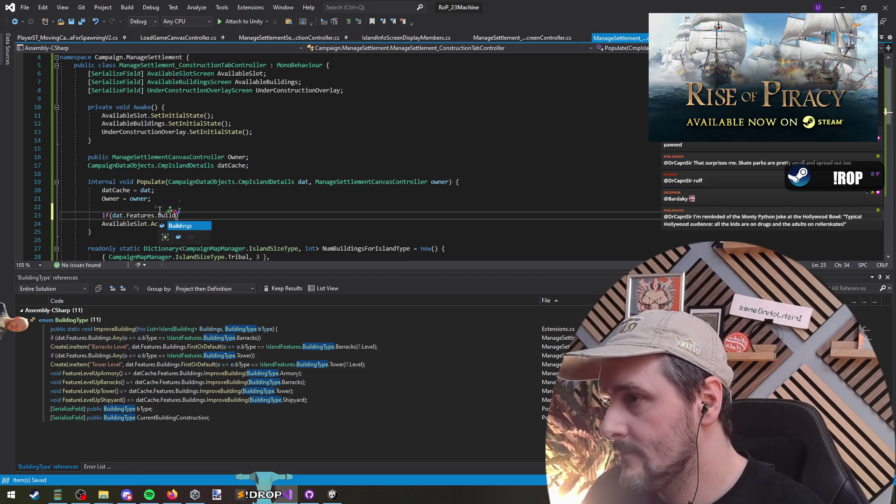
pyautogui.write('.queu')
pyautogui.hotkey('ctrl', 'shift', 'Left')
pyautogui.hotkey('ctrl', 'shift', 'Left')
pyautogui.hotkey('ctrl', 'shift', 'Left')
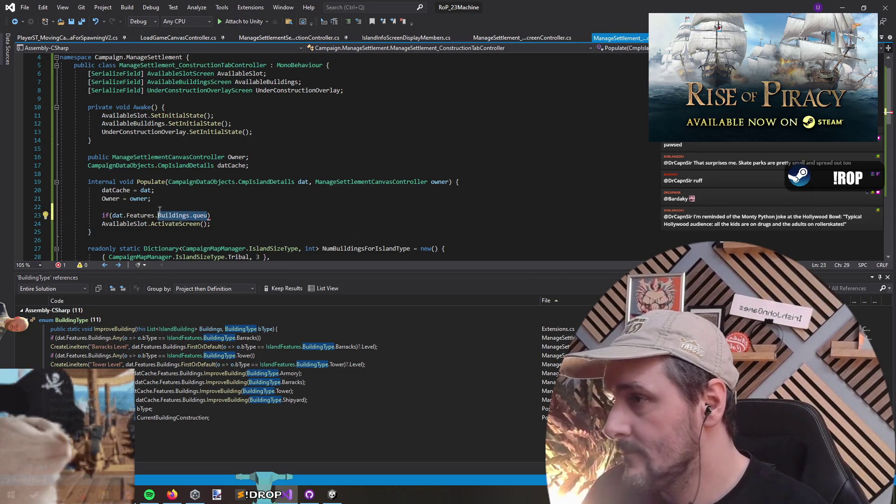
pyautogui.write('.')
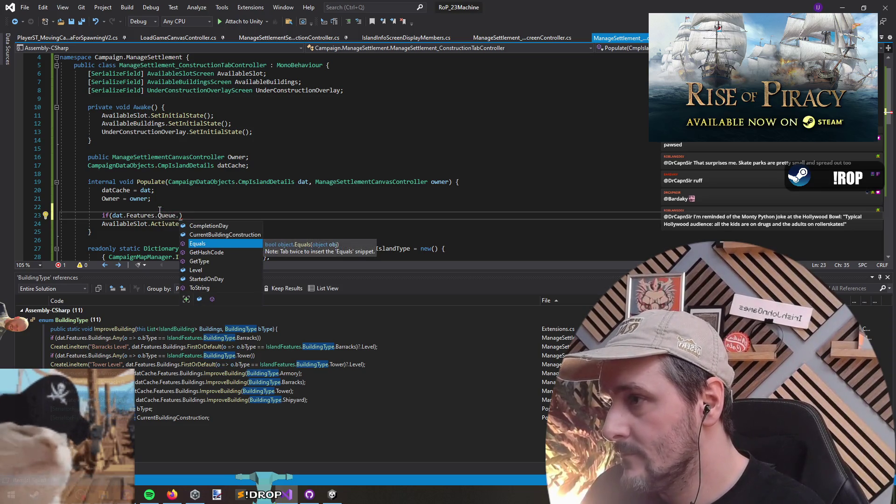
pyautogui.write('compl')
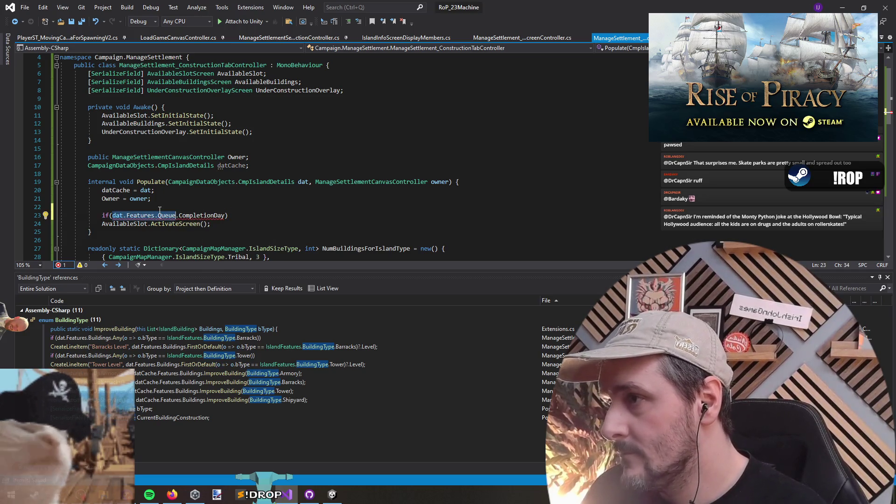
pyautogui.press('F12')
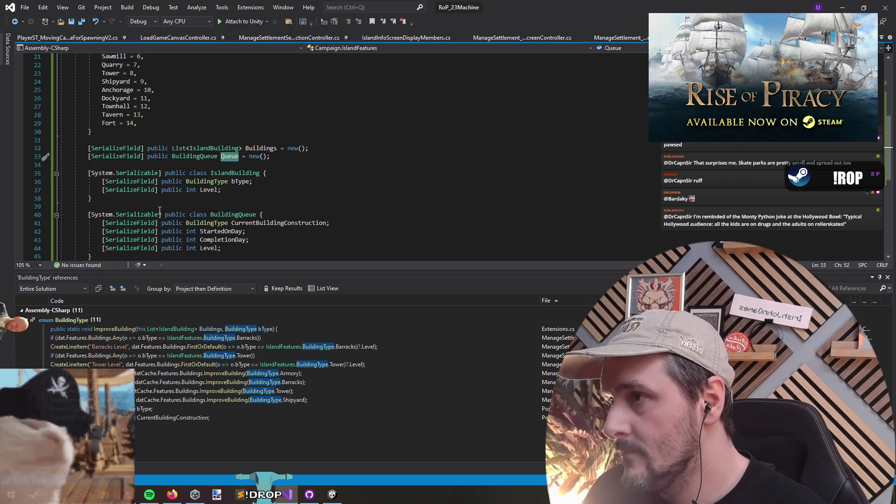
pyautogui.hotkey('ctrl', '-')
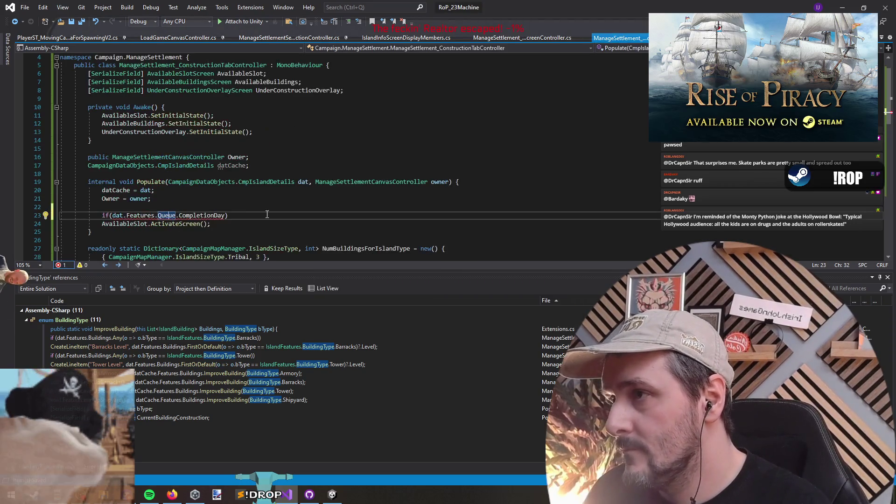
pyautogui.press('Left')
pyautogui.moveTo(173, 213)
pyautogui.hotkey('ctrl', 'Left')
pyautogui.hotkey('ctrl', 'Left')
pyautogui.hotkey('ctrl', 'Left')
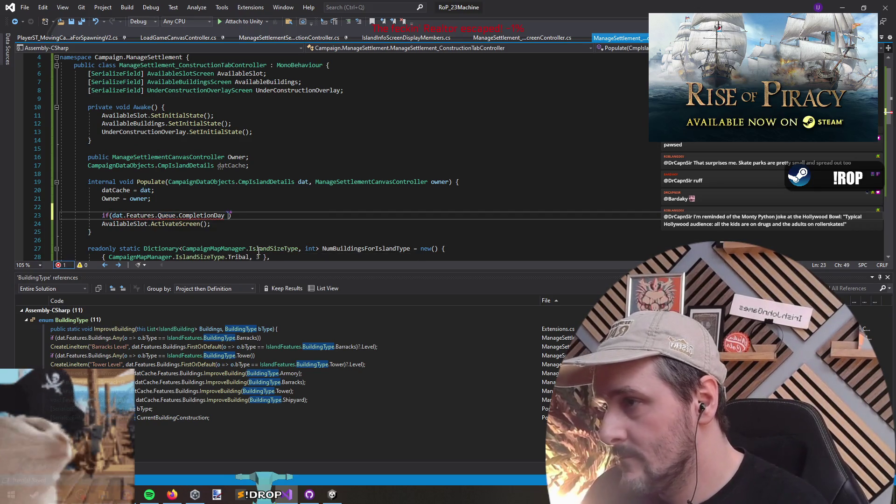
# - Complete the condition as >= CmpAIManager.Instance.TimeActions.CurrentDayNum
pyautogui.write('CmpA')
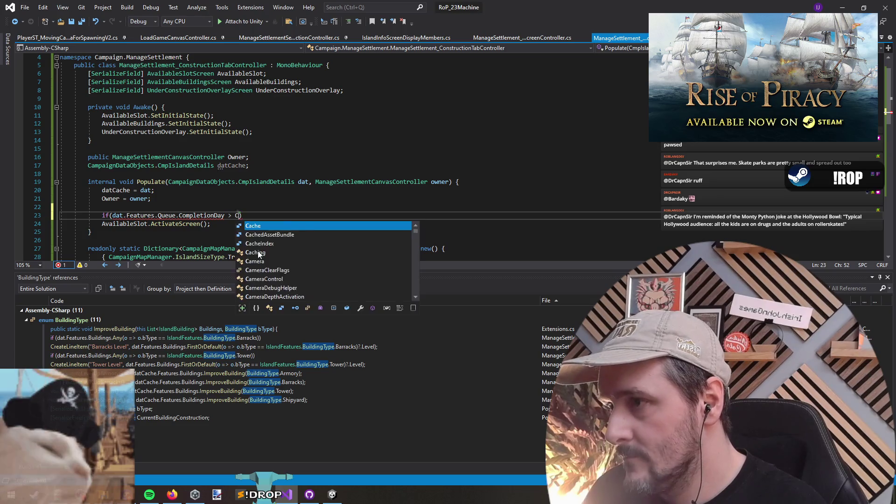
pyautogui.write('IManager.isntance')
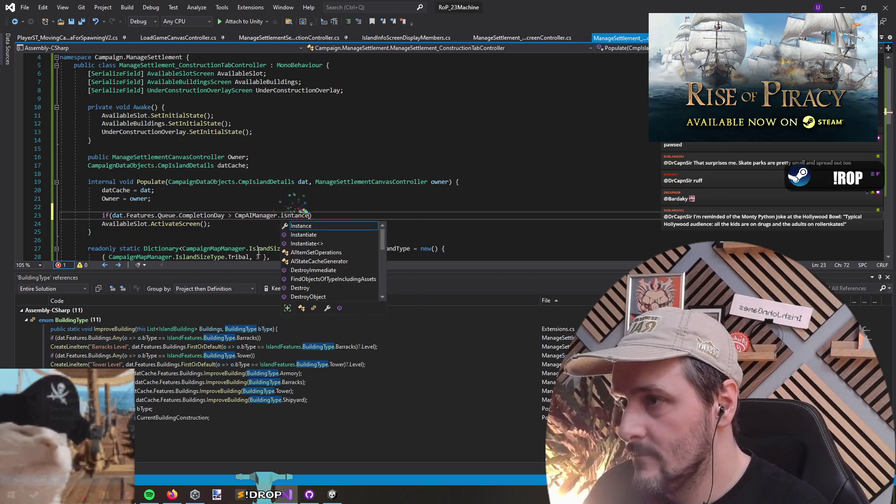
pyautogui.press('Return')
pyautogui.press('Up')
pyautogui.press('End')
pyautogui.hotkey('ctrl', 'shift', 'Left')
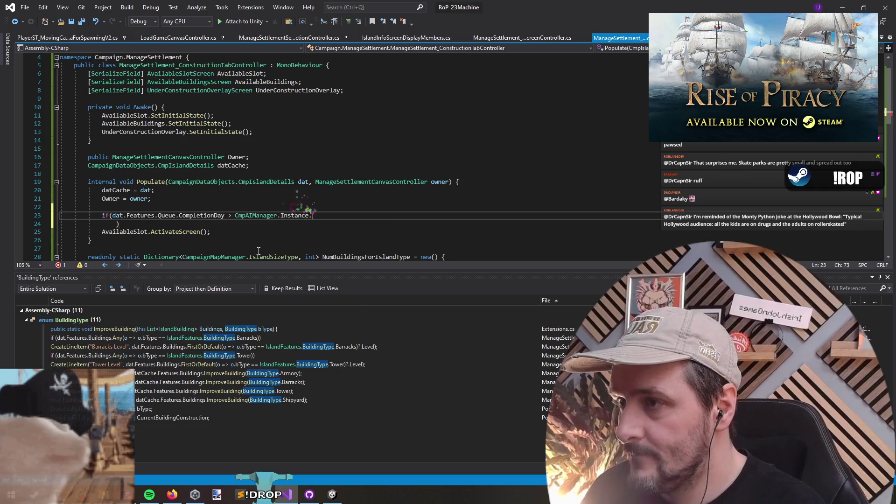
pyautogui.write('TimeActions.')
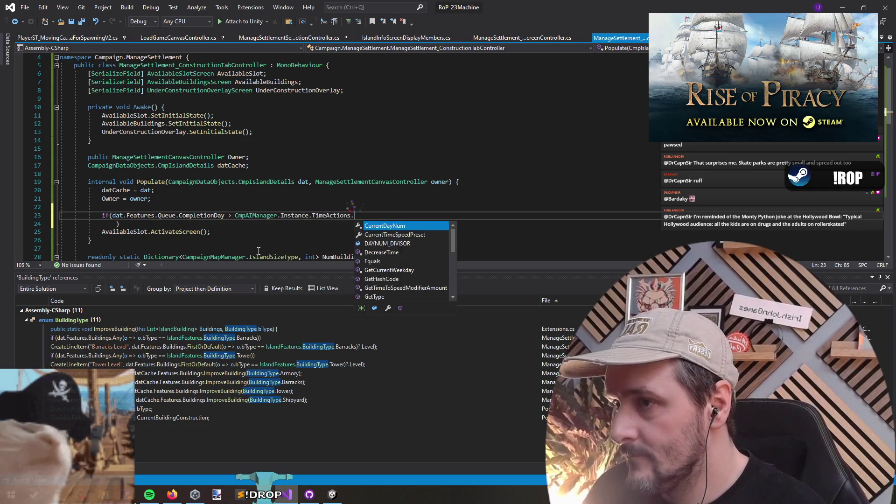
pyautogui.write('cu')
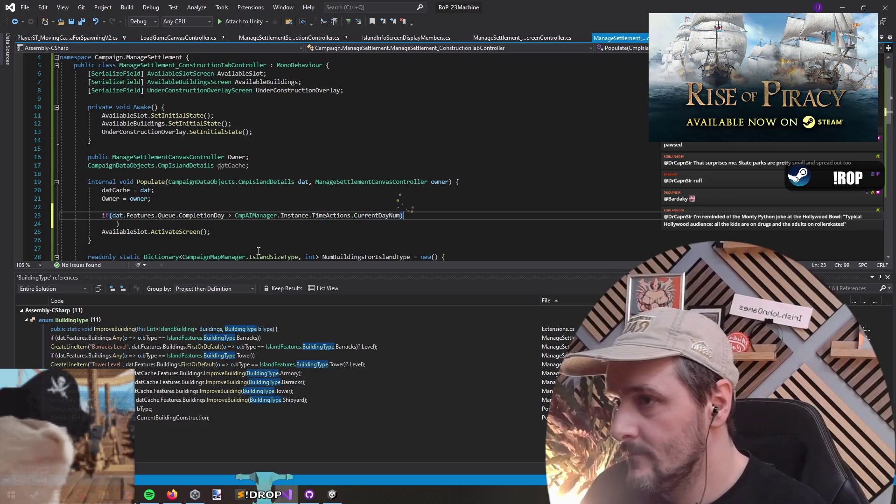
pyautogui.press('BackSpace')
pyautogui.write('=')
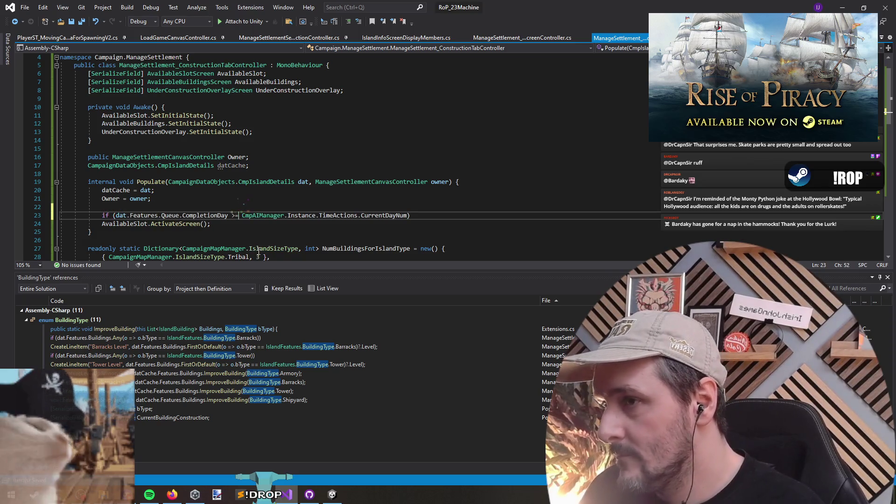
# - Add an else branch calling UnderConstructionOverlay.ActivateScreen()
pyautogui.press('Down')
pyautogui.press('Return')
pyautogui.write('else')
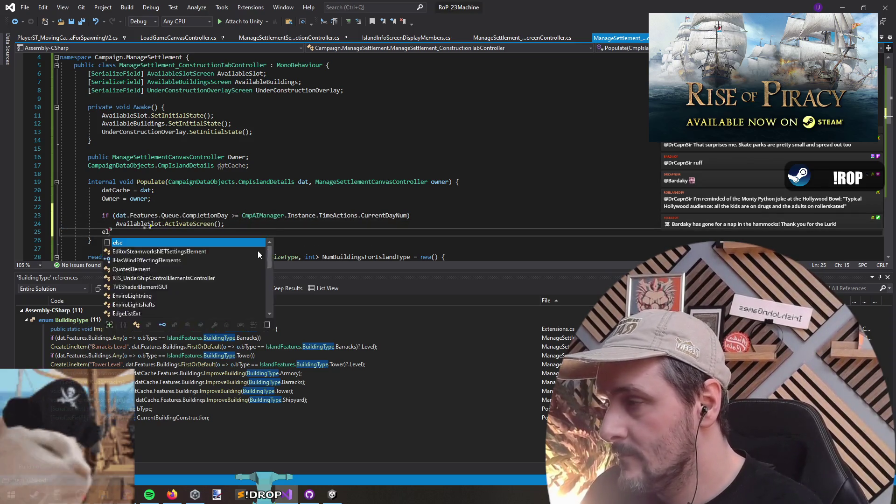
pyautogui.press('Return')
pyautogui.press('Up')
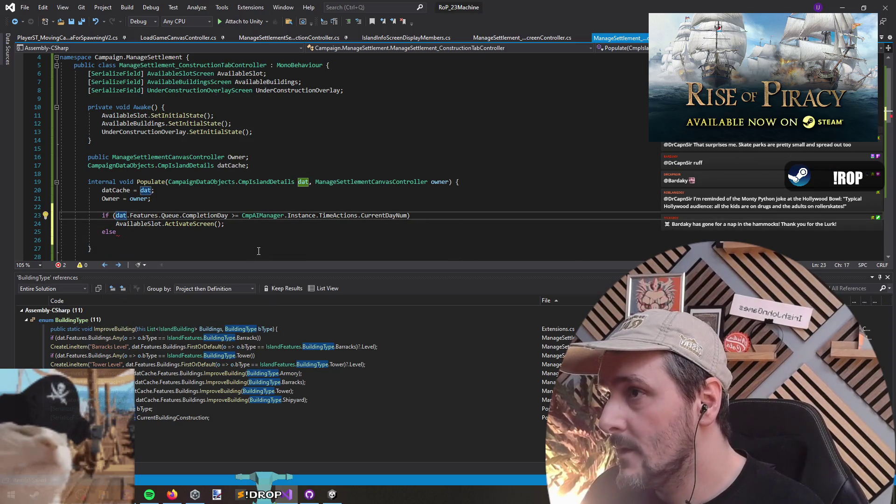
pyautogui.press('Down')
pyautogui.press('Down')
pyautogui.press('Down')
pyautogui.write('Under')
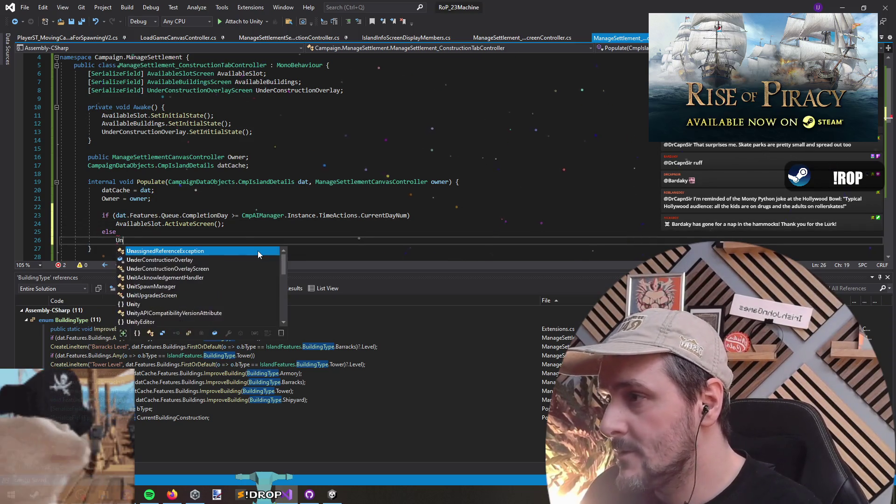
pyautogui.press('Tab')
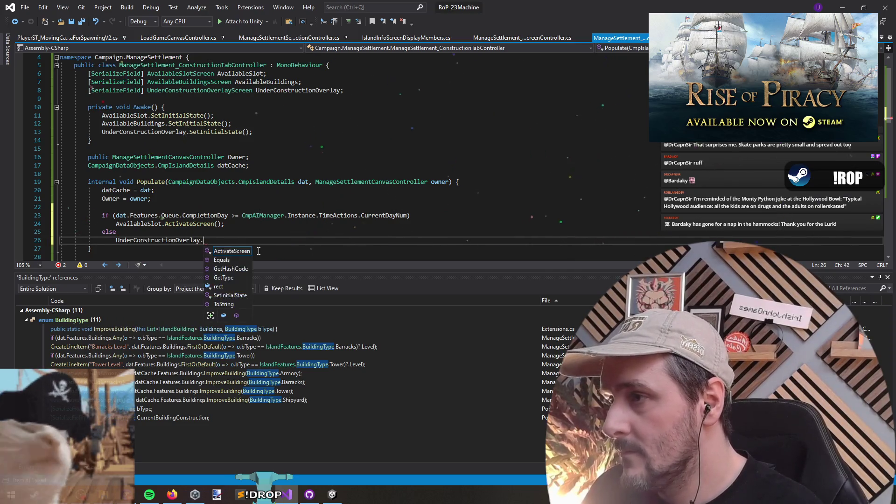
pyautogui.press('Tab')
pyautogui.write('();')
pyautogui.press('Up')
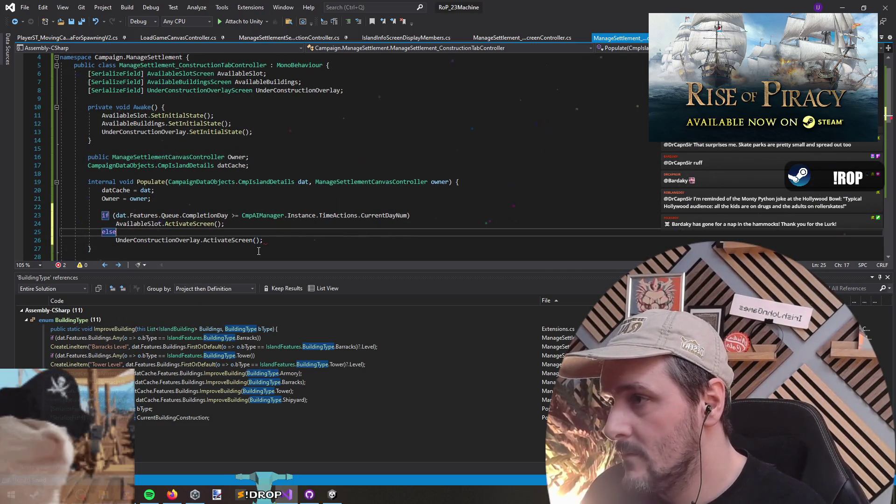
# - Save all files so Unity recompiles the scripts
pyautogui.click(239, 210)
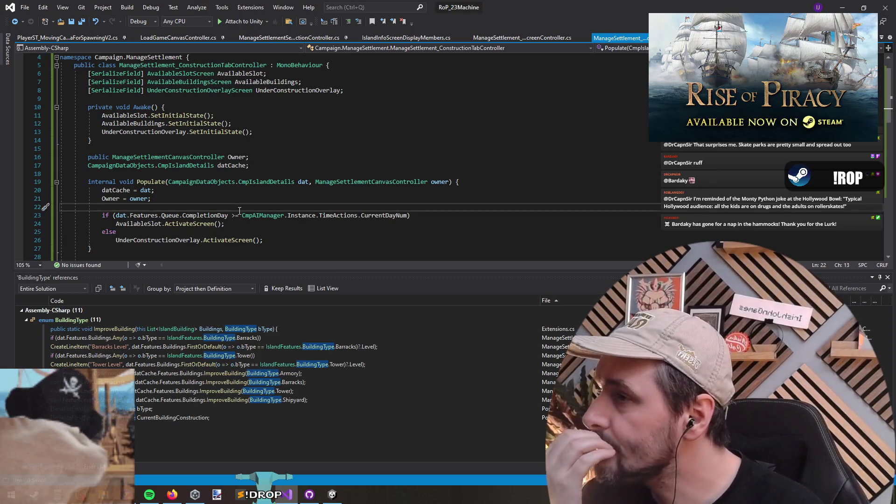
pyautogui.click(198, 223)
pyautogui.click(209, 205)
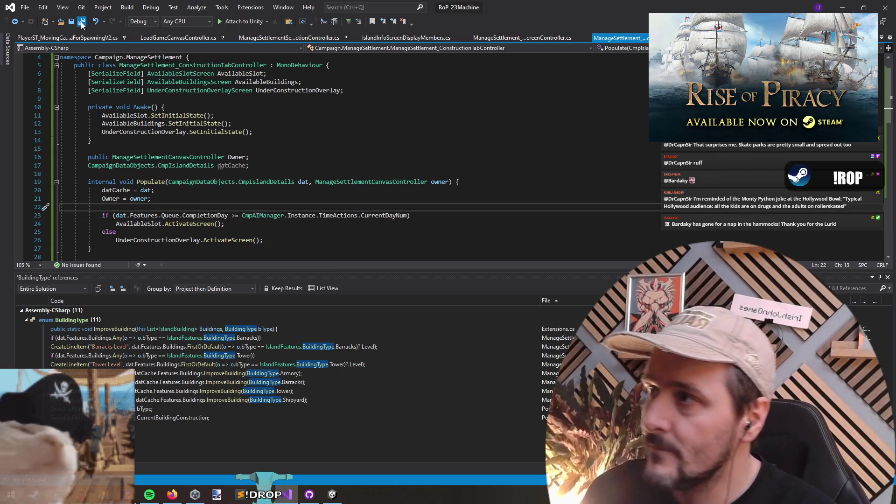
pyautogui.click(842, 7)
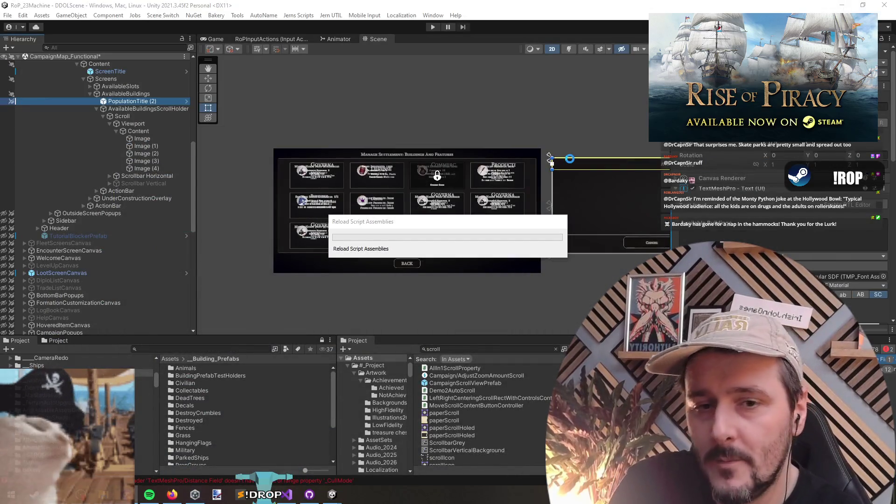